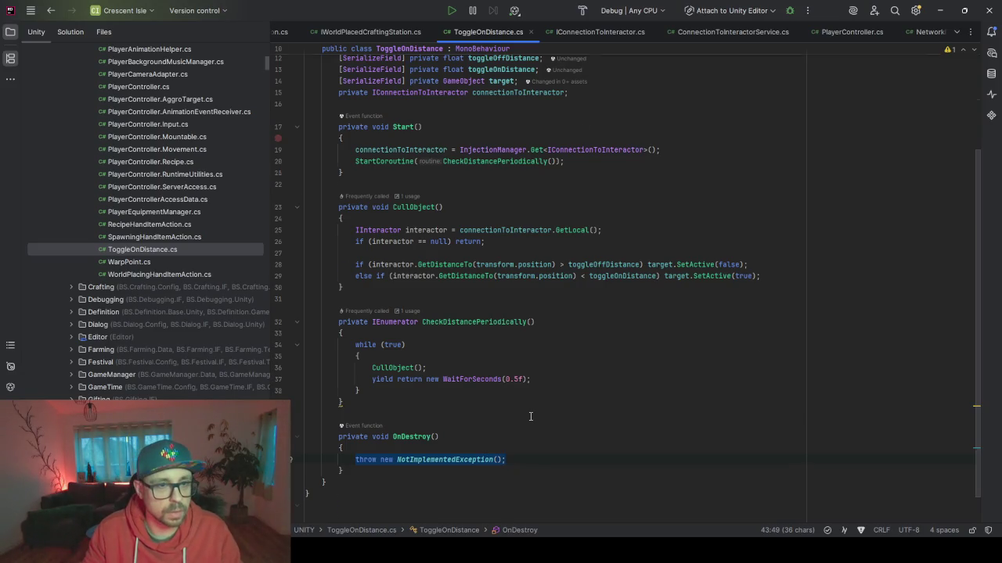
Step: Declare 'private bool isRunning = true;' on a new line below connectionToInteractor
{"action": "scroll", "coordinate": [540, 399], "scroll_direction": "up", "scroll_amount": 3}
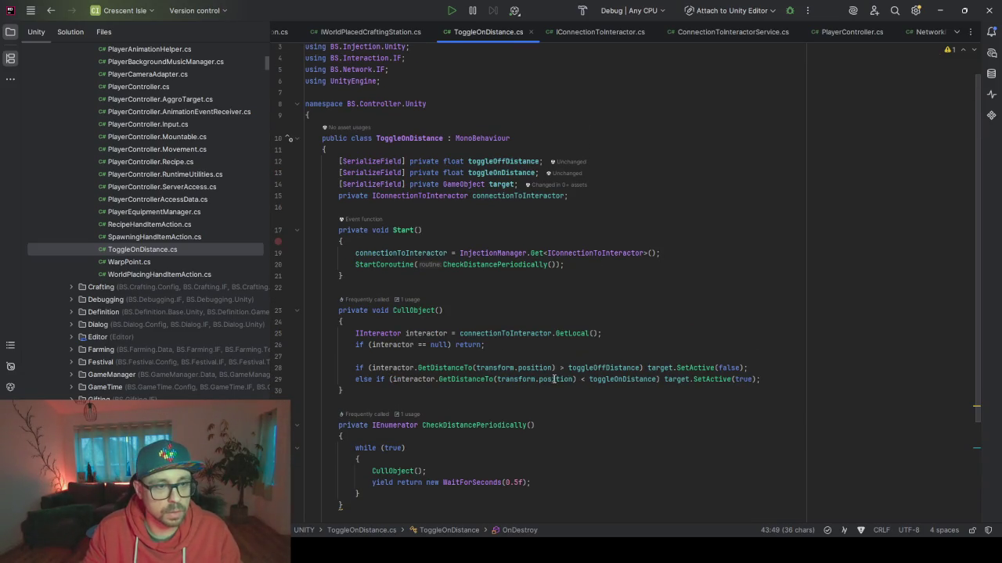
{"action": "left_click", "coordinate": [585, 208]}
{"action": "type", "text": "po"}
{"action": "key", "text": "BackSpace"}
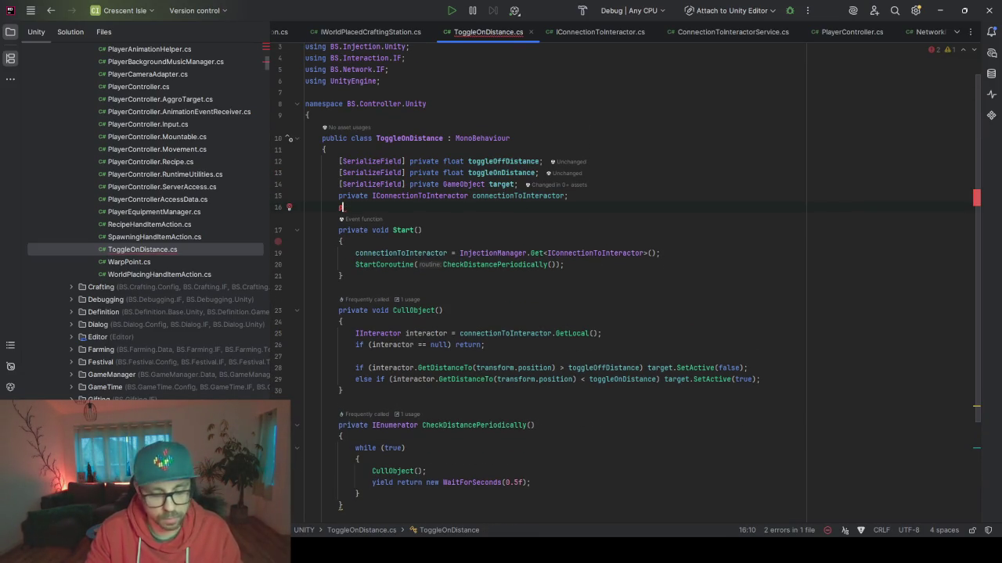
{"action": "type", "text": "ria"}
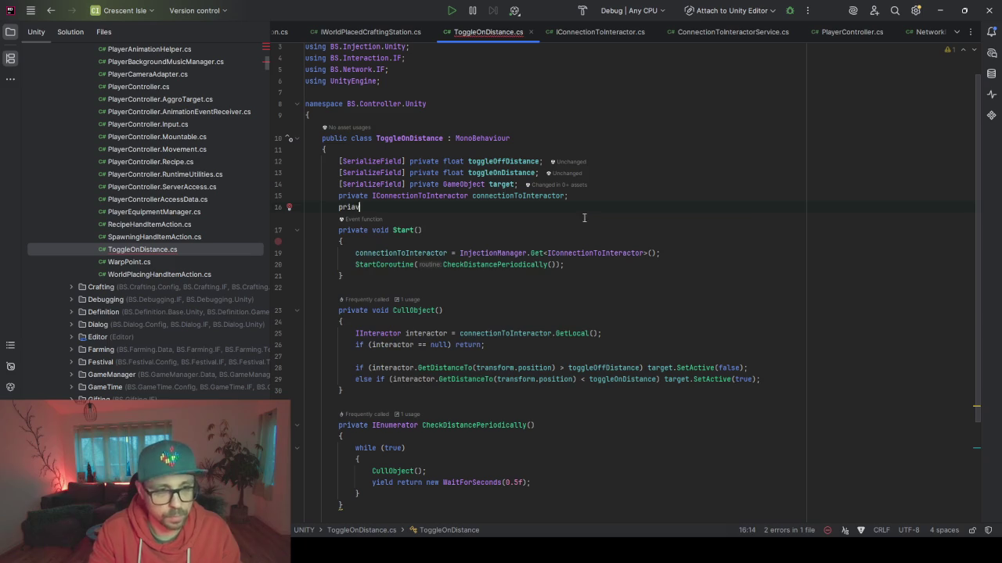
{"action": "type", "text": "v"}
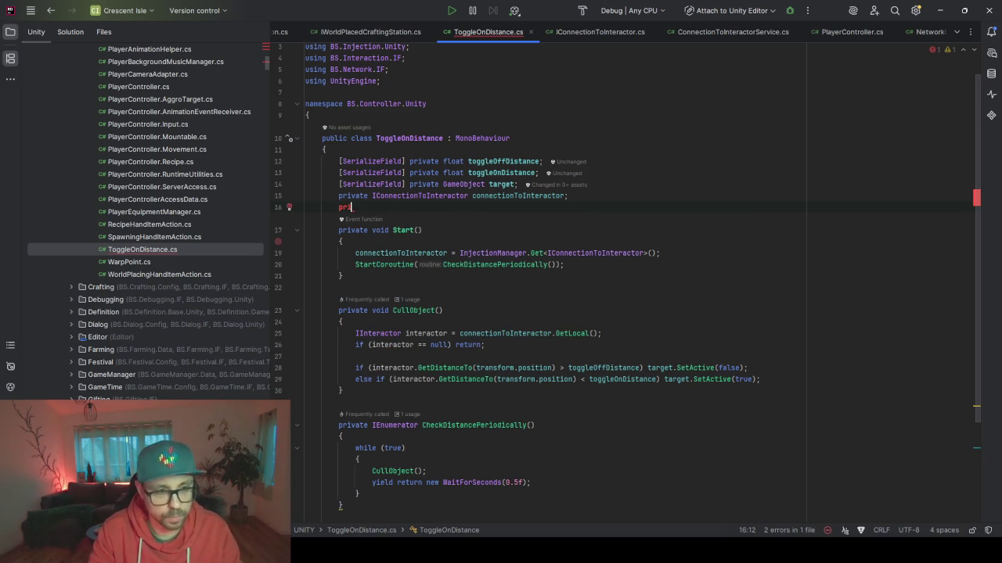
{"action": "type", "text": "vate bool is"}
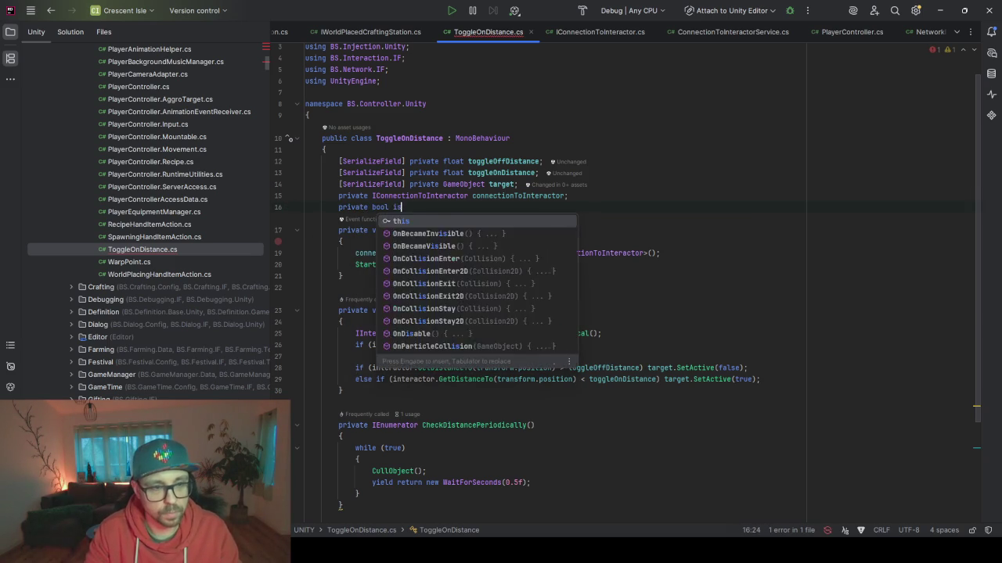
{"action": "type", "text": "A"}
{"action": "key", "text": "BackSpace"}
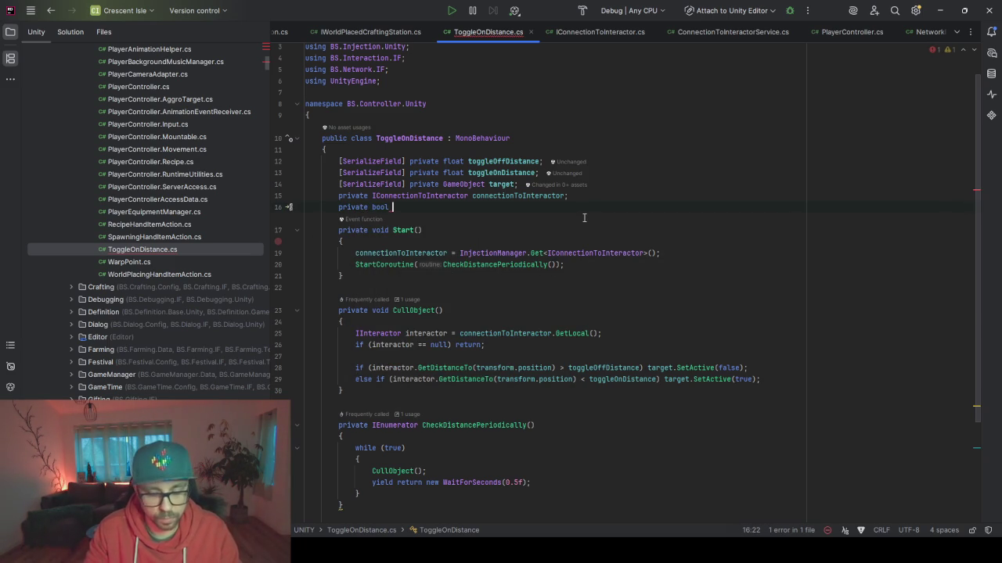
{"action": "type", "text": "isRunning"}
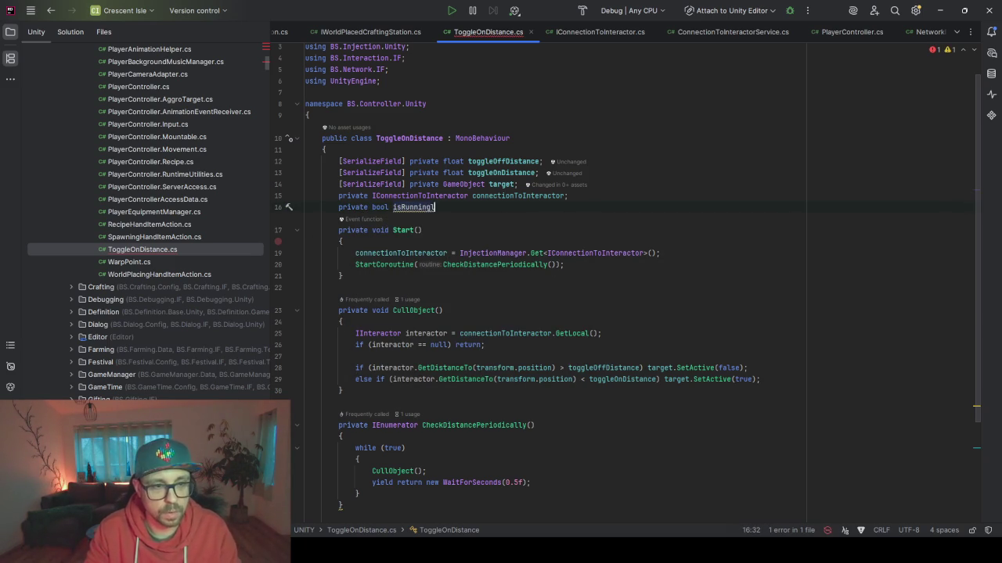
{"action": "type", "text": ";"}
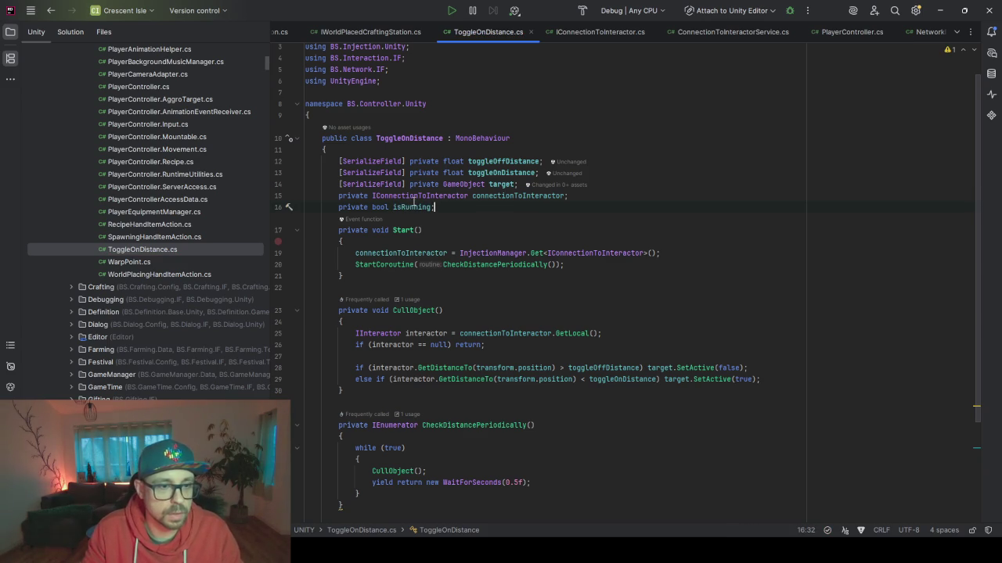
{"action": "left_click", "coordinate": [430, 208]}
{"action": "type", "text": "= "}
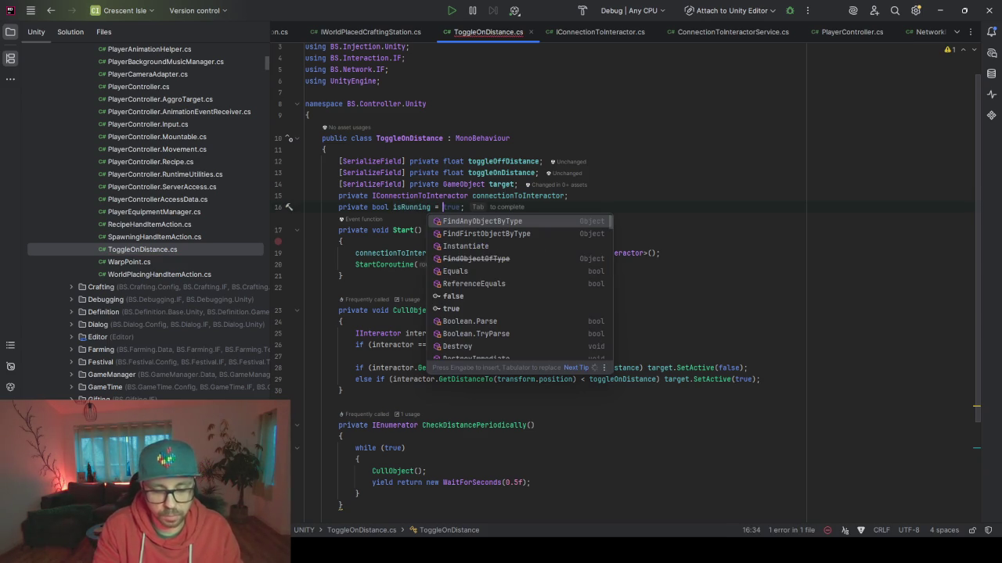
{"action": "type", "text": "tr"}
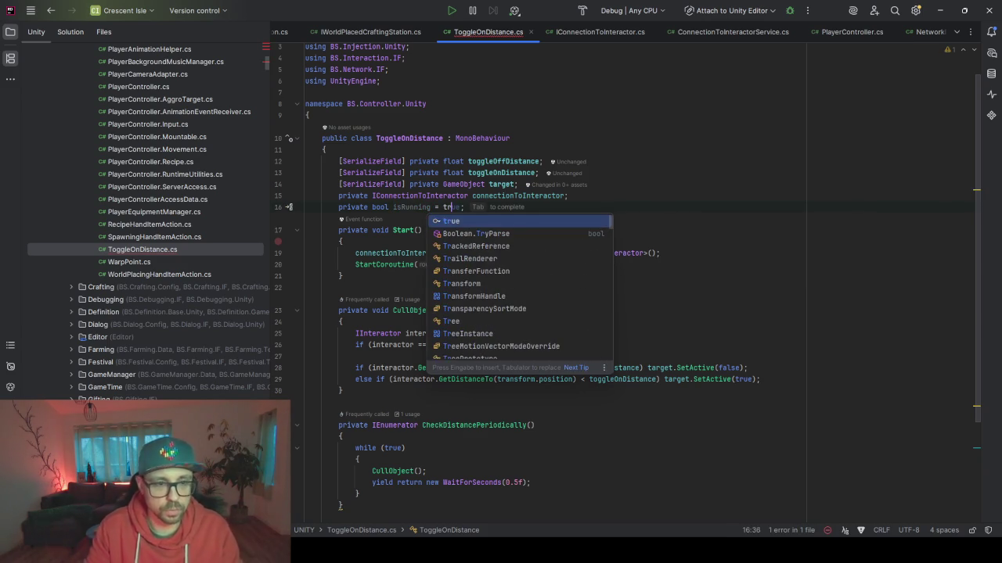
{"action": "type", "text": "ue"}
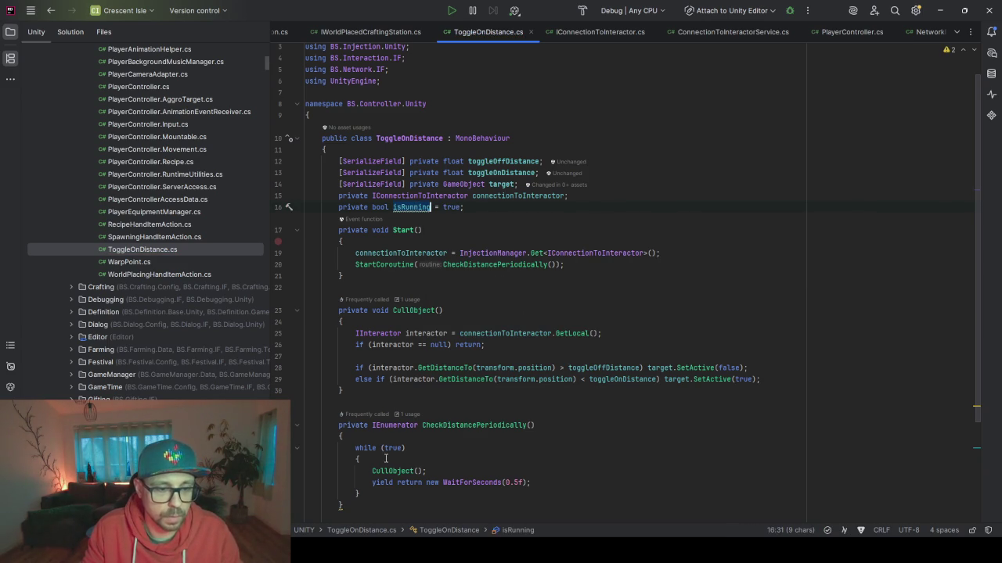
Step: Loop the coroutine with while(isRunning), set isRunning = false in OnDestroy, and move OnDestroy above CullObject
{"action": "double_click", "coordinate": [397, 447]}
{"action": "type", "text": "isRunning"}
{"action": "scroll", "coordinate": [396, 411], "scroll_direction": "down", "scroll_amount": 2}
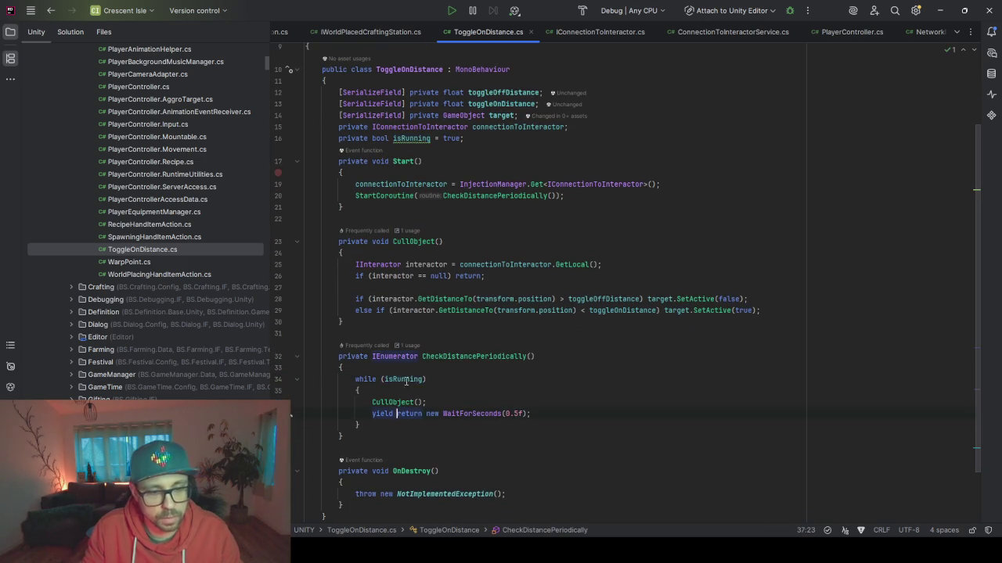
{"action": "scroll", "coordinate": [450, 472], "scroll_direction": "down", "scroll_amount": 1}
{"action": "left_click_drag", "start_coordinate": [520, 459], "coordinate": [354, 459]}
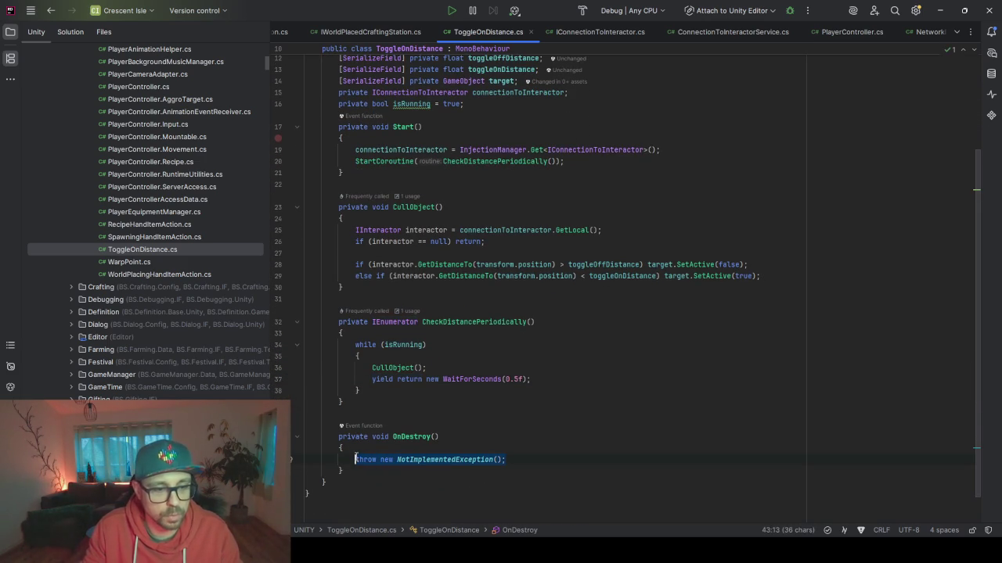
{"action": "type", "text": "isRunning = f"}
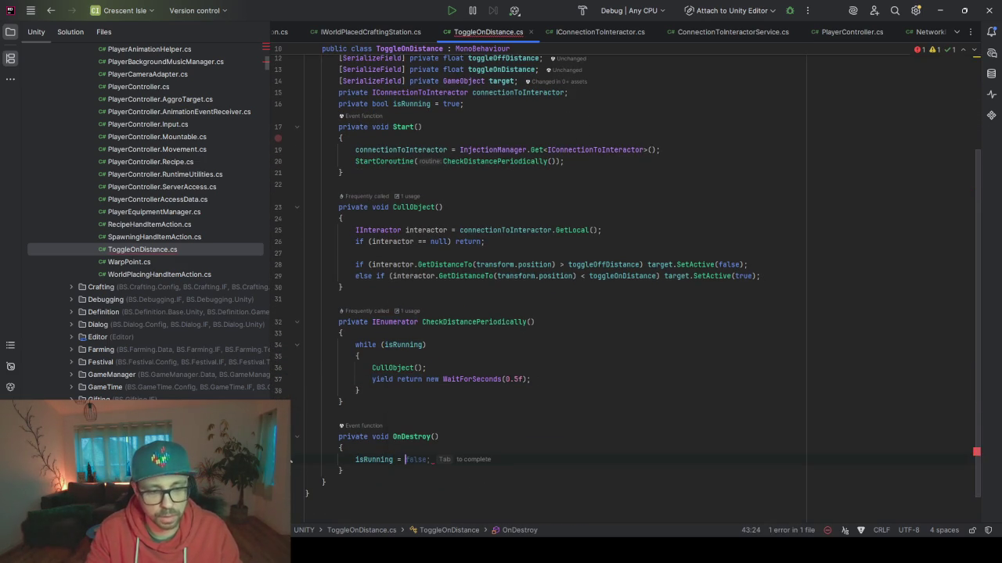
{"action": "type", "text": "alse;"}
{"action": "key", "text": "ctrl+shift+alt+Up"}
{"action": "key", "text": "ctrl+shift+alt+Up"}
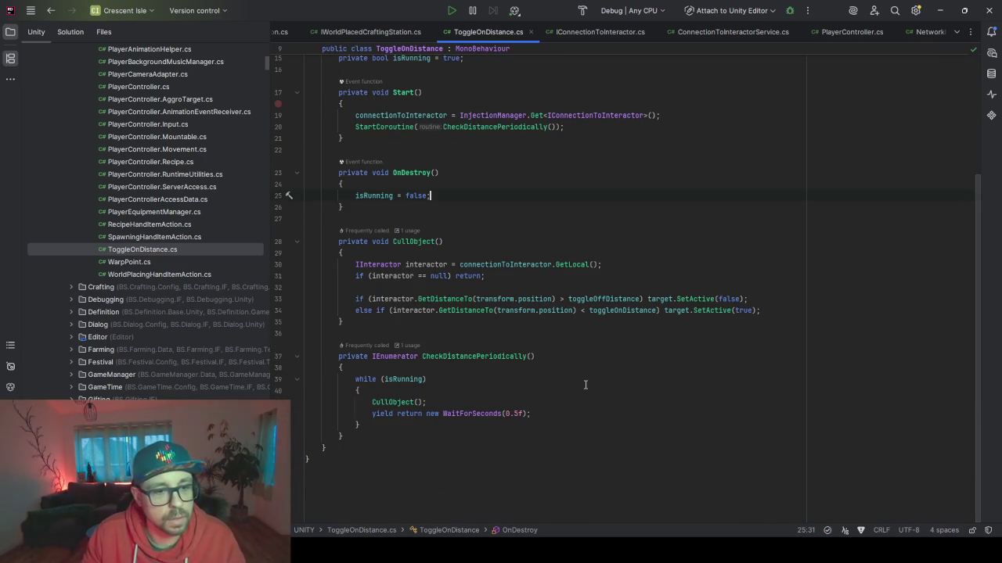
Step: Add 'target?.SetActive(true);' as the first line of OnDestroy
{"action": "scroll", "coordinate": [501, 313], "scroll_direction": "up", "scroll_amount": 5}
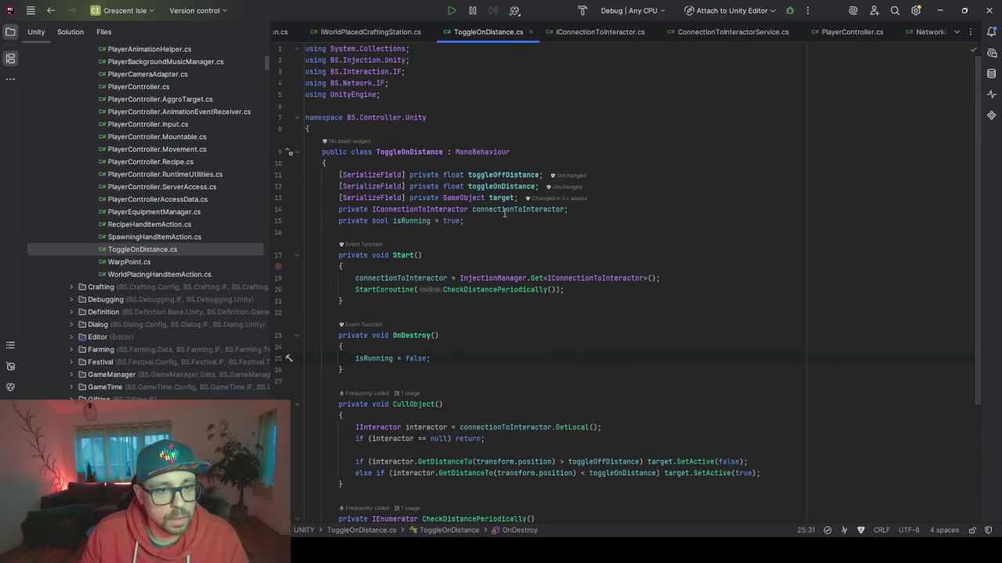
{"action": "double_click", "coordinate": [501, 198]}
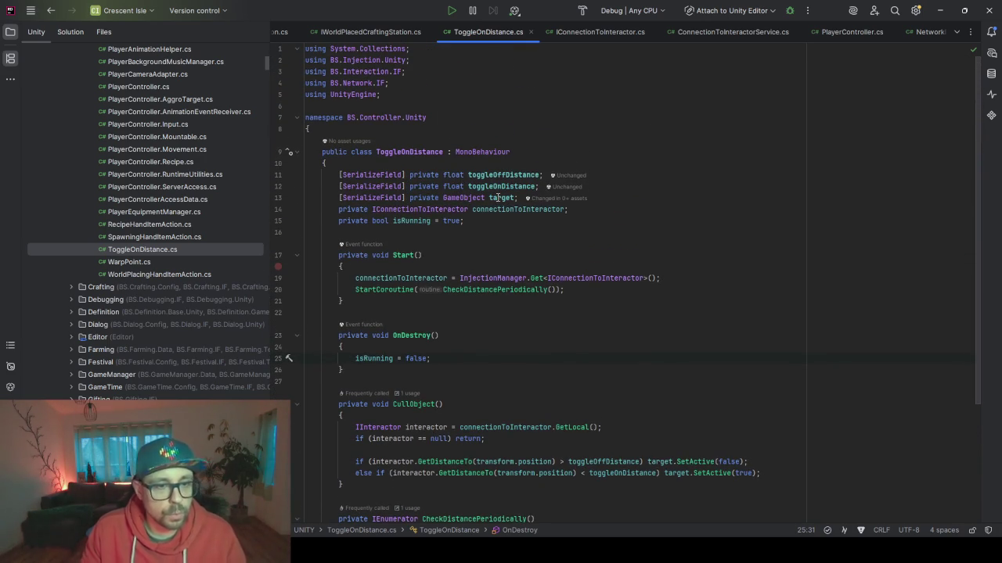
{"action": "key", "text": "ctrl+c"}
{"action": "left_click", "coordinate": [552, 346]}
{"action": "key", "text": "Return"}
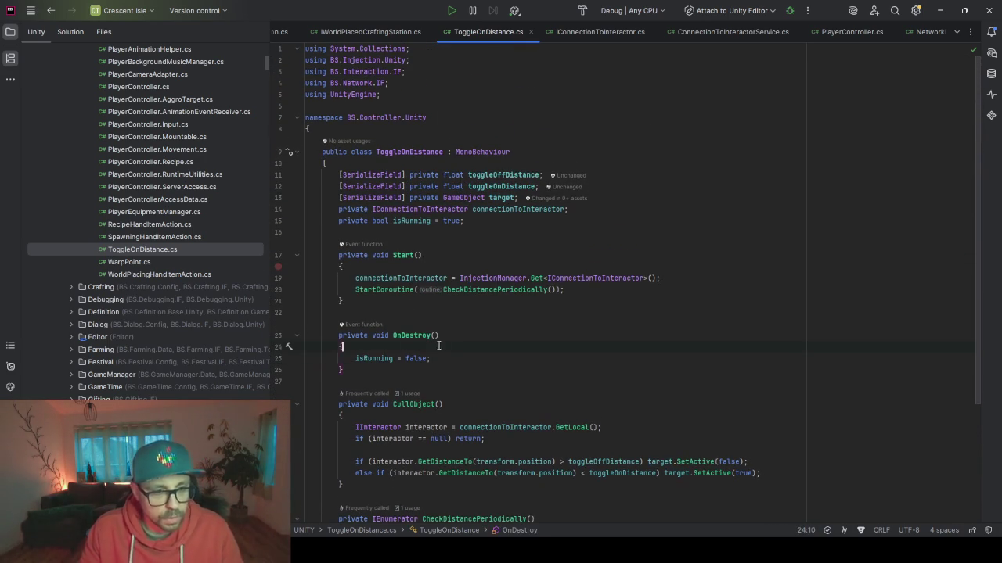
{"action": "key", "text": "ctrl+v"}
{"action": "type", "text": "."}
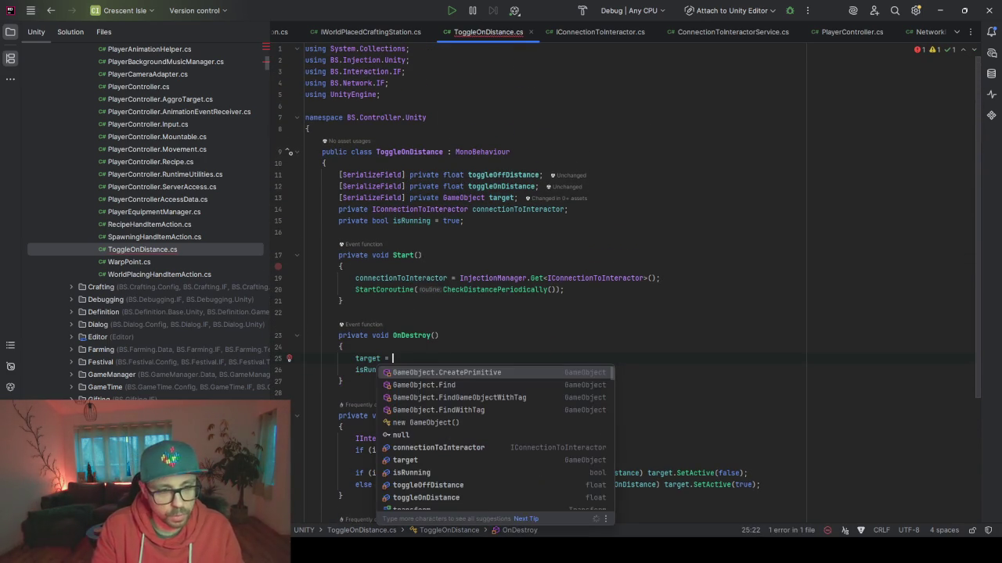
{"action": "key", "text": "BackSpace"}
{"action": "type", "text": "."}
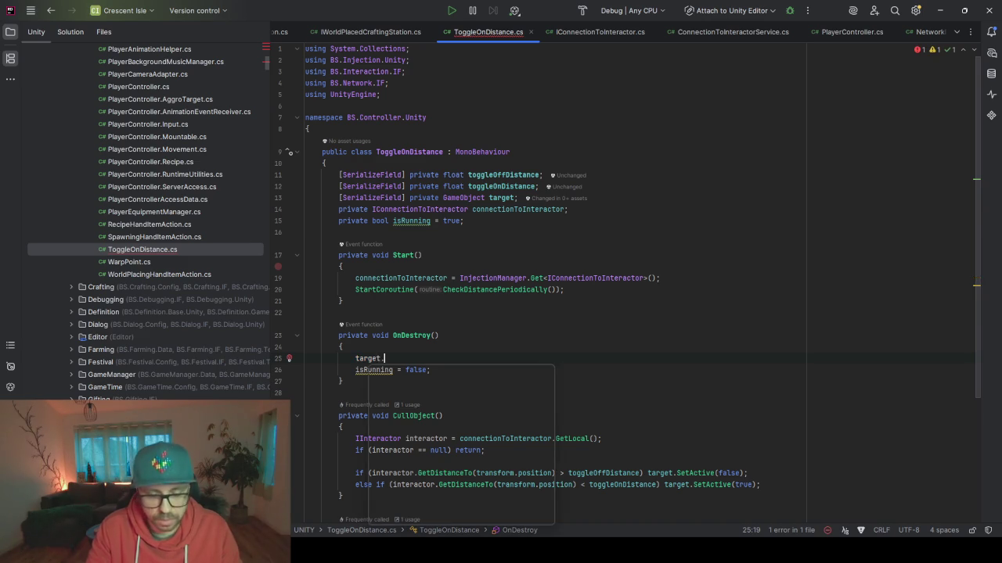
{"action": "type", "text": "Set"}
{"action": "key", "text": "Return"}
{"action": "type", "text": "true);"}
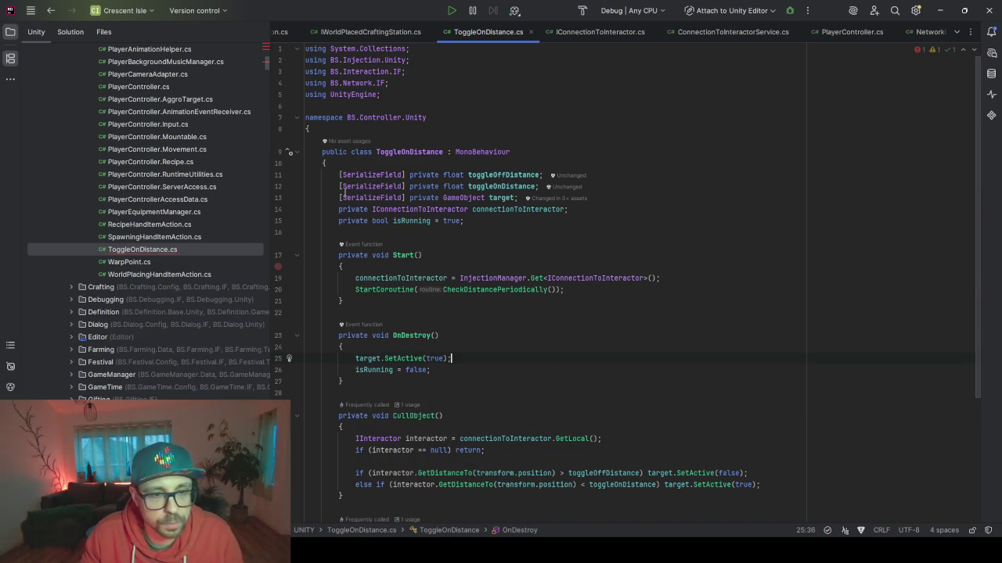
{"action": "left_click", "coordinate": [367, 359]}
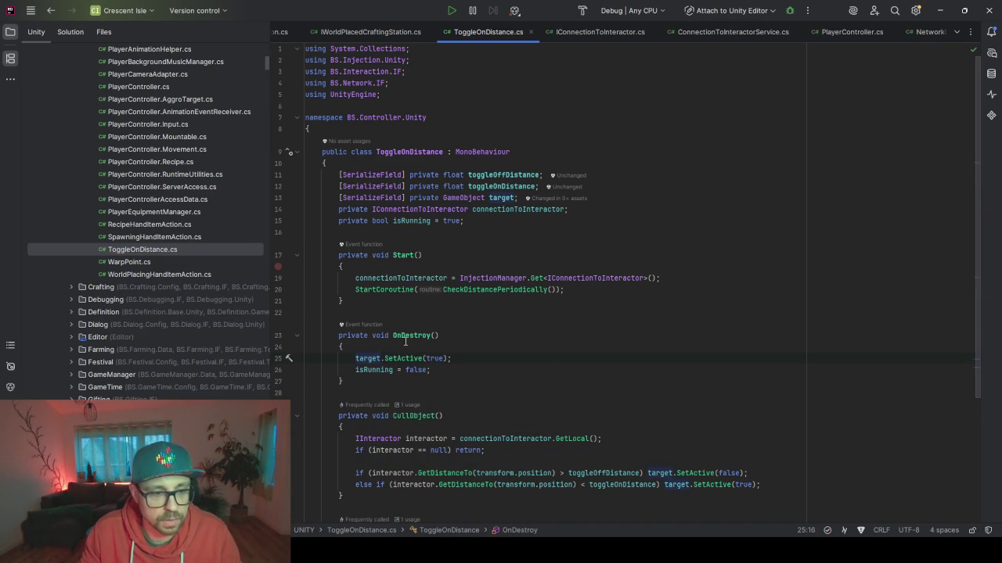
{"action": "left_click", "coordinate": [382, 358]}
{"action": "type", "text": "?"}
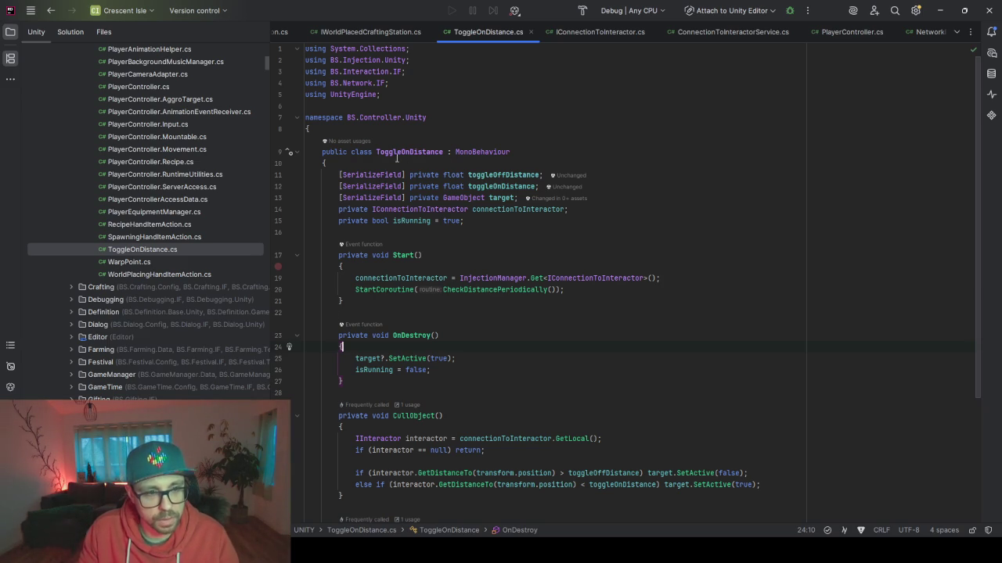
Step: Scroll through ToggleOnDistance.cs to review the isRunning loop and OnDestroy changes
{"action": "scroll", "coordinate": [482, 380], "scroll_direction": "down", "scroll_amount": 4}
{"action": "scroll", "coordinate": [483, 382], "scroll_direction": "up", "scroll_amount": 3}
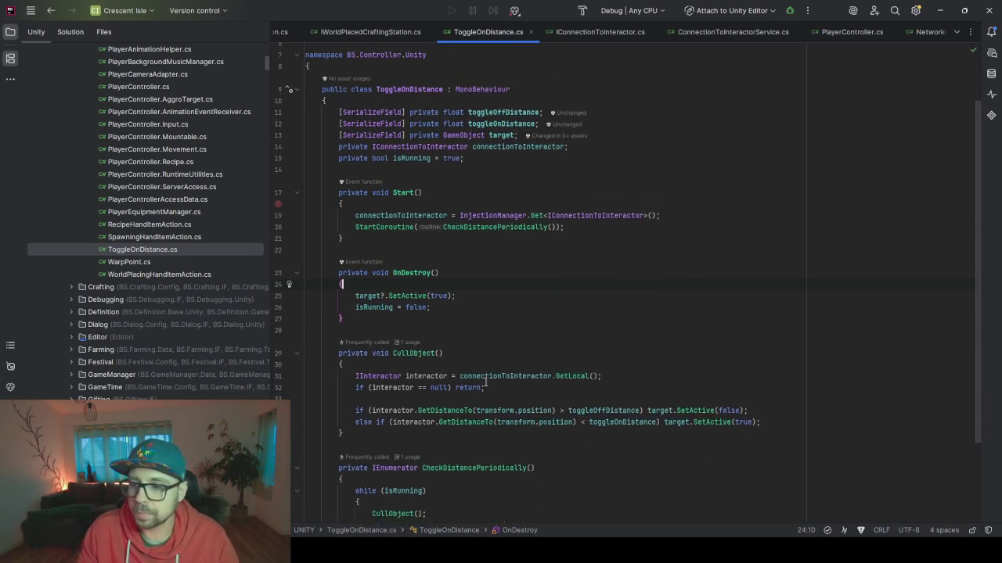
{"action": "scroll", "coordinate": [485, 384], "scroll_direction": "down", "scroll_amount": 2}
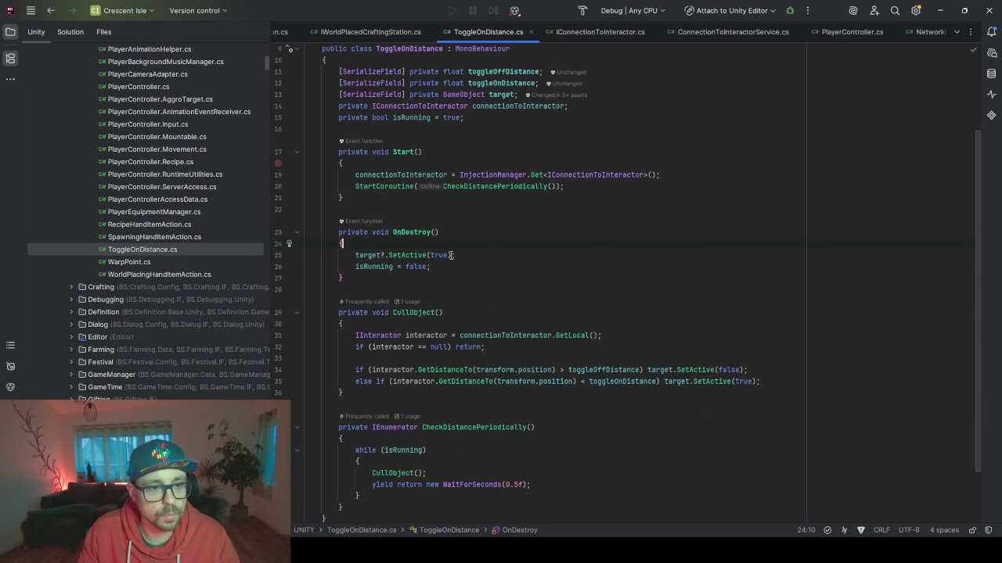
{"action": "scroll", "coordinate": [470, 403], "scroll_direction": "down", "scroll_amount": 2}
{"action": "scroll", "coordinate": [461, 412], "scroll_direction": "up", "scroll_amount": 4}
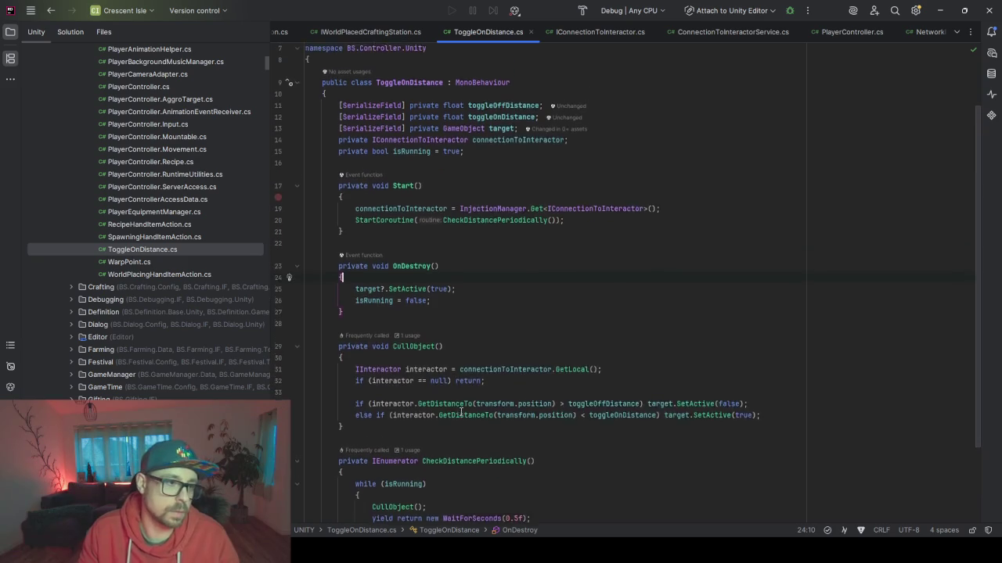
{"action": "scroll", "coordinate": [461, 412], "scroll_direction": "up", "scroll_amount": 1}
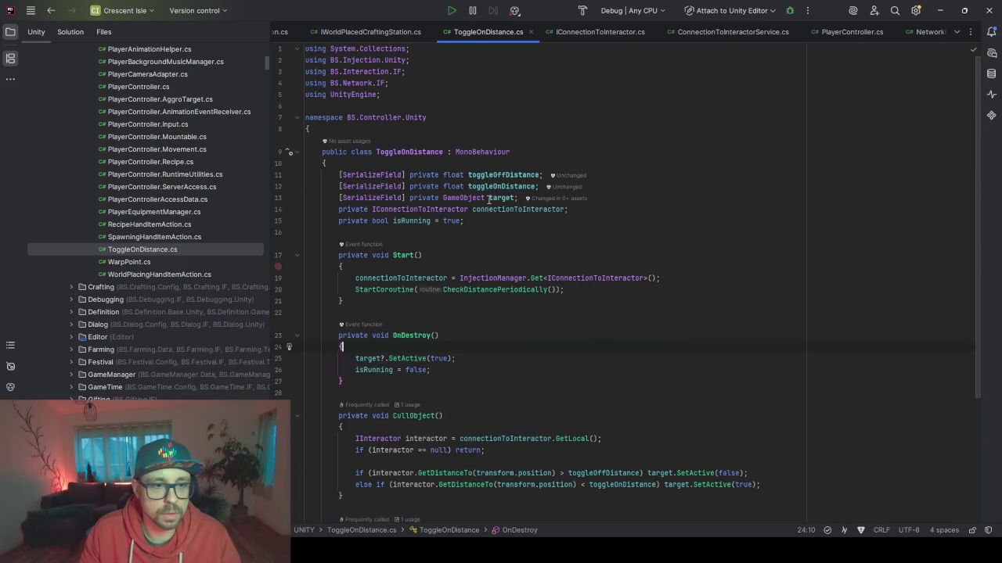
{"action": "scroll", "coordinate": [410, 246], "scroll_direction": "down", "scroll_amount": 1}
{"action": "scroll", "coordinate": [410, 352], "scroll_direction": "down", "scroll_amount": 2}
{"action": "left_click", "coordinate": [409, 443]}
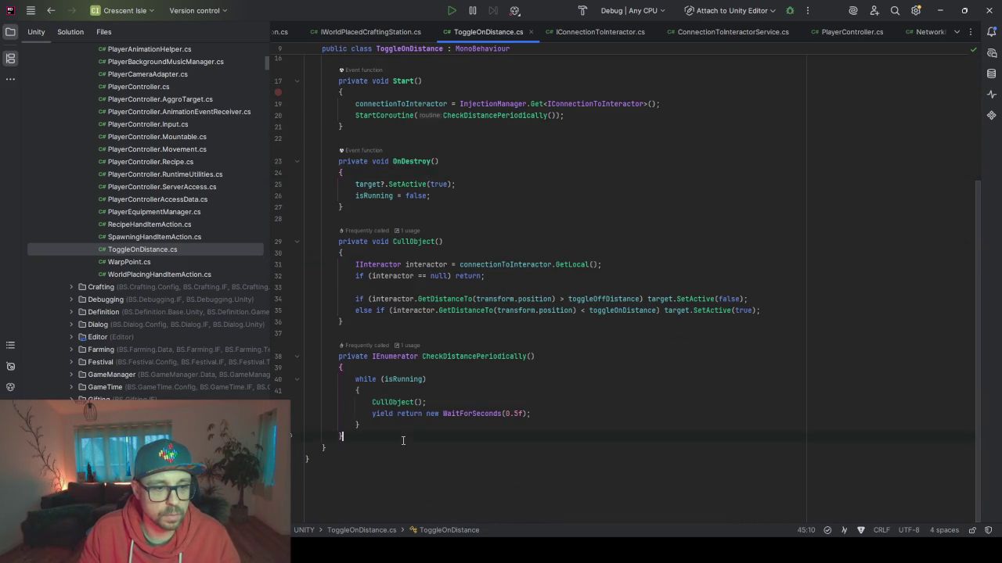
{"action": "scroll", "coordinate": [475, 450], "scroll_direction": "up", "scroll_amount": 3}
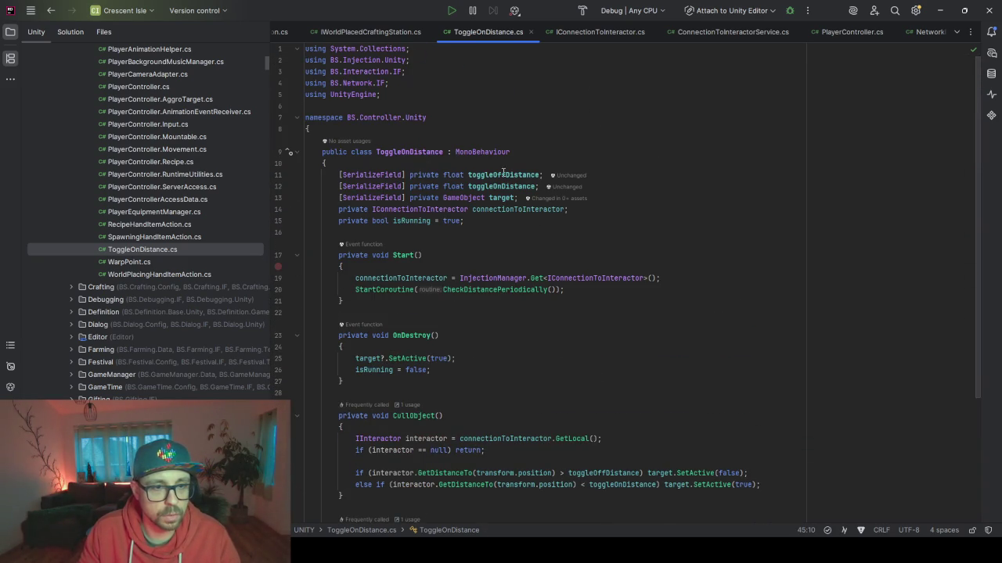
Step: Make ToggleOnDistance implement ISelfValidator and generate the Validate method stub
{"action": "left_click", "coordinate": [532, 152]}
{"action": "type", "text": ", "}
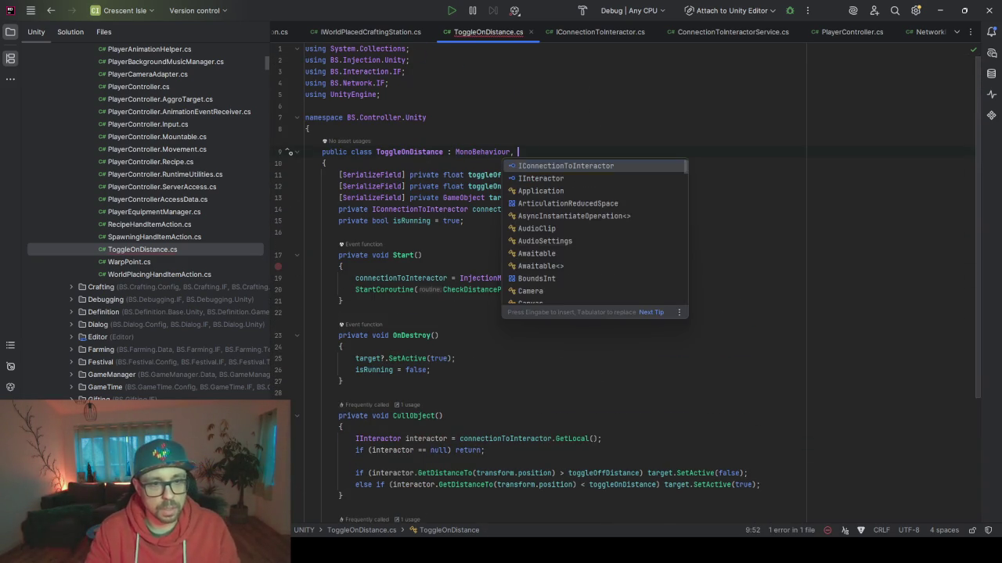
{"action": "type", "text": "ISelf"}
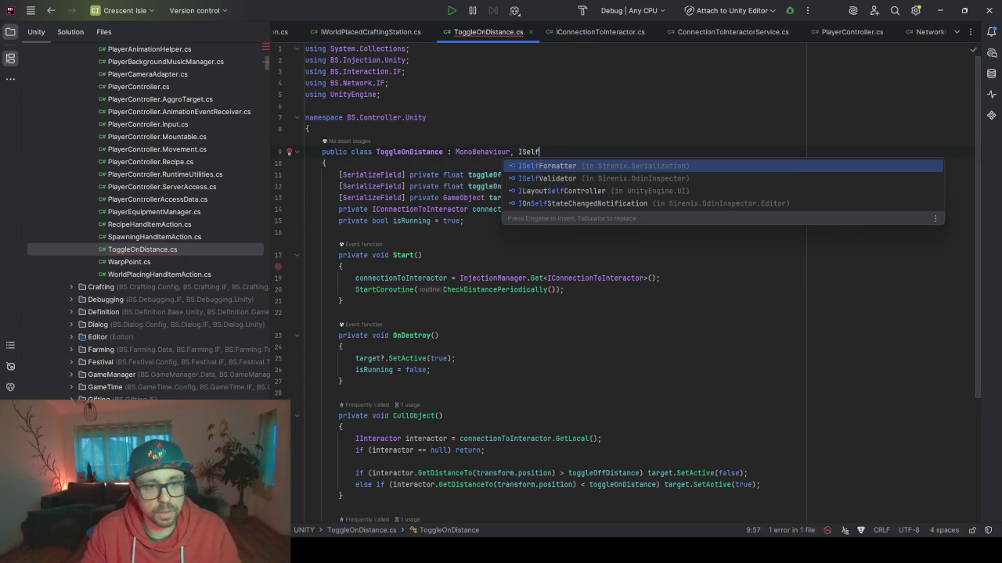
{"action": "key", "text": "Down"}
{"action": "key", "text": "Return"}
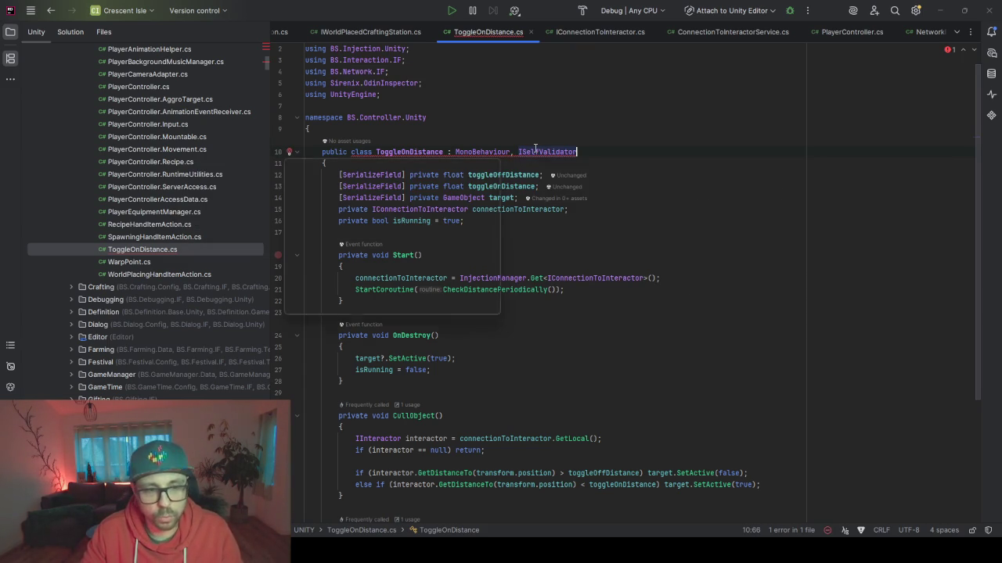
{"action": "key", "text": "alt+Return"}
{"action": "key", "text": "Return"}
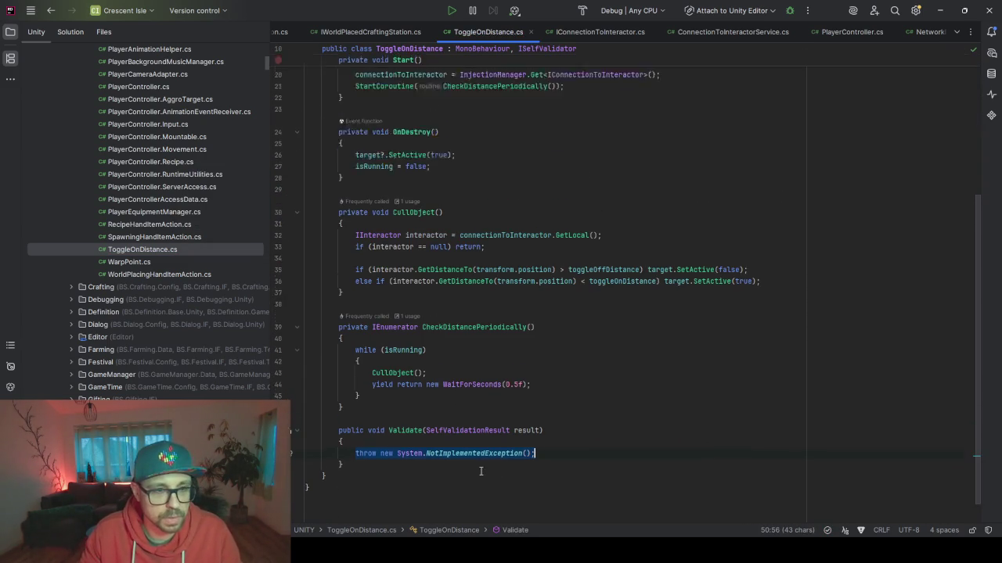
Step: Replace the stub with an if (toggleOnDistance >= toggleOffDistance) block
{"action": "scroll", "coordinate": [460, 132], "scroll_direction": "up", "scroll_amount": 5}
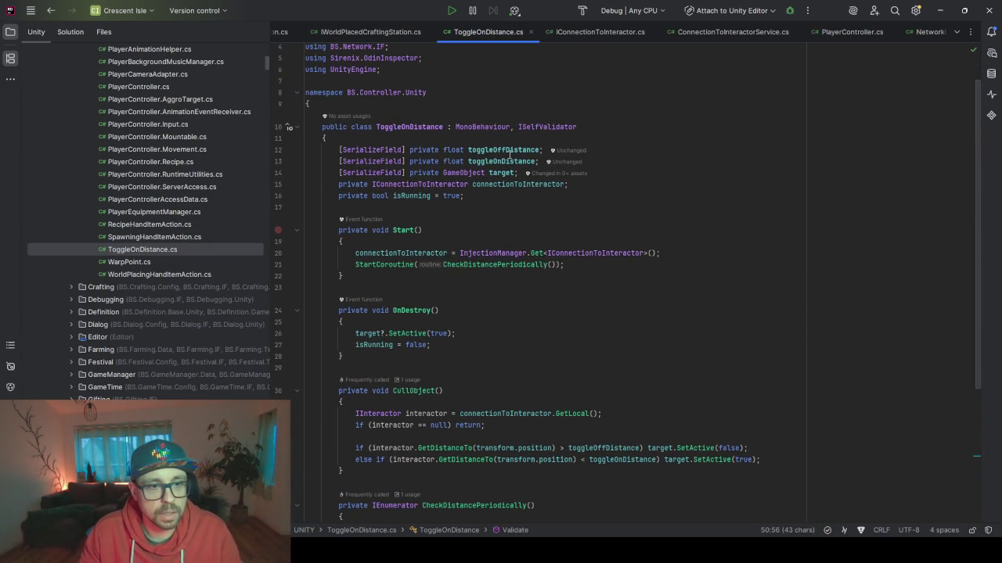
{"action": "scroll", "coordinate": [498, 261], "scroll_direction": "down", "scroll_amount": 6}
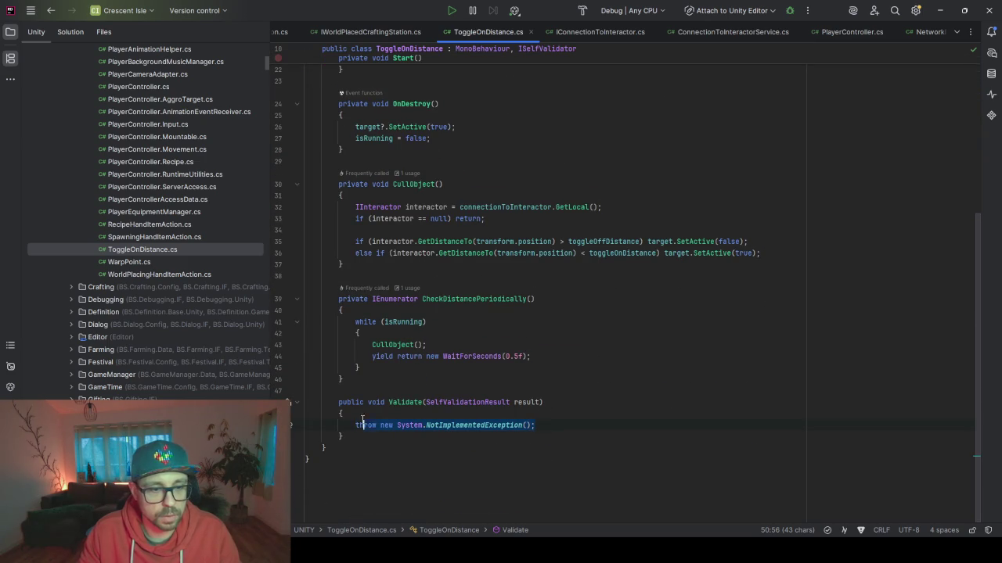
{"action": "key", "text": "BackSpace"}
{"action": "type", "text": "if(t"}
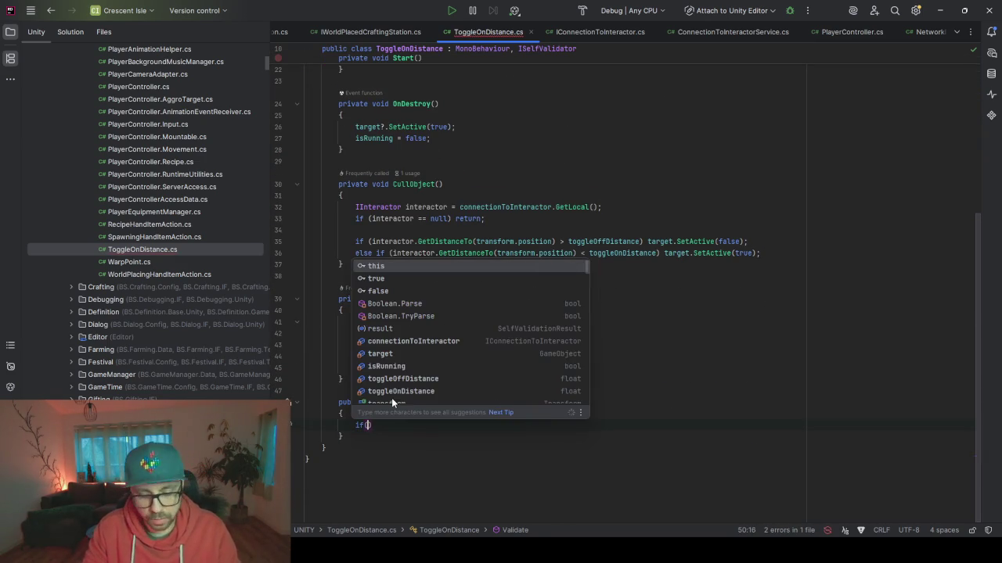
{"action": "type", "text": "o"}
{"action": "key", "text": "Down"}
{"action": "key", "text": "Return"}
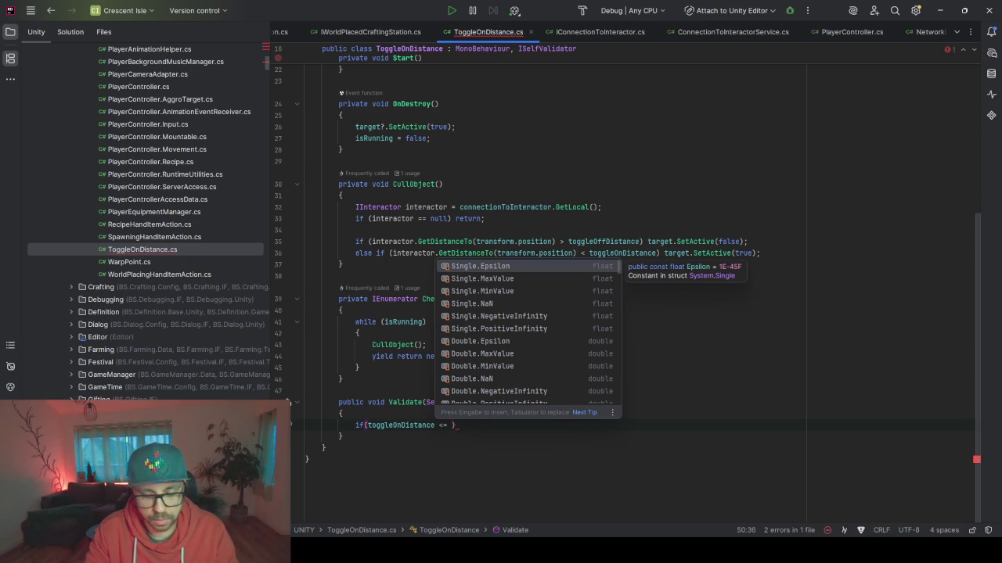
{"action": "type", "text": "Toggle"}
{"action": "key", "text": "Return"}
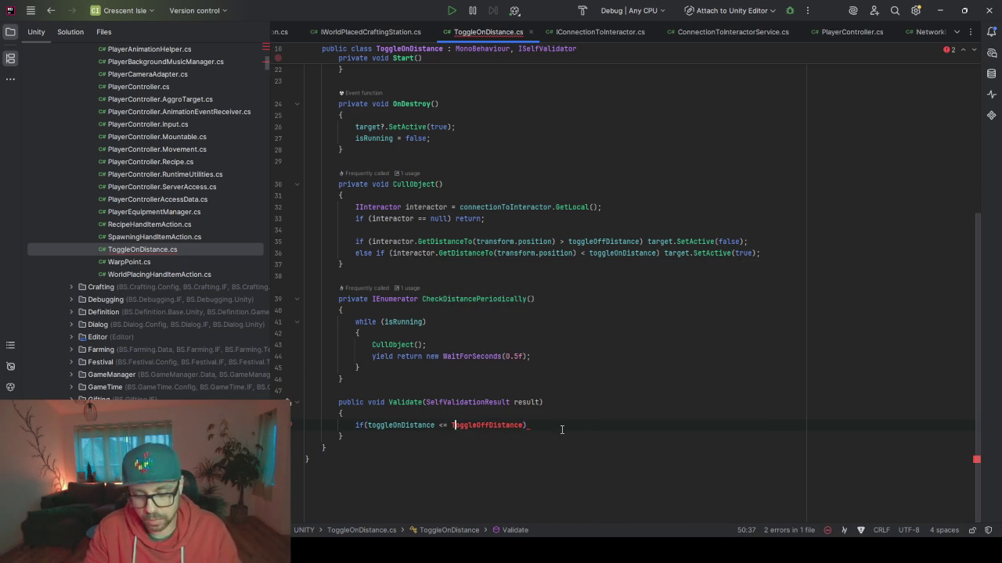
{"action": "key", "text": "BackSpace"}
{"action": "type", "text": "t"}
{"action": "key", "text": "Escape"}
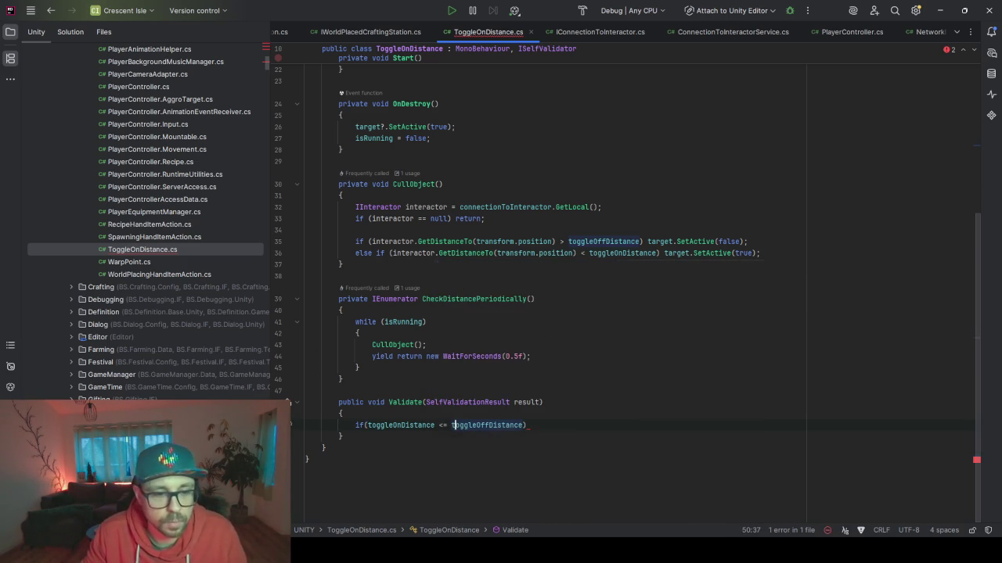
{"action": "key", "text": "Left"}
{"action": "key", "text": "Left"}
{"action": "key", "text": "Left"}
{"action": "key", "text": "Right"}
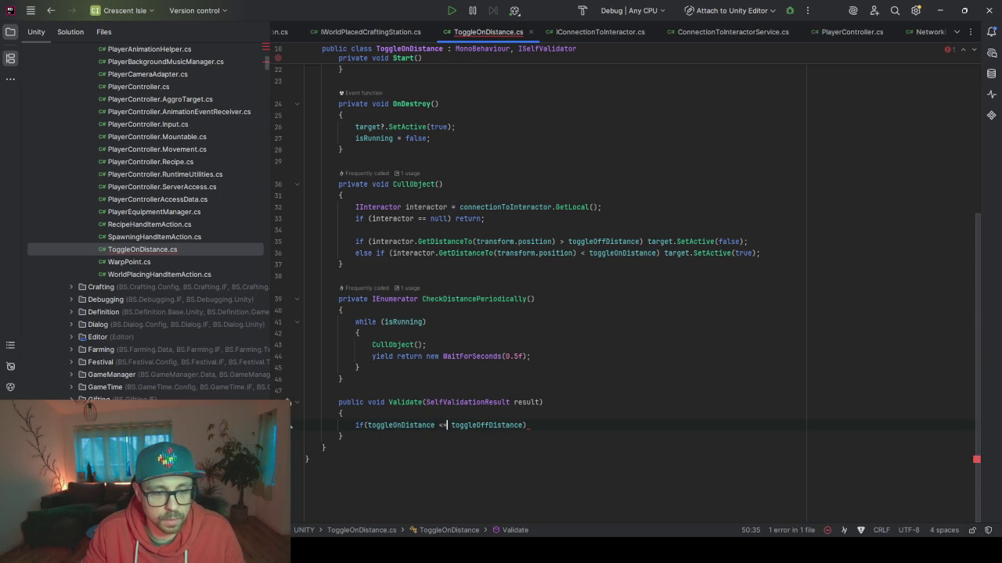
{"action": "key", "text": "Delete"}
{"action": "key", "text": "Delete"}
{"action": "type", "text": ">="}
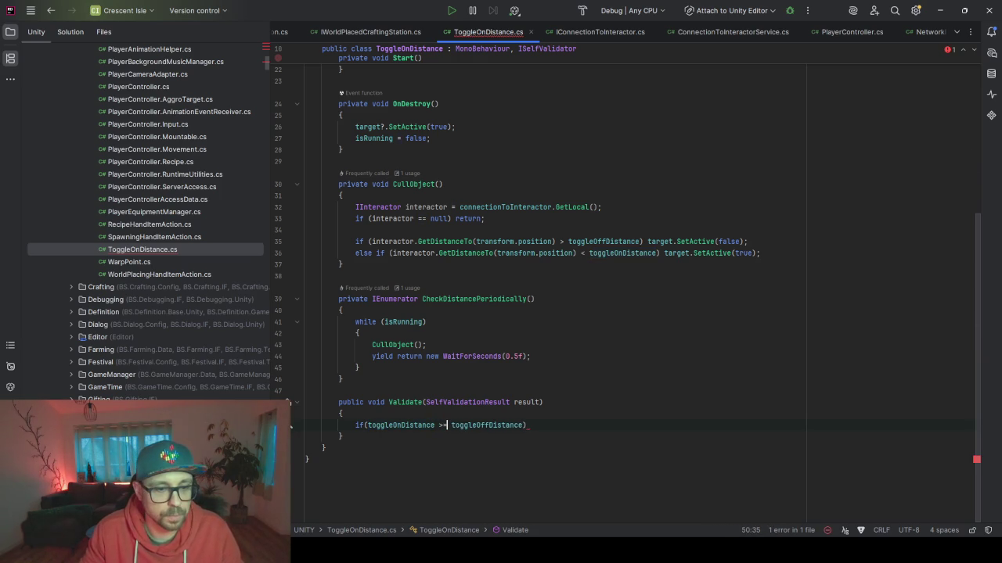
{"action": "key", "text": "End"}
{"action": "type", "text": "{"}
{"action": "key", "text": "Return"}
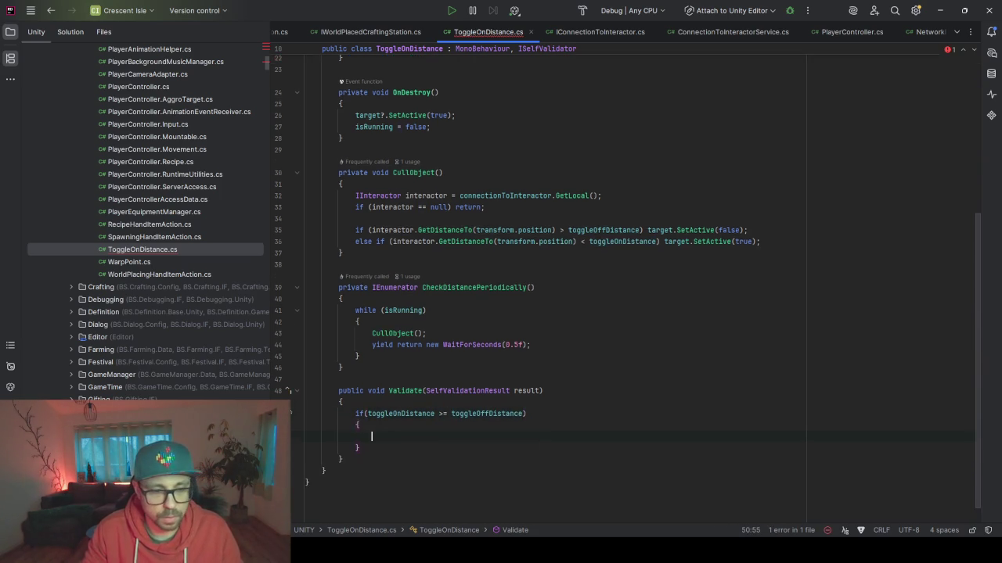
Step: Call result.AddError with "On distance must be smaller than Off distance." and reformat Validate
{"action": "type", "text": "res"}
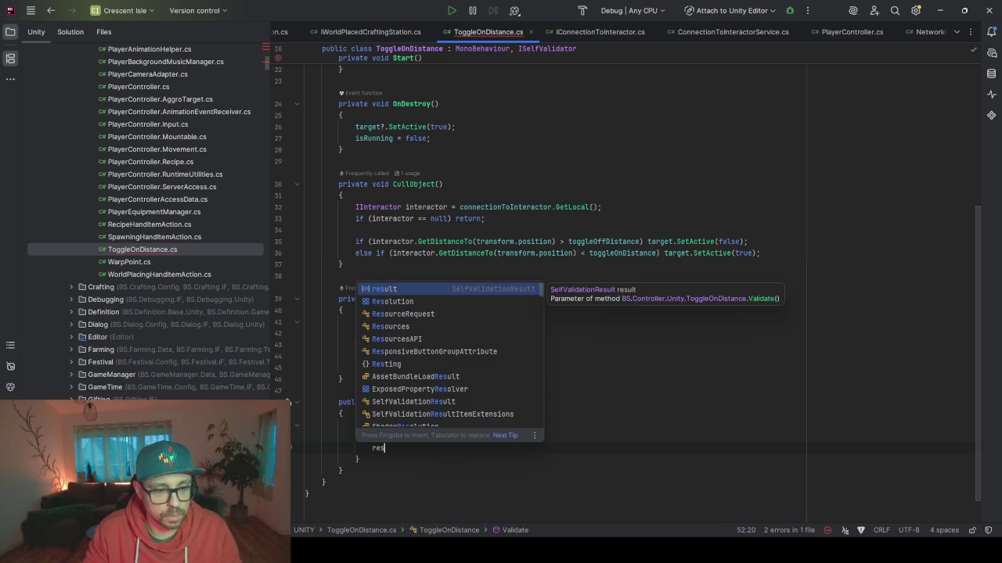
{"action": "key", "text": "Return"}
{"action": "type", "text": "."}
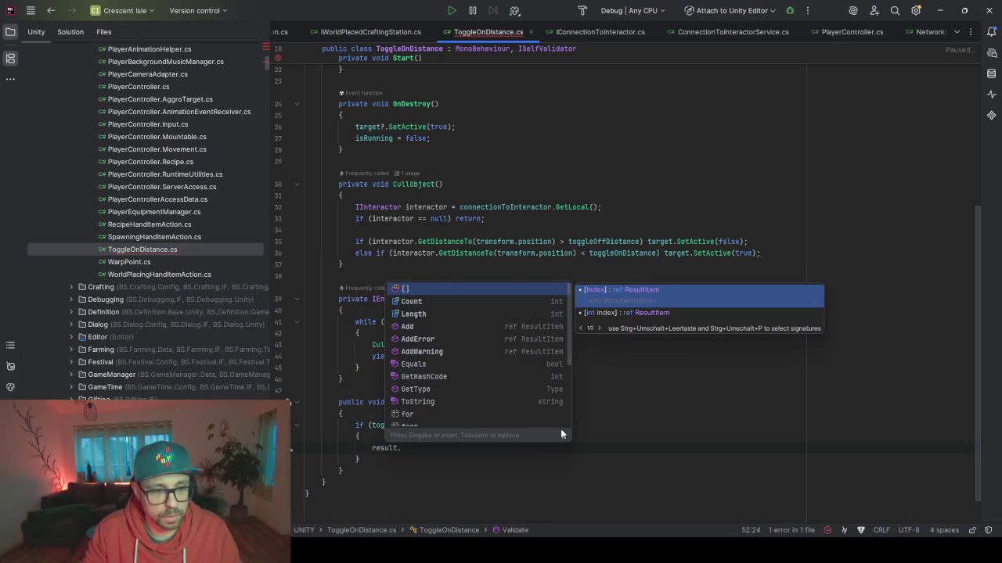
{"action": "key", "text": "Down"}
{"action": "key", "text": "Down"}
{"action": "key", "text": "Down"}
{"action": "key", "text": "Down"}
{"action": "key", "text": "Return"}
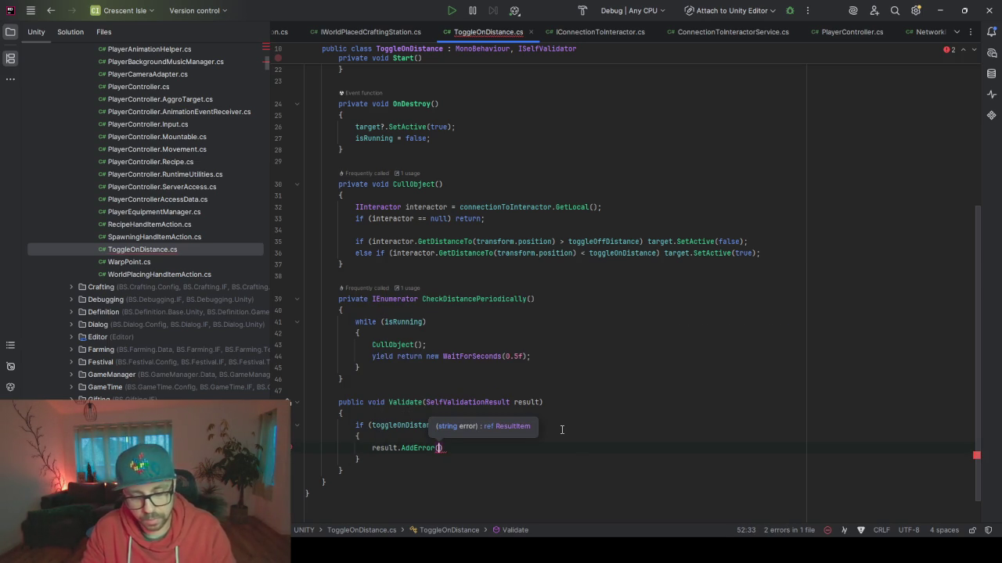
{"action": "type", "text": "$\""}
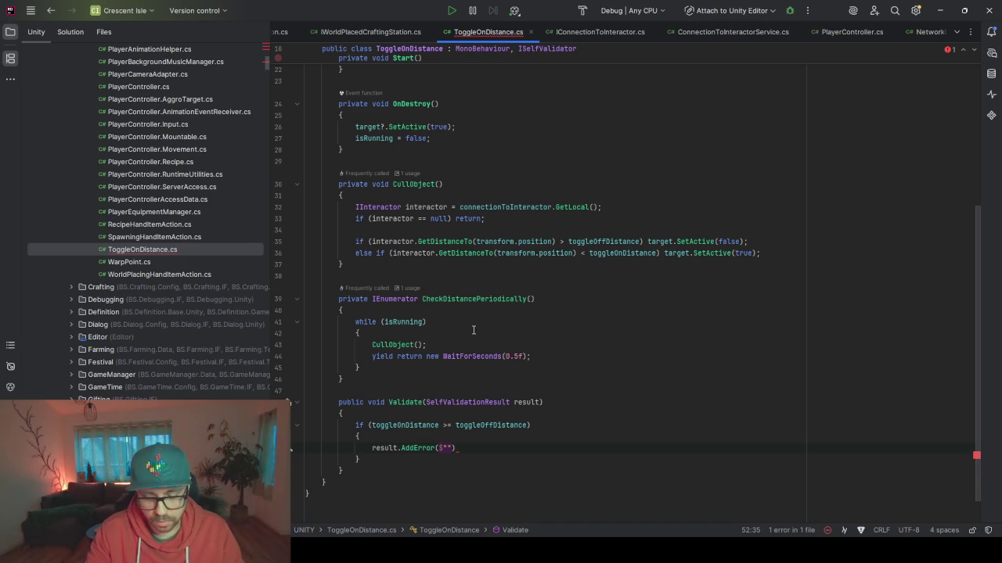
{"action": "type", "text": "dist"}
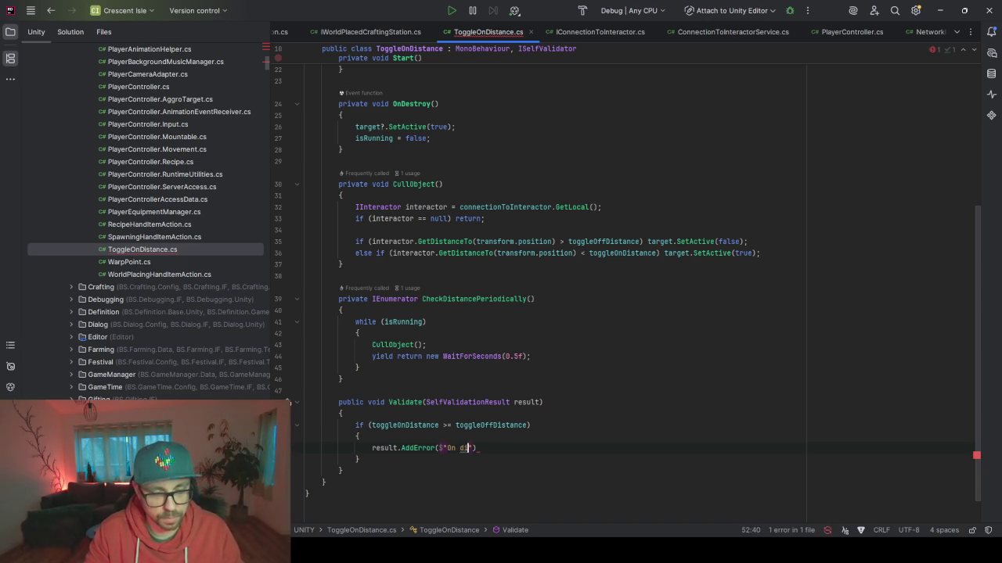
{"action": "type", "text": "tance must "}
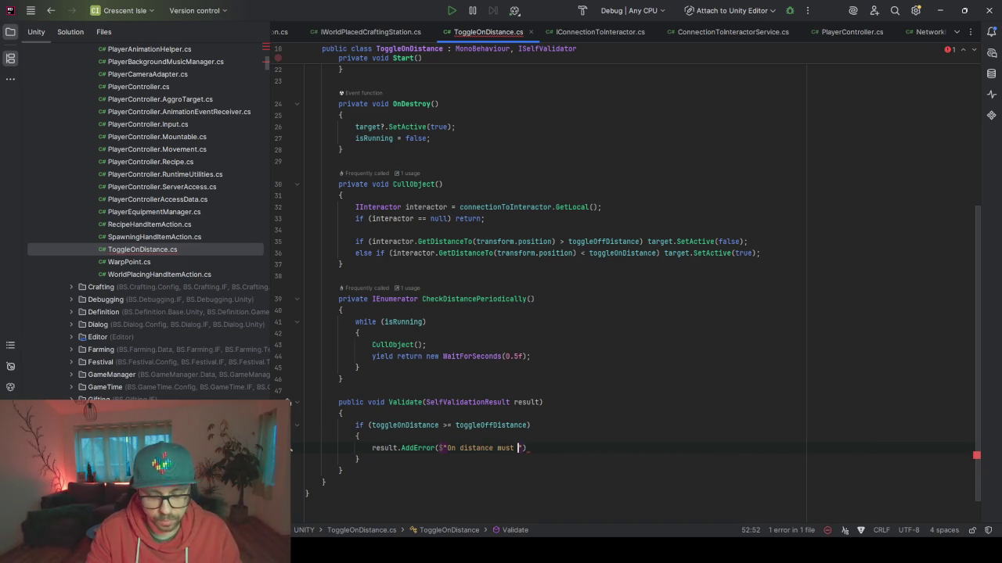
{"action": "type", "text": "be smaller than"}
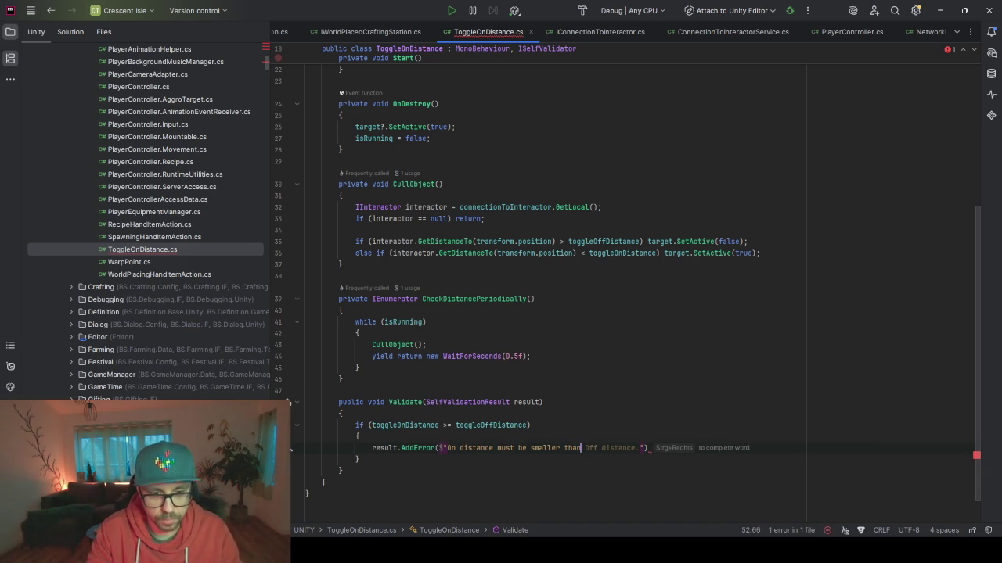
{"action": "key", "text": "Tab"}
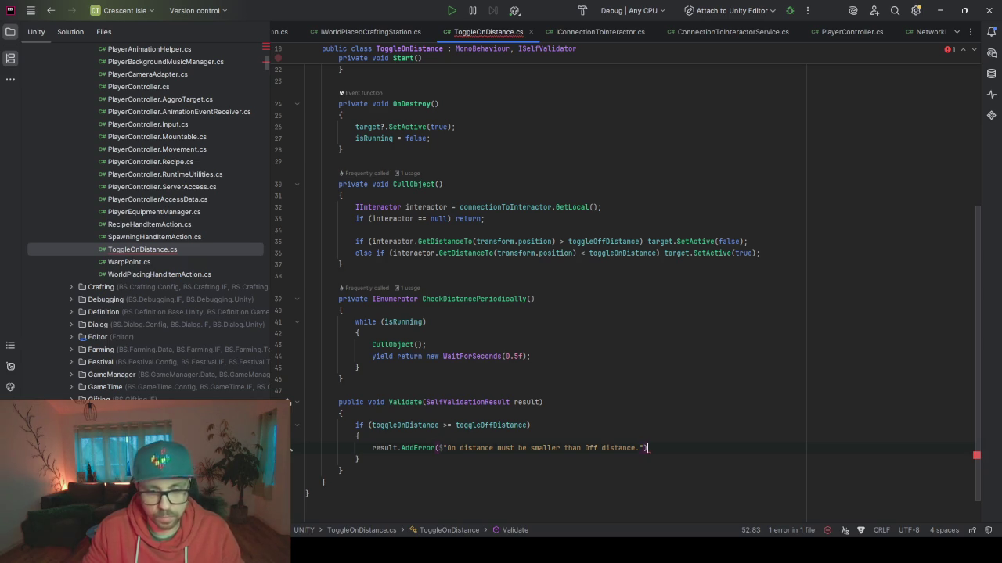
{"action": "type", "text": ";"}
{"action": "key", "text": "ctrl+alt+l"}
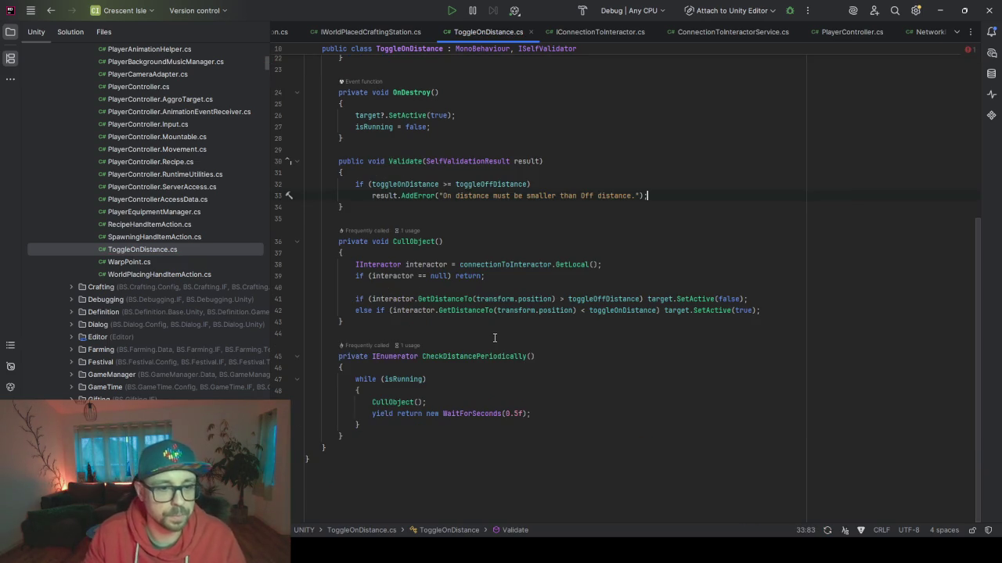
Step: Review the finished Validate method and switch back to the Unity editor
{"action": "scroll", "coordinate": [485, 332], "scroll_direction": "up", "scroll_amount": 4}
{"action": "scroll", "coordinate": [447, 320], "scroll_direction": "up", "scroll_amount": 4}
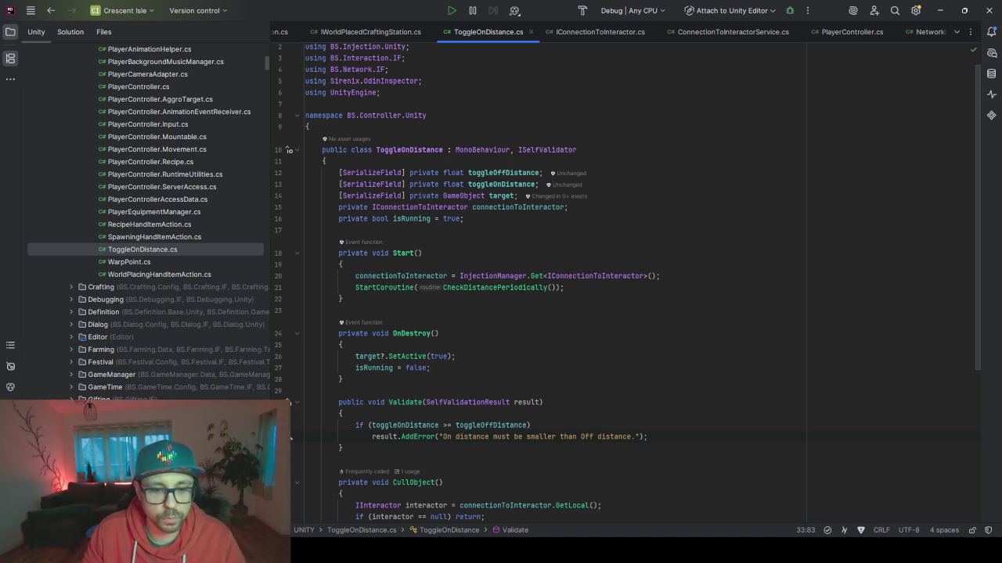
{"action": "key", "text": "alt+Tab"}
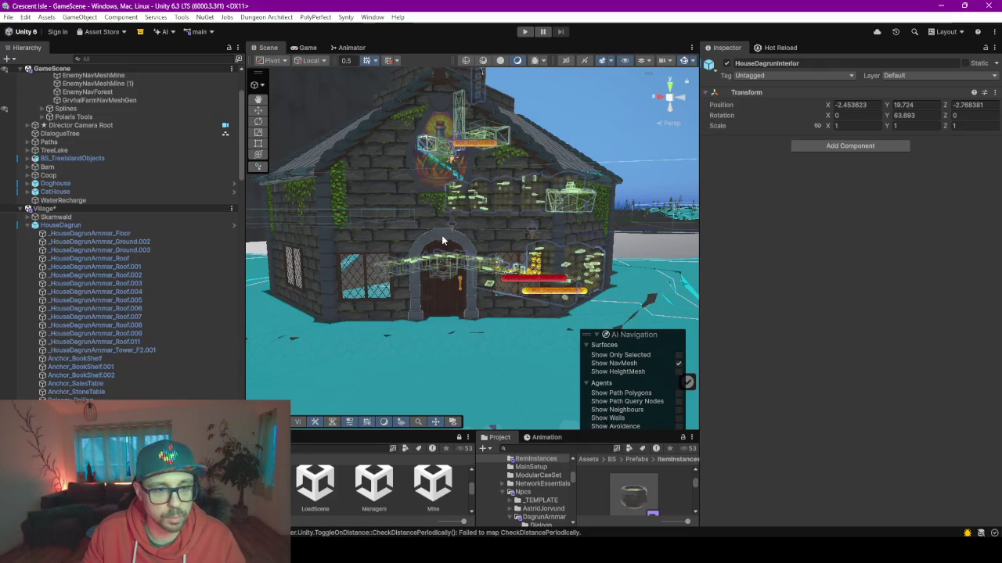
Step: Remove the Delete Mesh Collider From Children script from HouseDagrun
{"action": "left_click", "coordinate": [66, 227]}
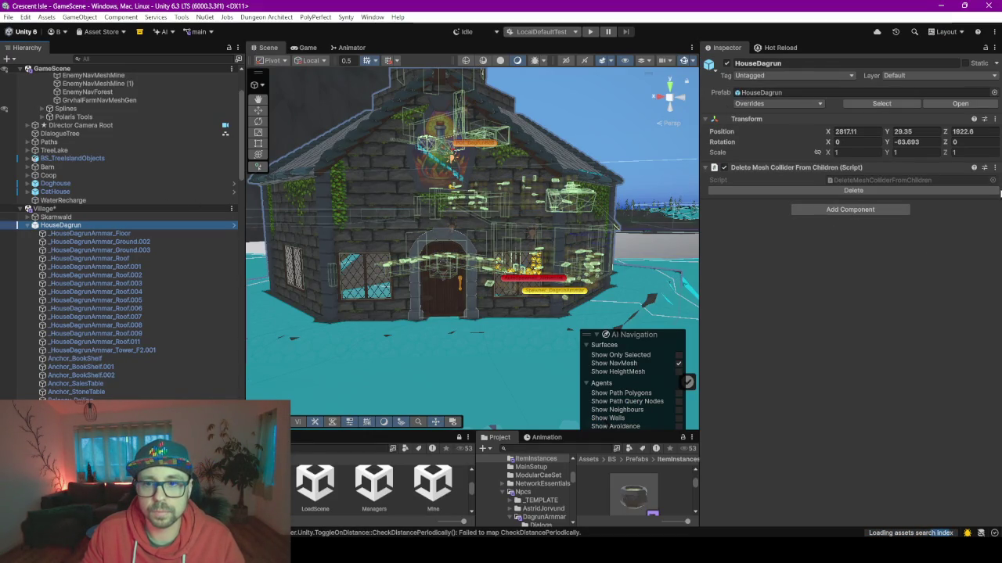
{"action": "left_click", "coordinate": [994, 167]}
{"action": "left_click", "coordinate": [908, 229]}
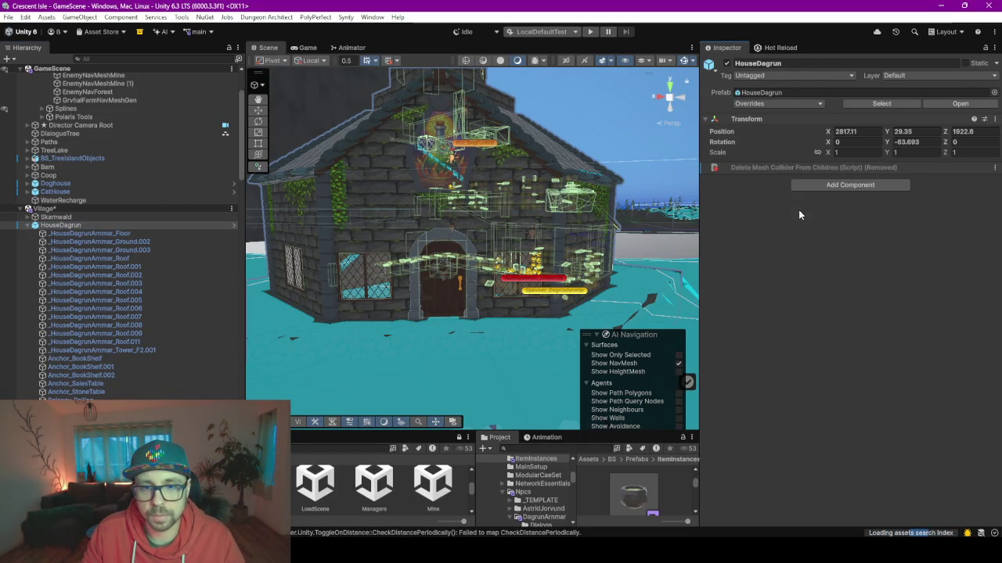
Step: Add the Toggle On Distance component to HouseDagrun via the component search
{"action": "left_click", "coordinate": [839, 185]}
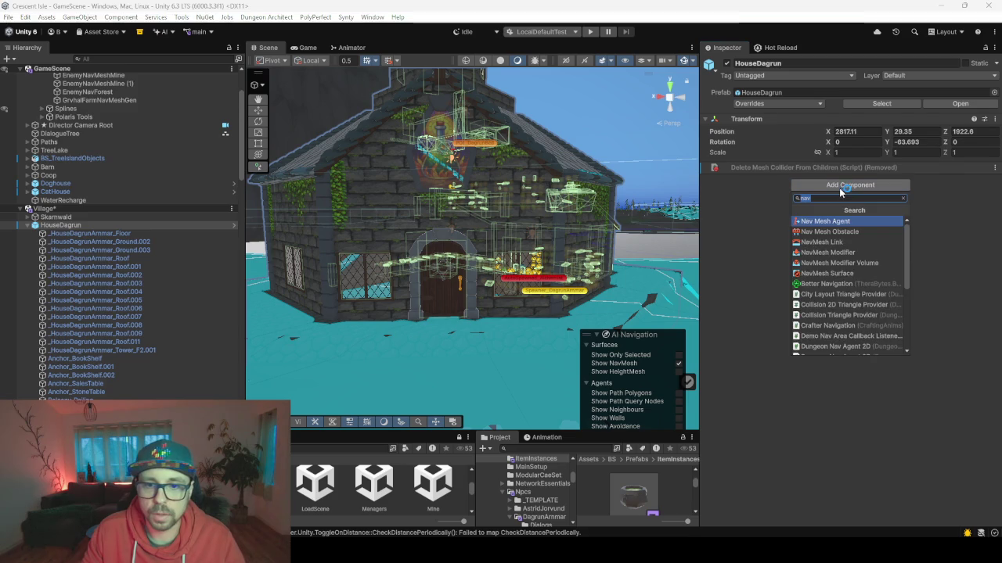
{"action": "type", "text": "t"}
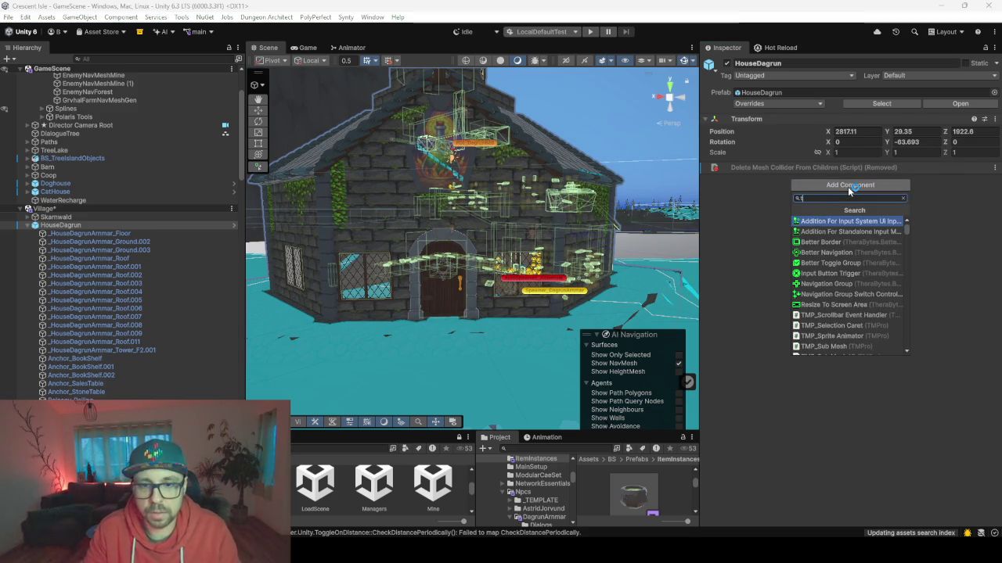
{"action": "type", "text": "oggle"}
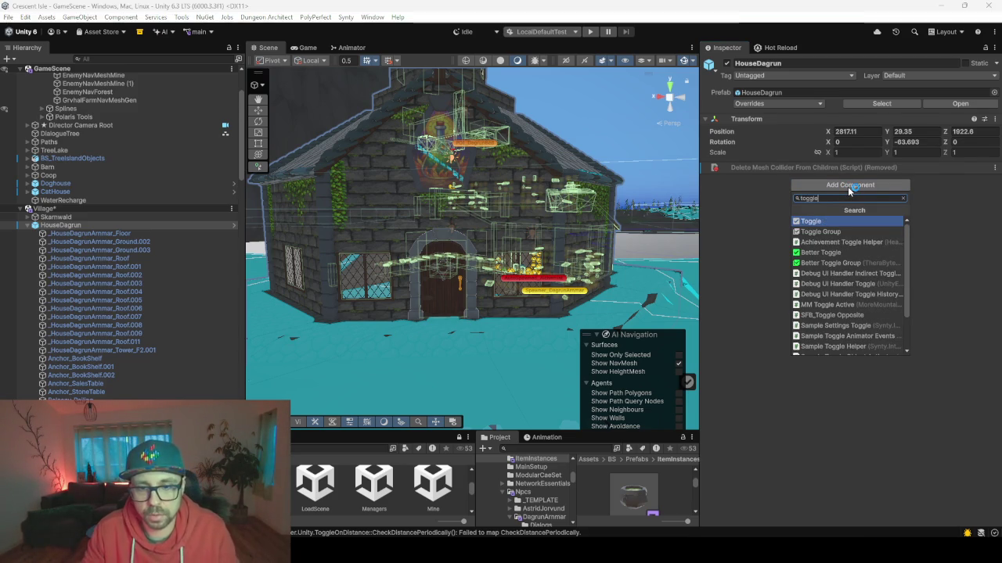
{"action": "type", "text": "ondis"}
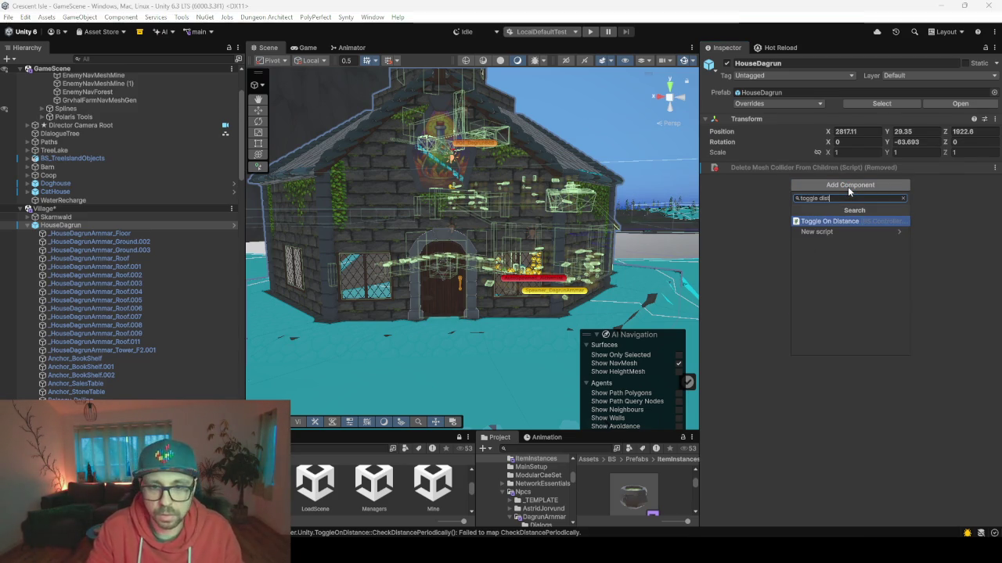
{"action": "key", "text": "Return"}
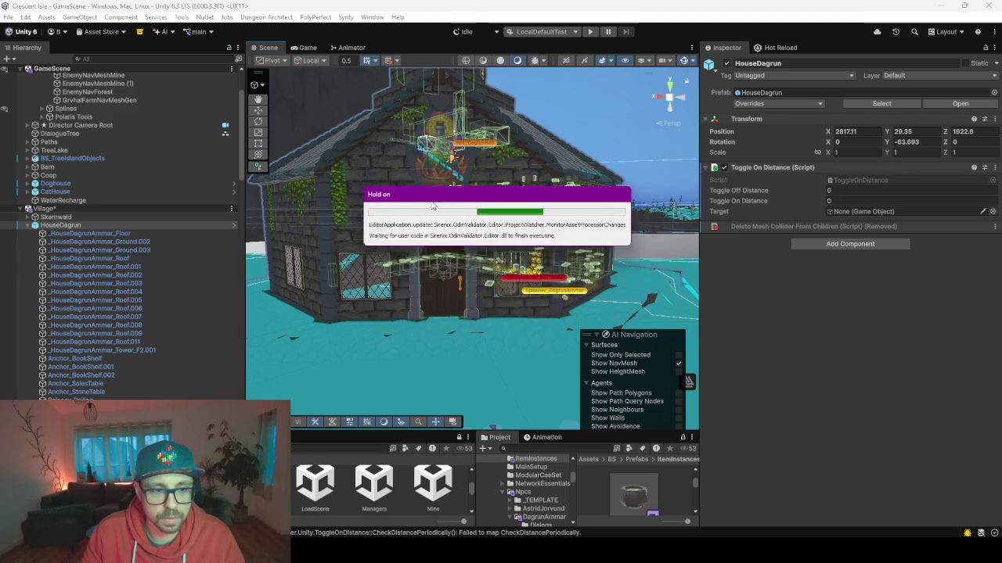
{"action": "left_click_drag", "start_coordinate": [429, 251], "coordinate": [329, 244]}
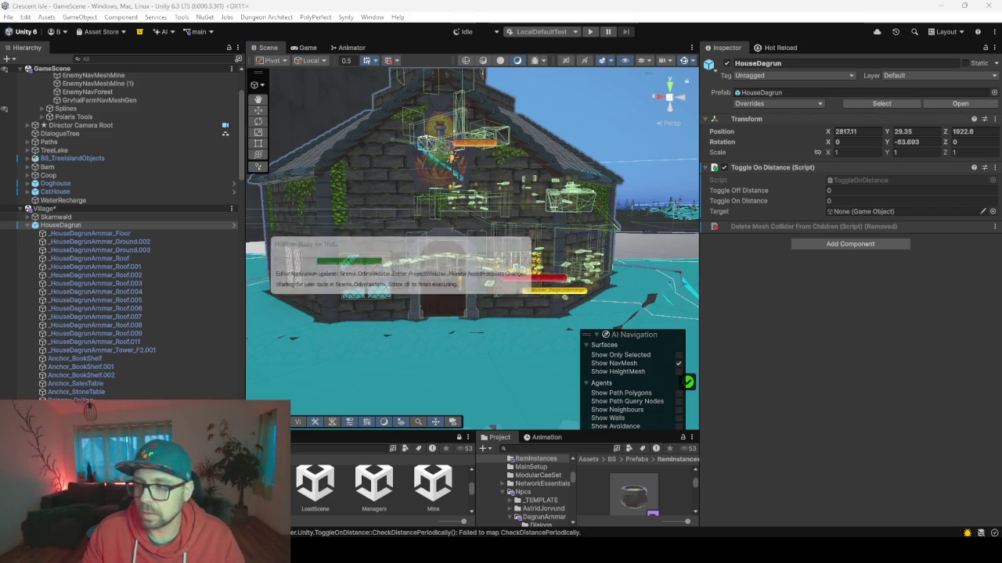
Step: Enter 20 for Toggle On Distance and 30 for Toggle Off Distance on HouseDagrun
{"action": "left_click", "coordinate": [851, 324]}
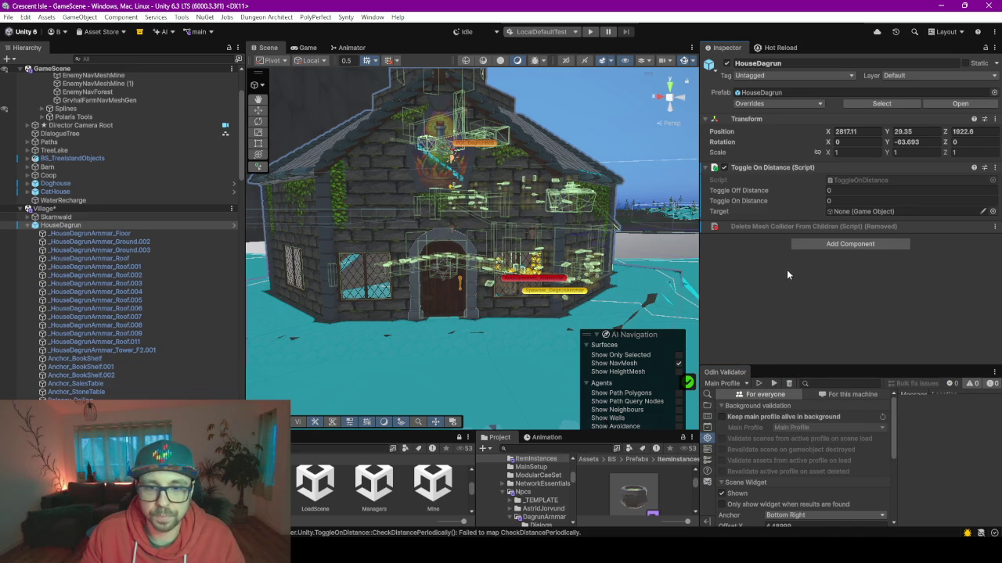
{"action": "left_click", "coordinate": [837, 192]}
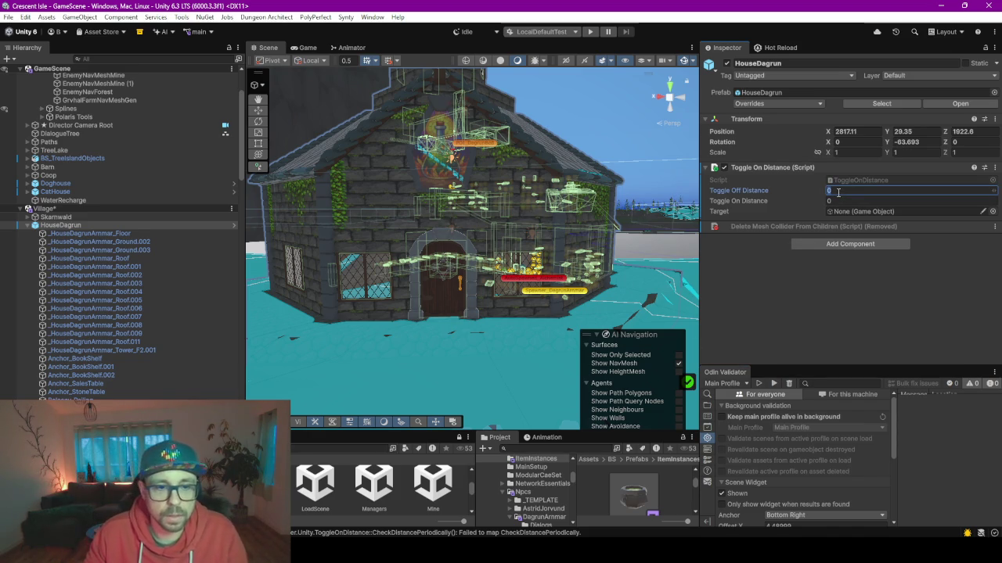
{"action": "left_click", "coordinate": [856, 201]}
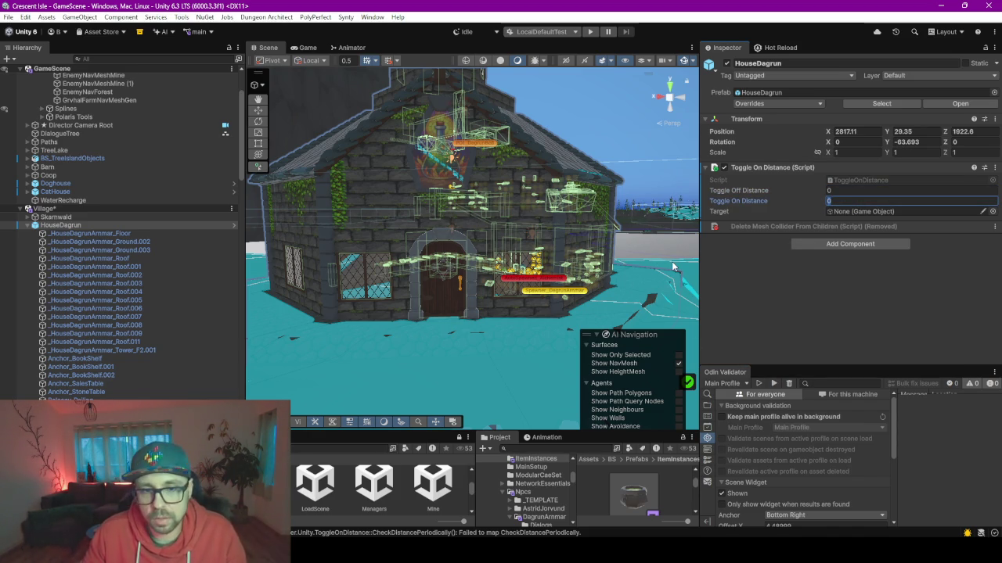
{"action": "type", "text": "20"}
{"action": "mouse_move", "coordinate": [673, 268]}
{"action": "left_mouse_down"}
{"action": "mouse_move", "coordinate": [442, 276]}
{"action": "mouse_move", "coordinate": [453, 216]}
{"action": "left_mouse_up"}
{"action": "left_click", "coordinate": [845, 191]}
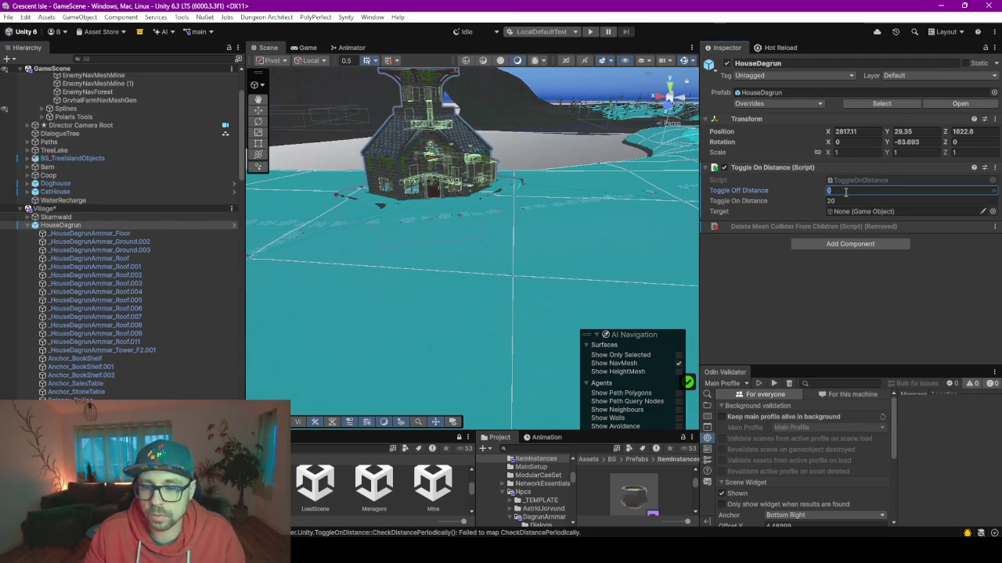
{"action": "type", "text": "30"}
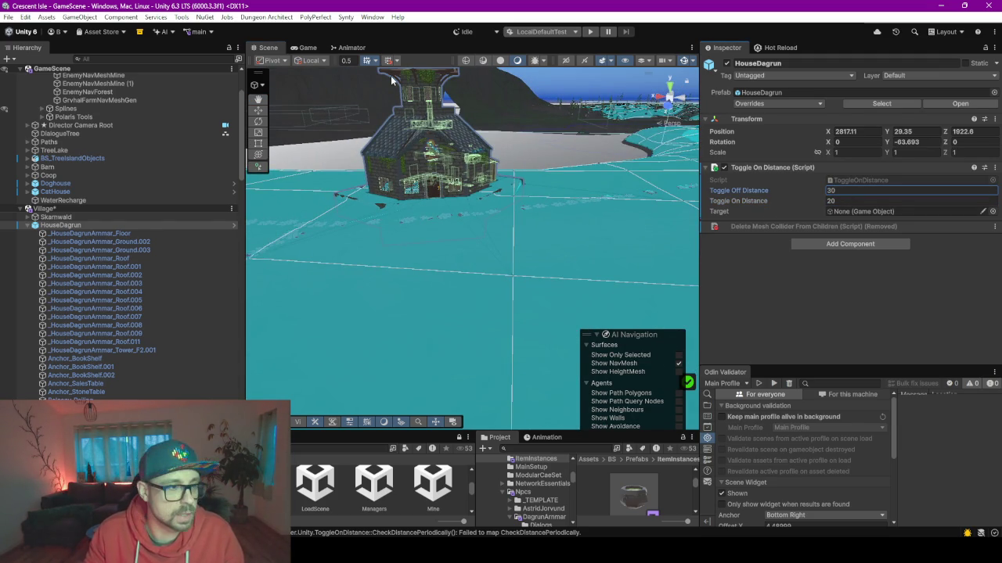
Step: Create a 3D Sphere from the Hierarchy and frame it in the Scene view
{"action": "mouse_move", "coordinate": [12, 225]}
{"action": "left_click", "coordinate": [28, 225]}
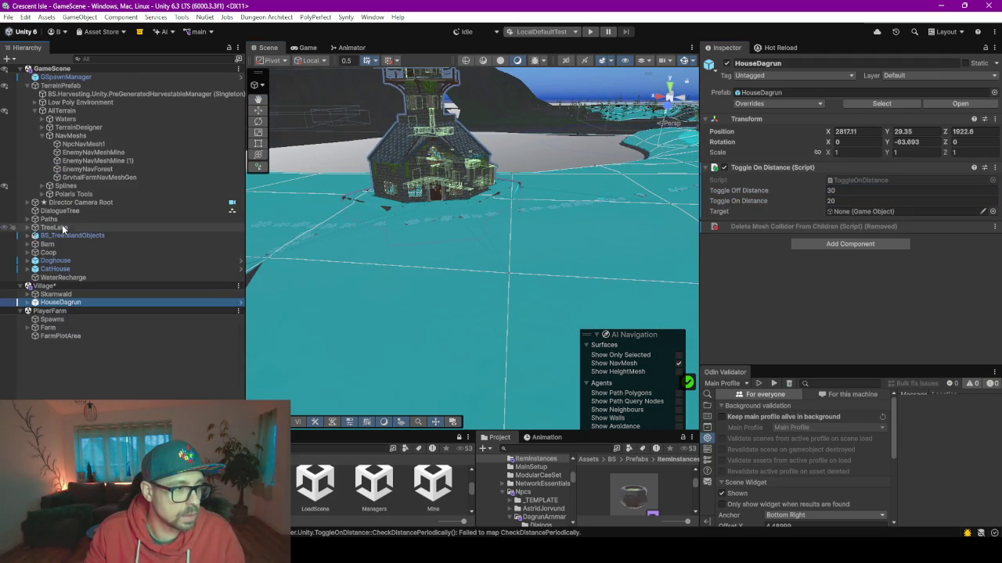
{"action": "right_click", "coordinate": [70, 302]}
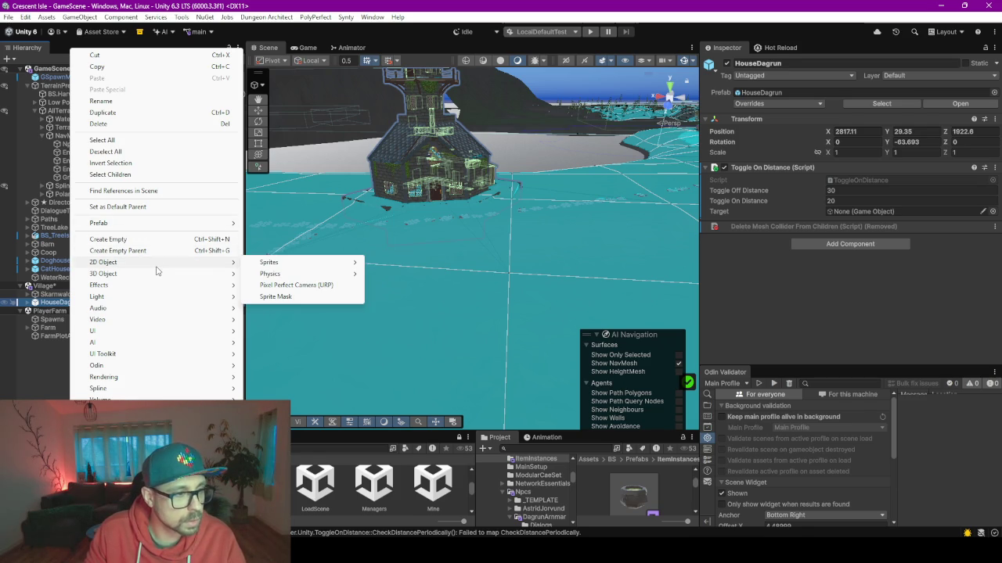
{"action": "mouse_move", "coordinate": [104, 274]}
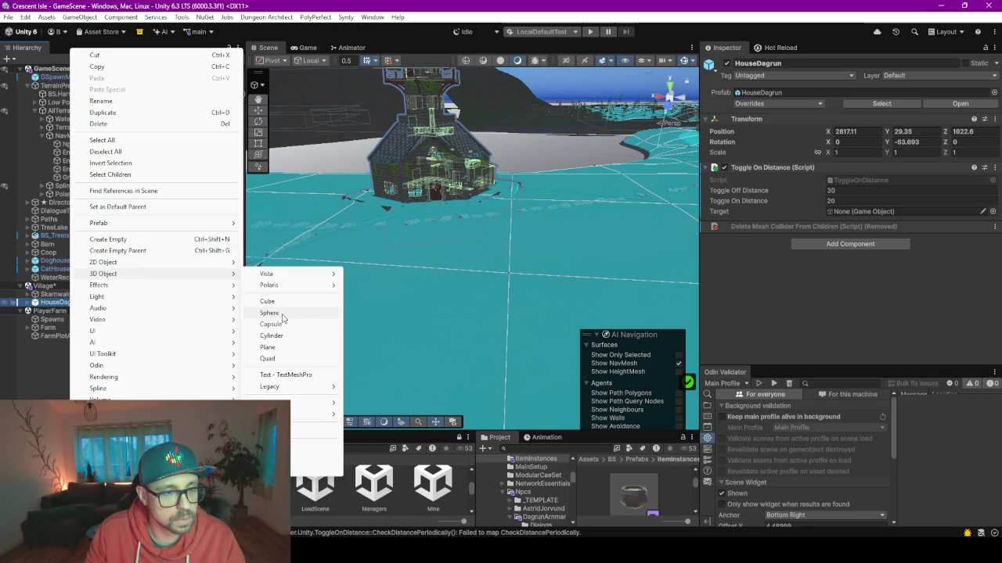
{"action": "left_click", "coordinate": [270, 313]}
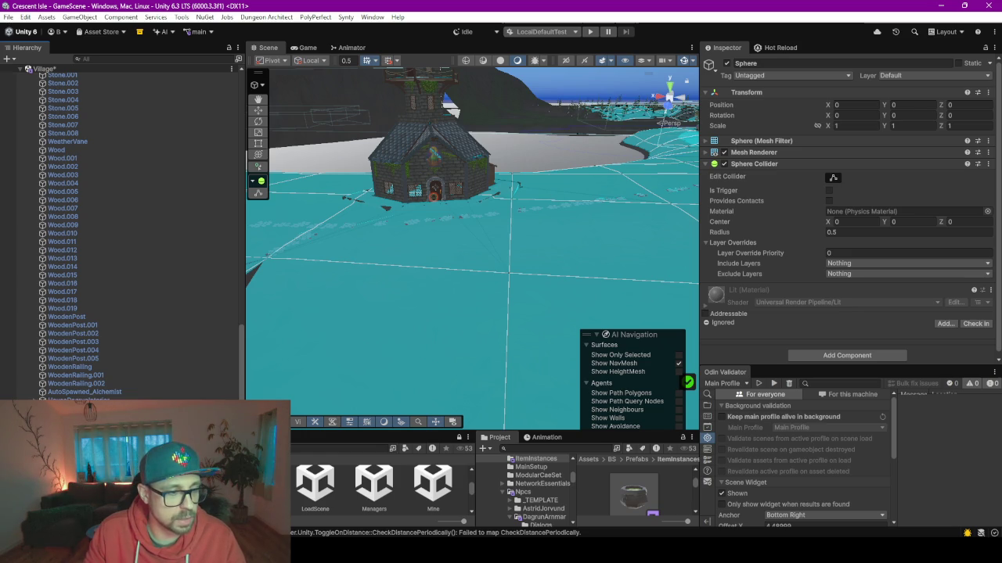
{"action": "key", "text": "f"}
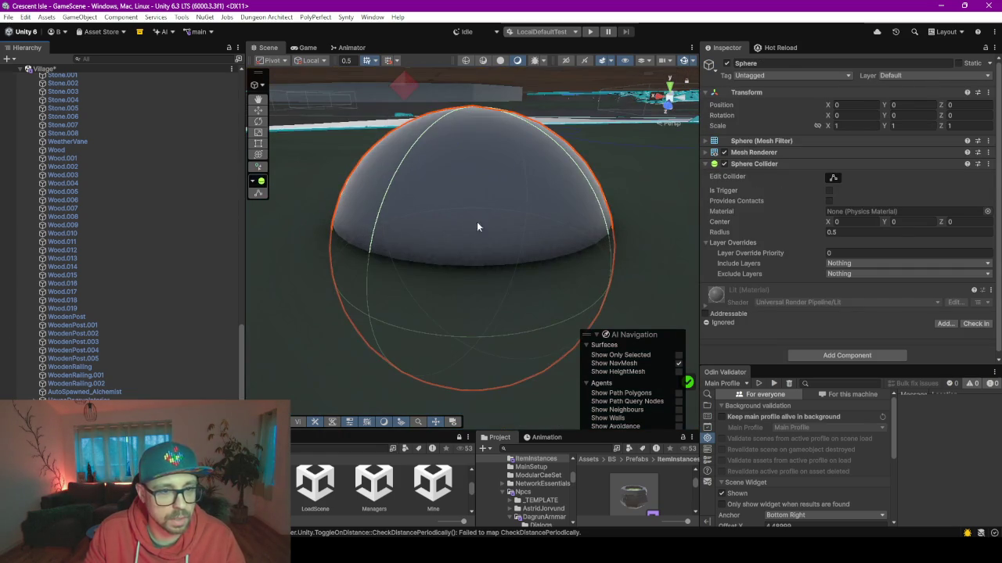
{"action": "scroll", "coordinate": [596, 226], "scroll_direction": "down", "scroll_amount": 2}
{"action": "scroll", "coordinate": [596, 226], "scroll_direction": "down", "scroll_amount": 3}
{"action": "scroll", "coordinate": [596, 226], "scroll_direction": "down", "scroll_amount": 3}
{"action": "scroll", "coordinate": [596, 226], "scroll_direction": "down", "scroll_amount": 3}
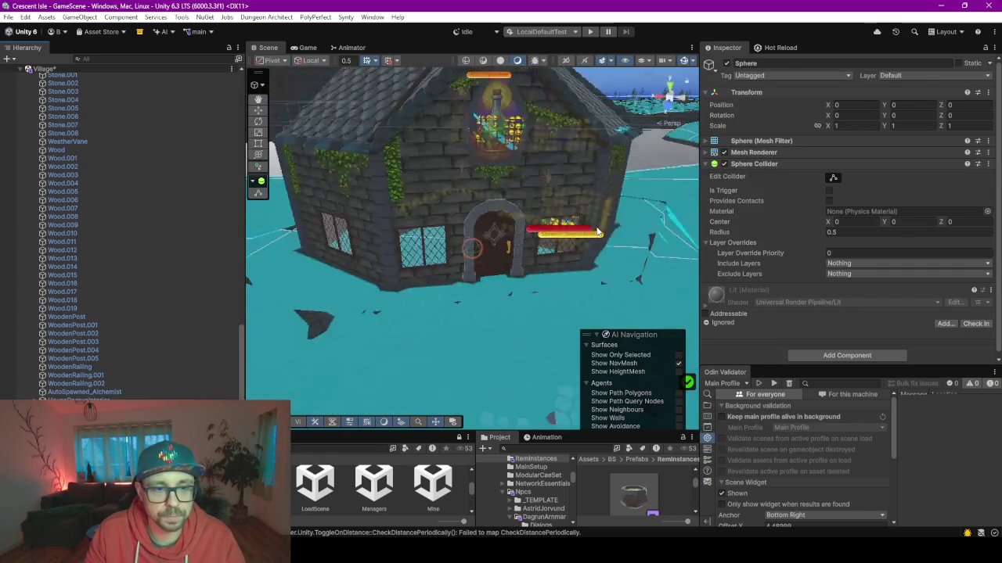
{"action": "scroll", "coordinate": [597, 233], "scroll_direction": "down", "scroll_amount": 3}
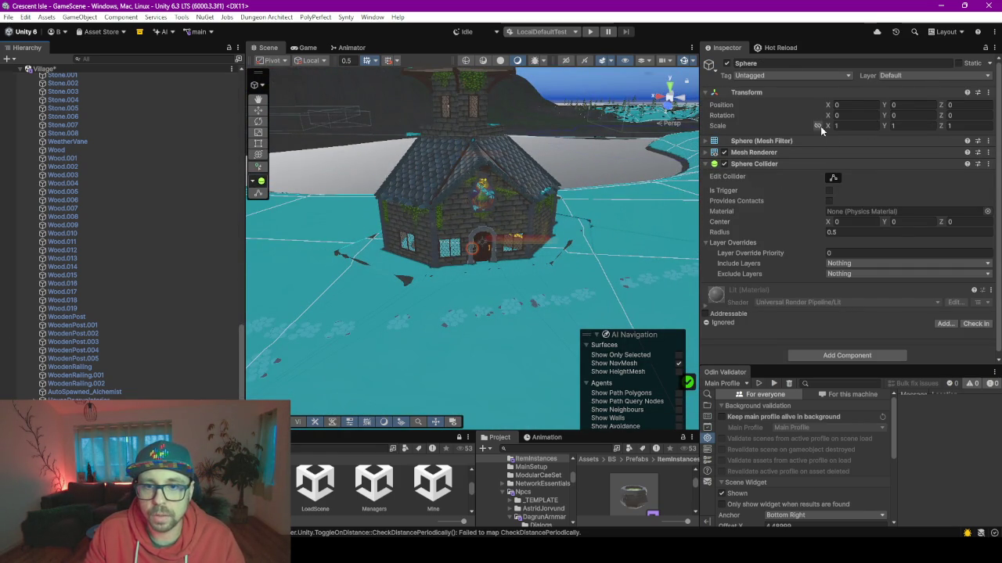
Step: Scale the sphere up through 20 and 60 before settling on a uniform 80
{"action": "type", "text": "20"}
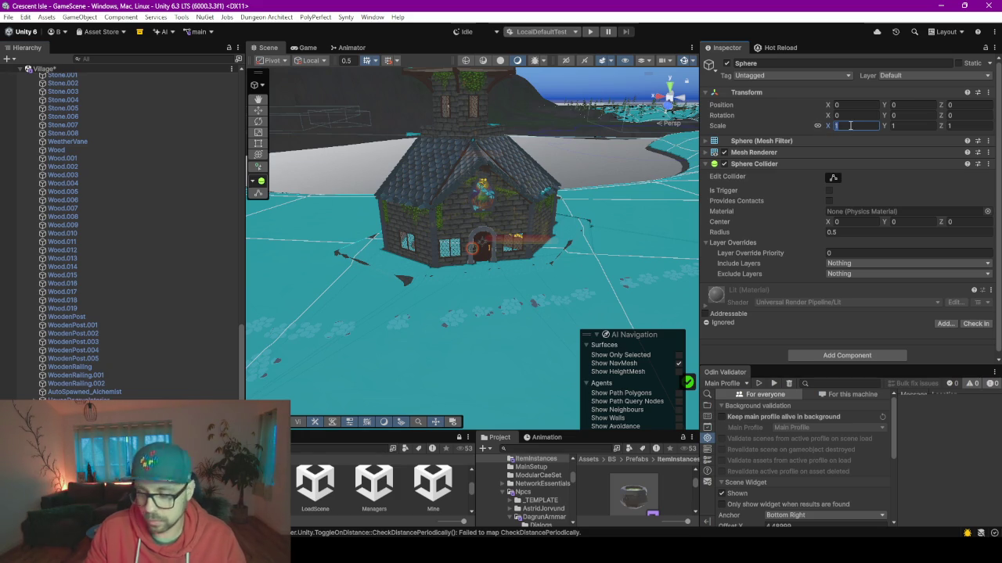
{"action": "key", "text": "Return"}
{"action": "scroll", "coordinate": [326, 219], "scroll_direction": "down", "scroll_amount": 2}
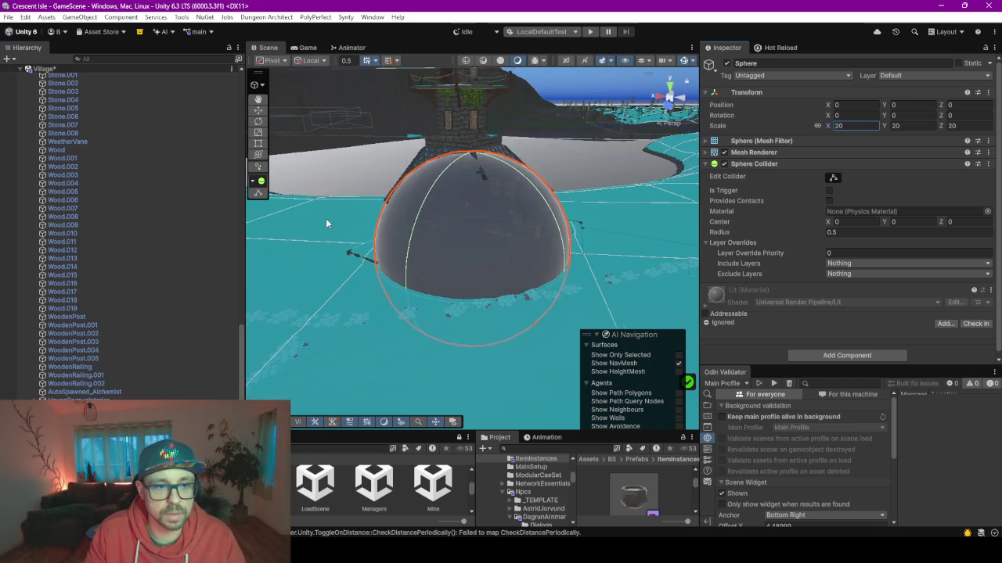
{"action": "scroll", "coordinate": [321, 213], "scroll_direction": "down", "scroll_amount": 2}
{"action": "scroll", "coordinate": [332, 219], "scroll_direction": "down", "scroll_amount": 2}
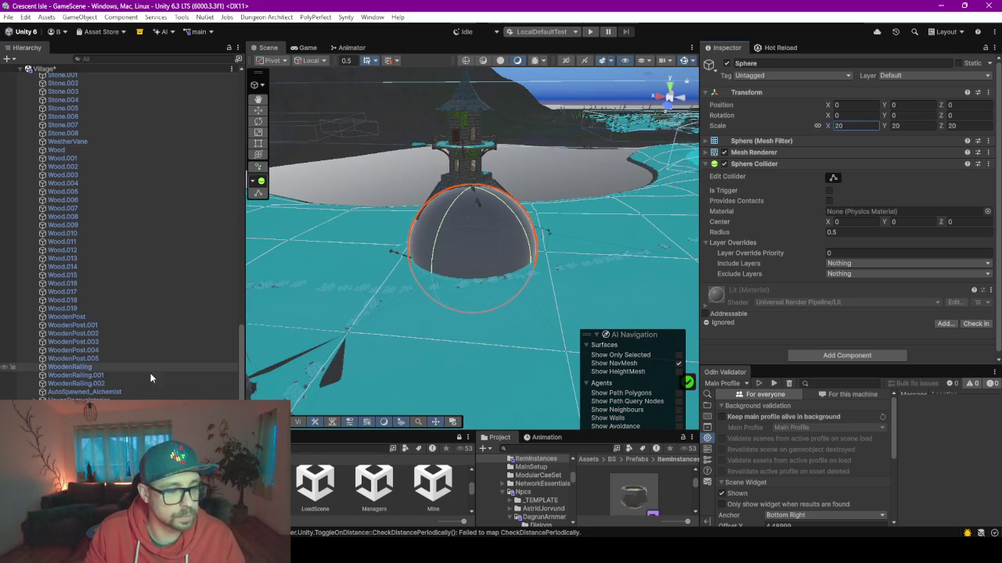
{"action": "mouse_move", "coordinate": [829, 129]}
{"action": "left_mouse_down"}
{"action": "mouse_move", "coordinate": [352, 130]}
{"action": "mouse_move", "coordinate": [446, 135]}
{"action": "left_mouse_up"}
{"action": "scroll", "coordinate": [448, 176], "scroll_direction": "down", "scroll_amount": 2}
{"action": "scroll", "coordinate": [447, 189], "scroll_direction": "down", "scroll_amount": 3}
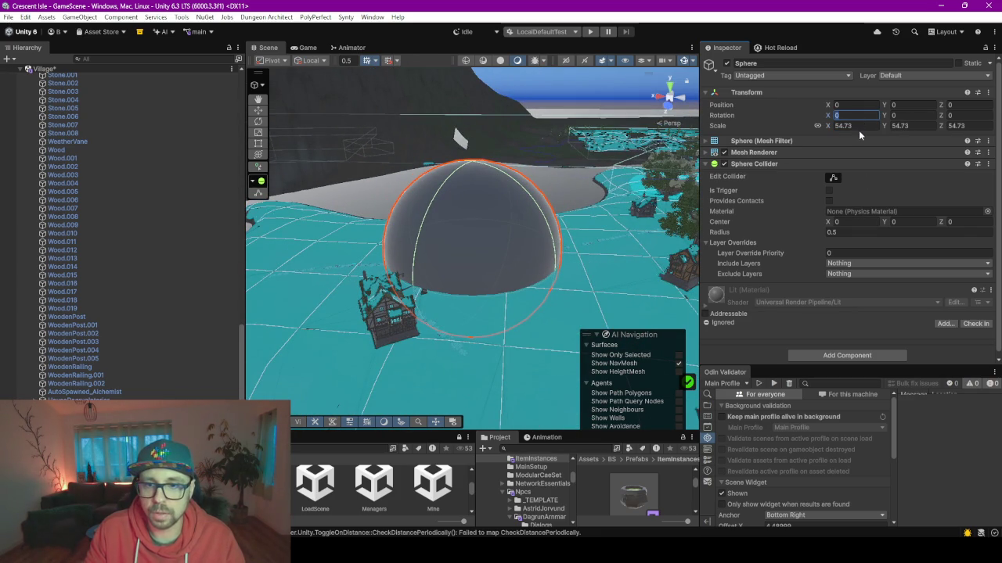
{"action": "type", "text": "60"}
{"action": "key", "text": "Return"}
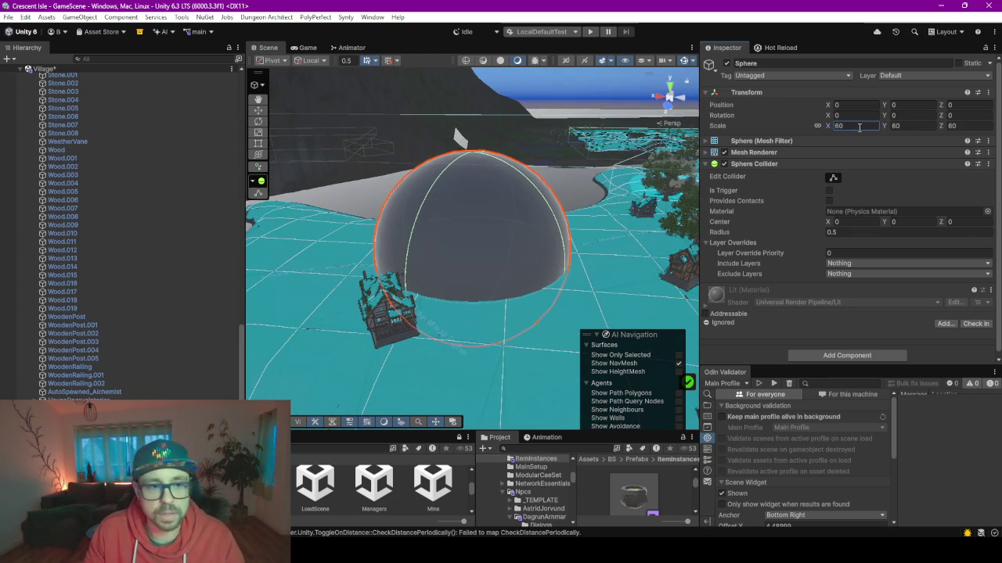
{"action": "left_click", "coordinate": [860, 126]}
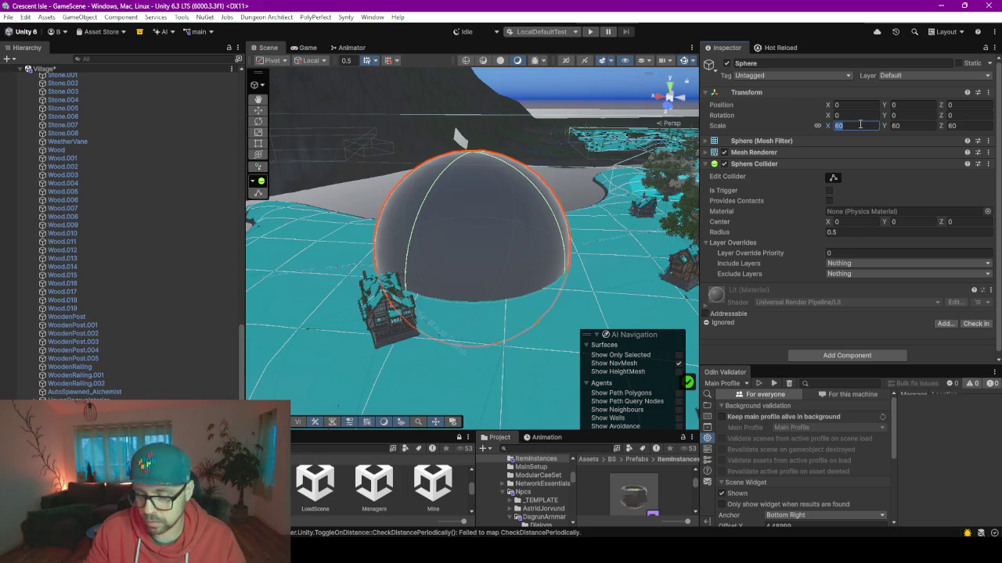
{"action": "type", "text": "80"}
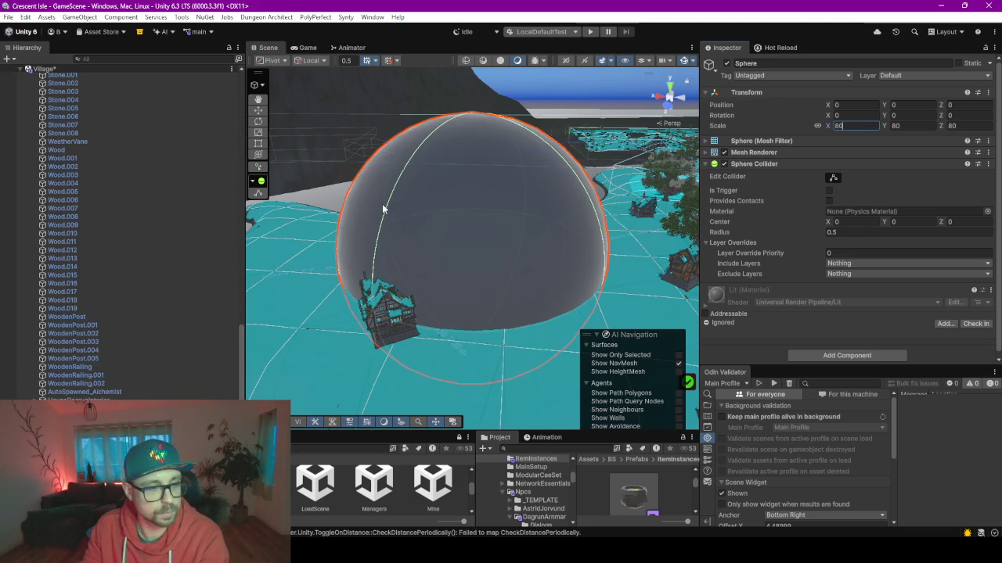
{"action": "left_click", "coordinate": [79, 438]}
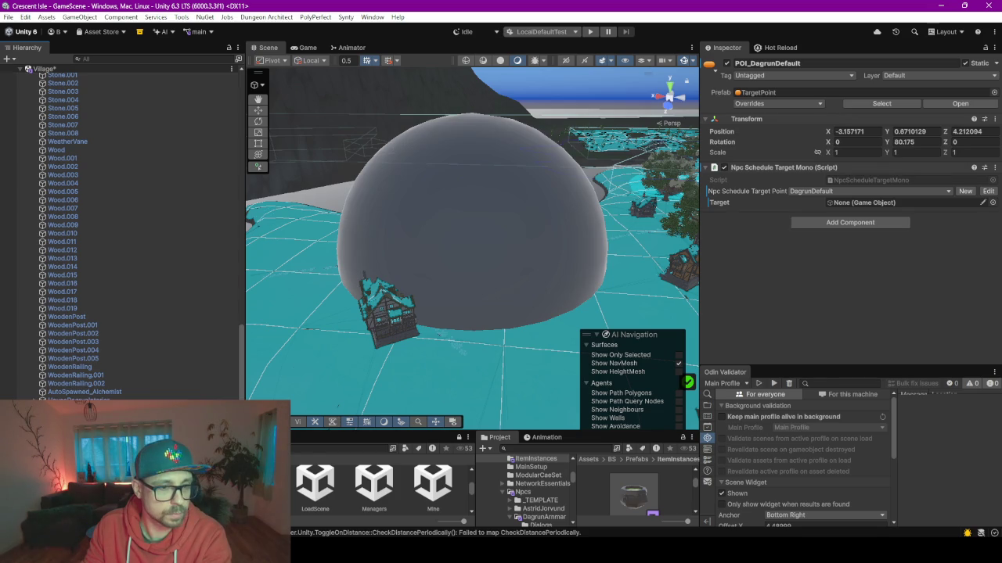
Step: Delete the guide sphere and set HouseDagrun's toggle distances to 60 on and 80 off
{"action": "key", "text": "Delete"}
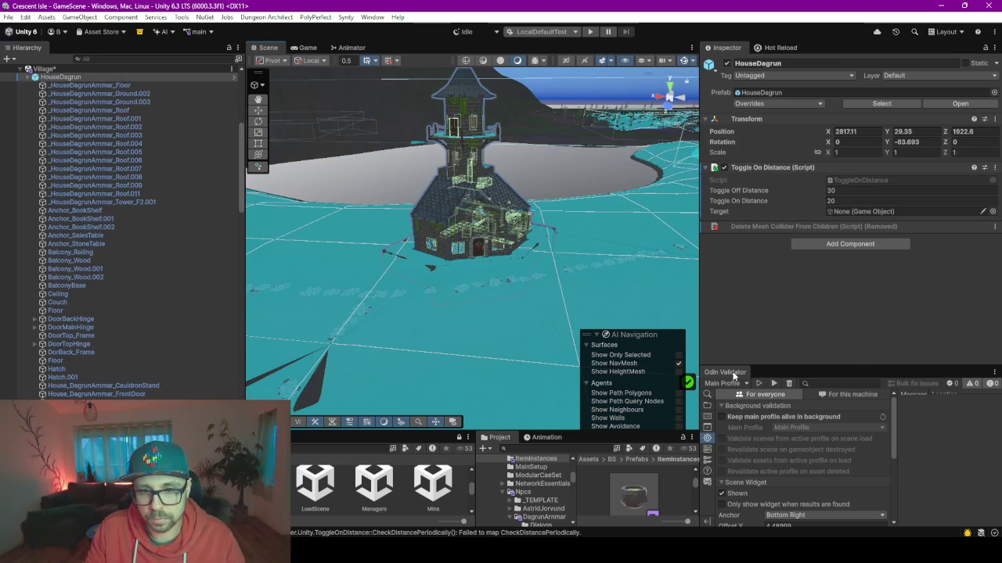
{"action": "left_click", "coordinate": [847, 201]}
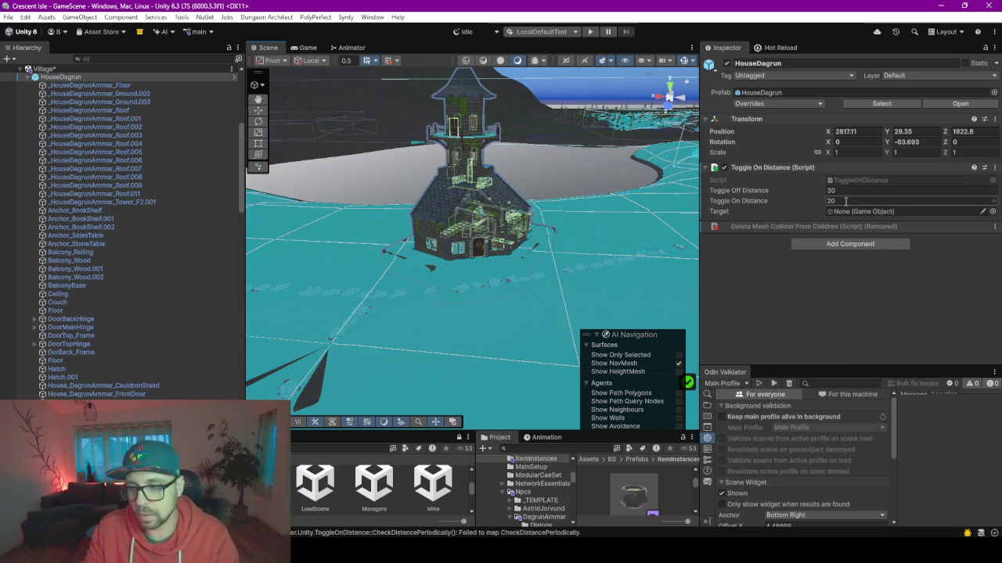
{"action": "type", "text": "60"}
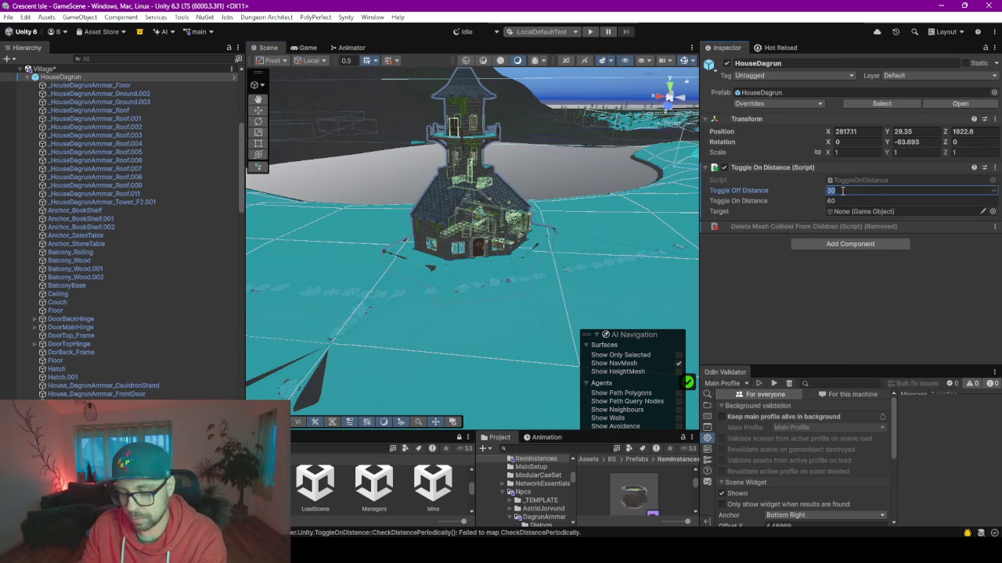
{"action": "left_click", "coordinate": [846, 191]}
{"action": "type", "text": "80"}
{"action": "key", "text": "Return"}
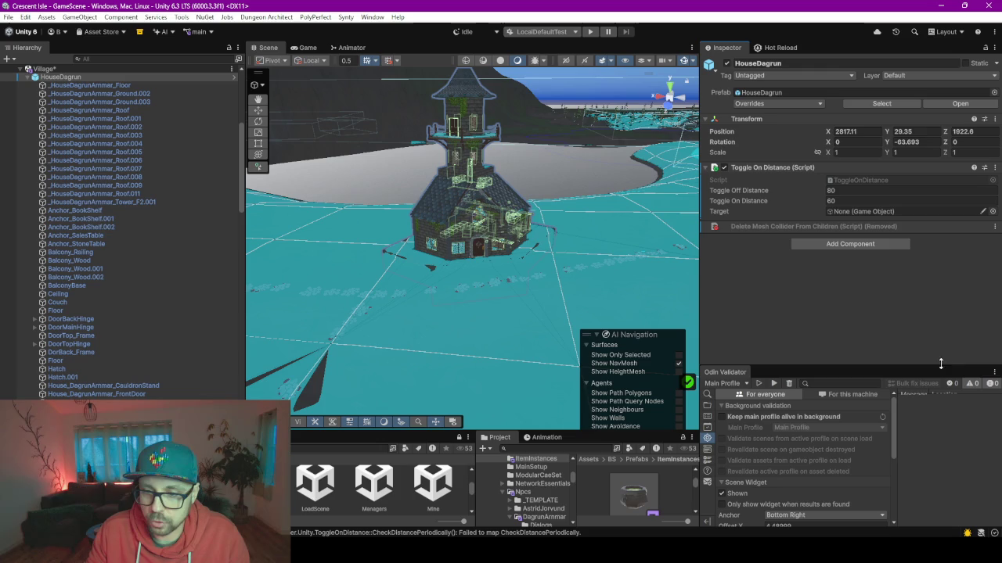
Step: Close the Odin Validator window through its tab menu
{"action": "left_click", "coordinate": [994, 371]}
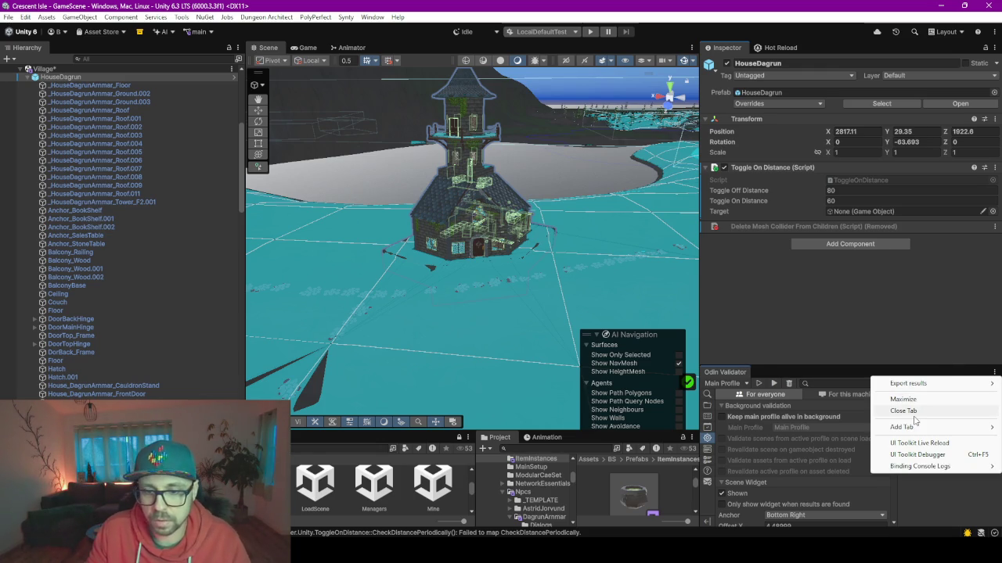
{"action": "left_click", "coordinate": [905, 411]}
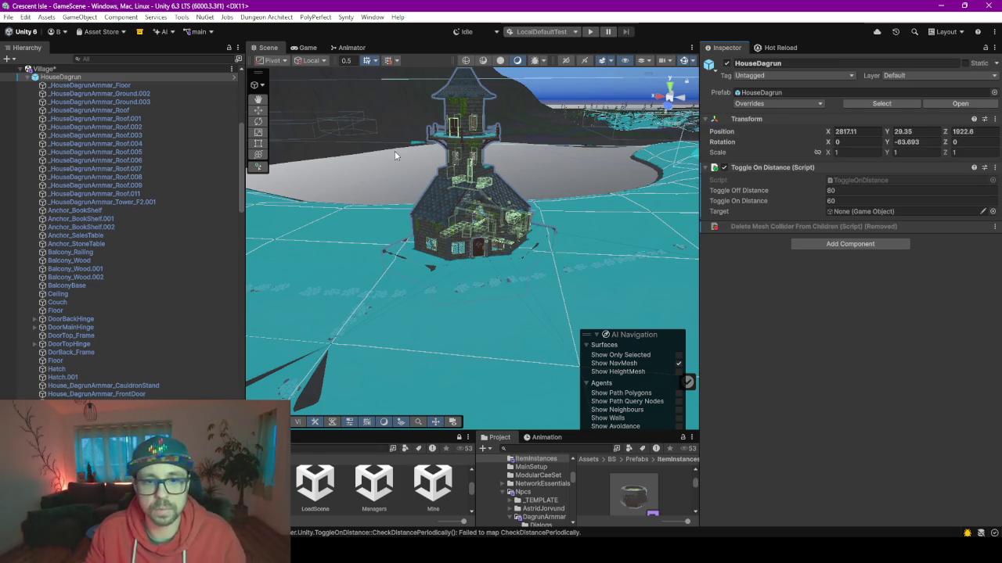
{"action": "mouse_move", "coordinate": [394, 151]}
{"action": "left_mouse_down"}
{"action": "mouse_move", "coordinate": [414, 160]}
{"action": "mouse_move", "coordinate": [404, 164]}
{"action": "left_mouse_up"}
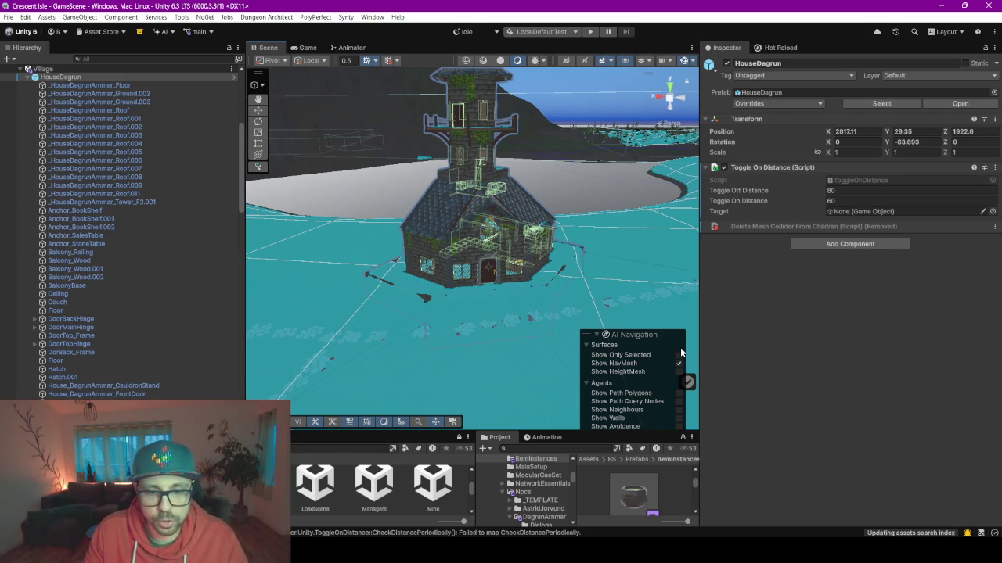
Step: Hide the navmesh overlay, enter play mode, and clear an enlarged console
{"action": "left_click", "coordinate": [678, 363]}
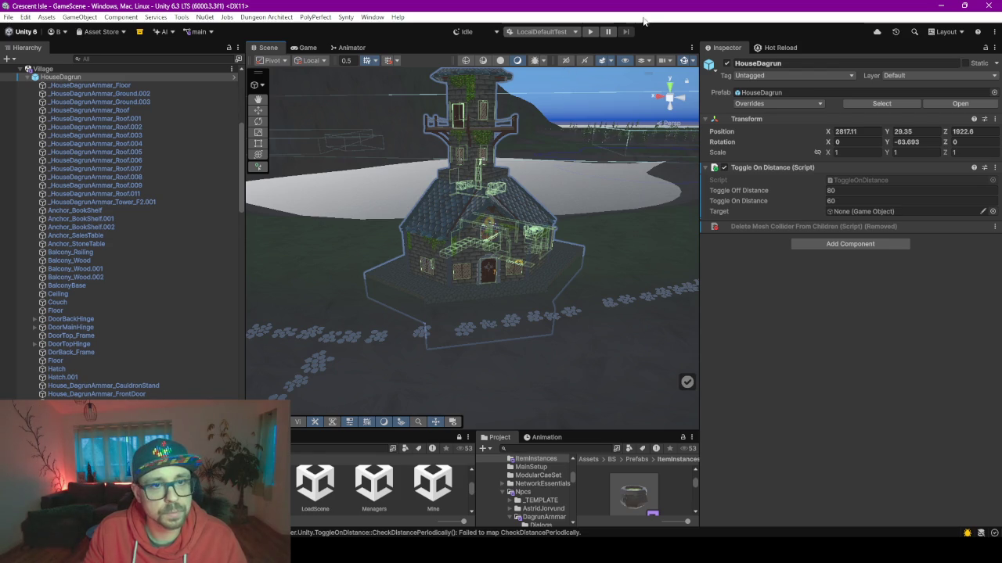
{"action": "left_click", "coordinate": [590, 32]}
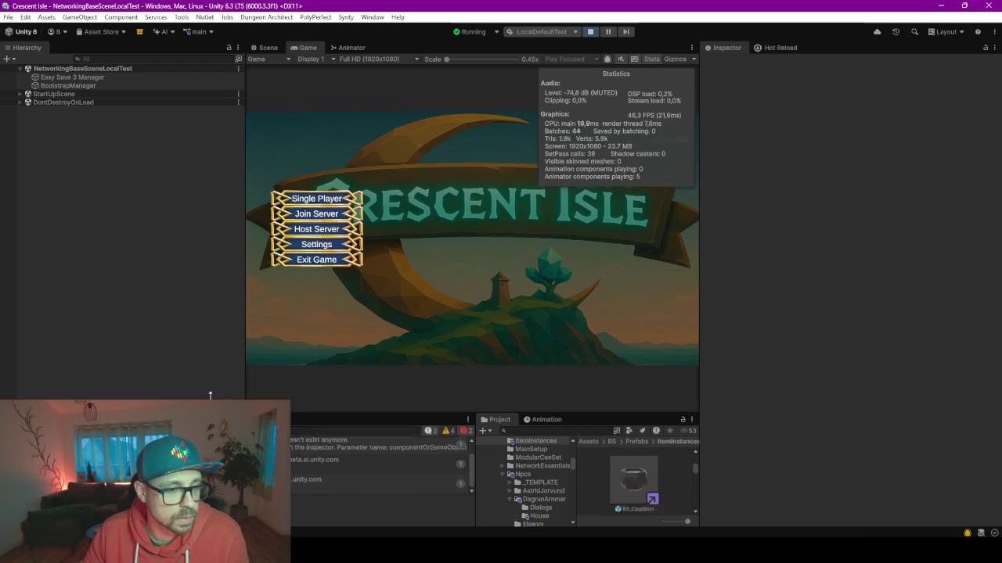
{"action": "left_click_drag", "start_coordinate": [195, 430], "coordinate": [196, 324]}
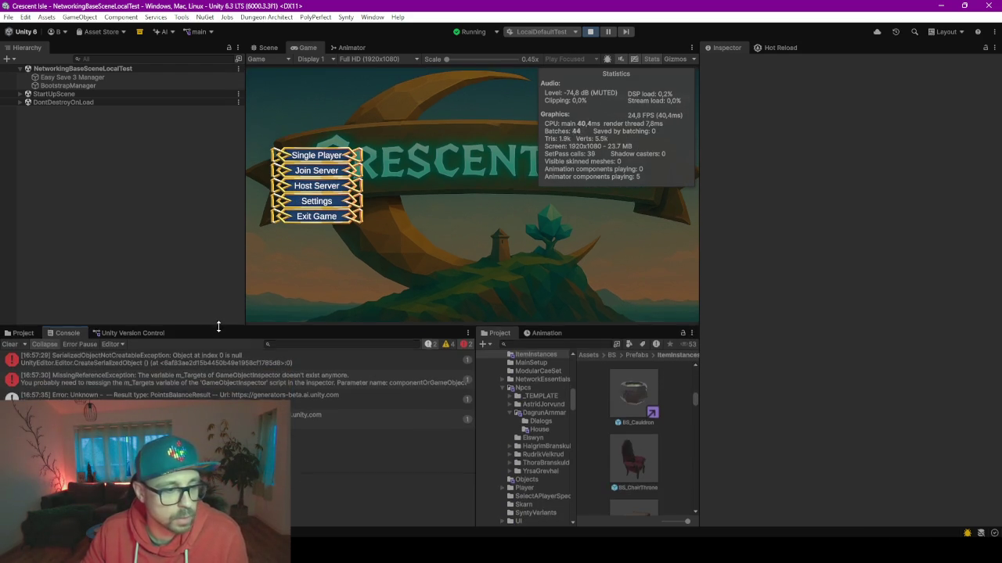
{"action": "left_click", "coordinate": [9, 344]}
{"action": "left_click", "coordinate": [652, 59]}
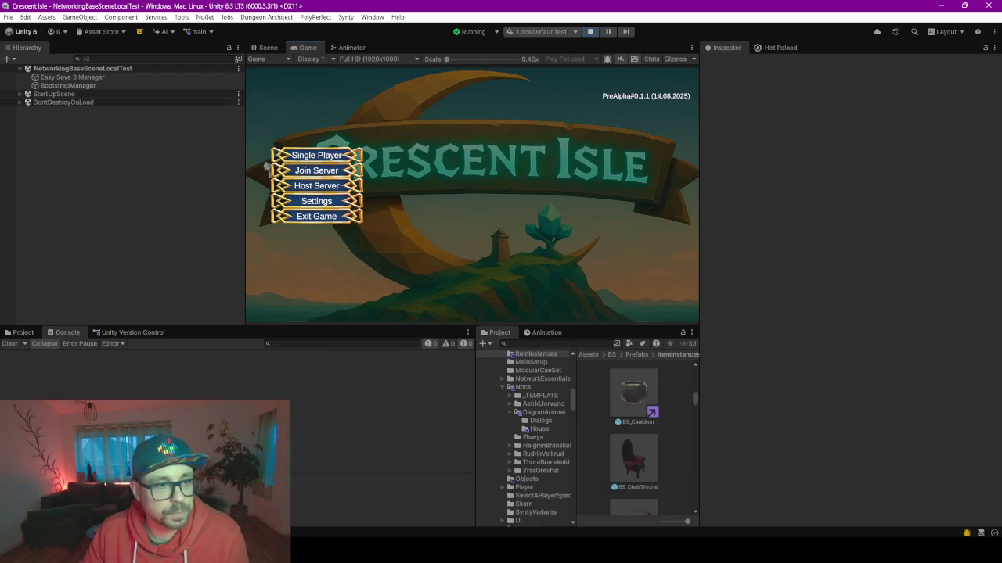
Step: Host a local game with the dressed, bearded character and run up the path to the house
{"action": "left_click", "coordinate": [316, 185]}
{"action": "left_click", "coordinate": [449, 122]}
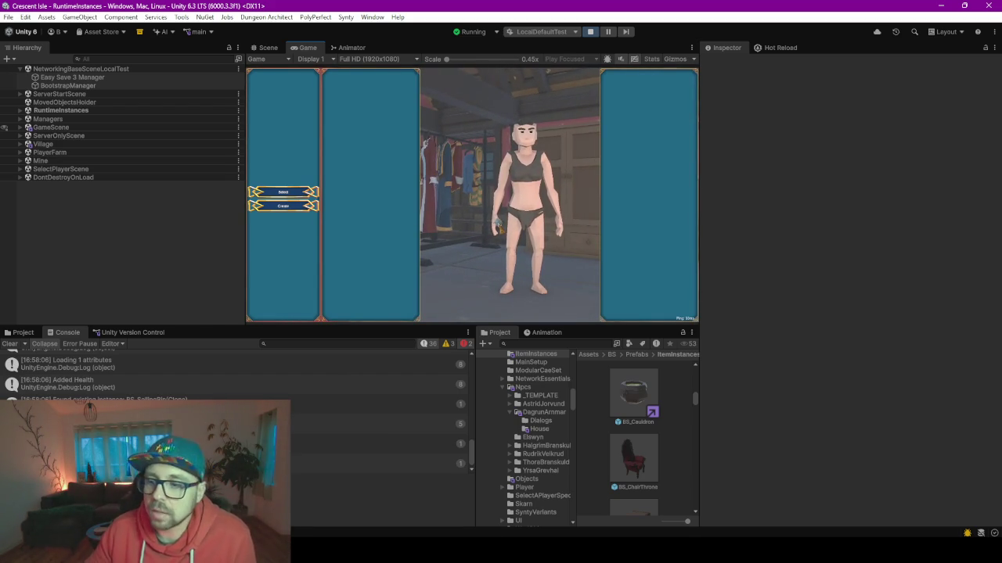
{"action": "left_click", "coordinate": [286, 191]}
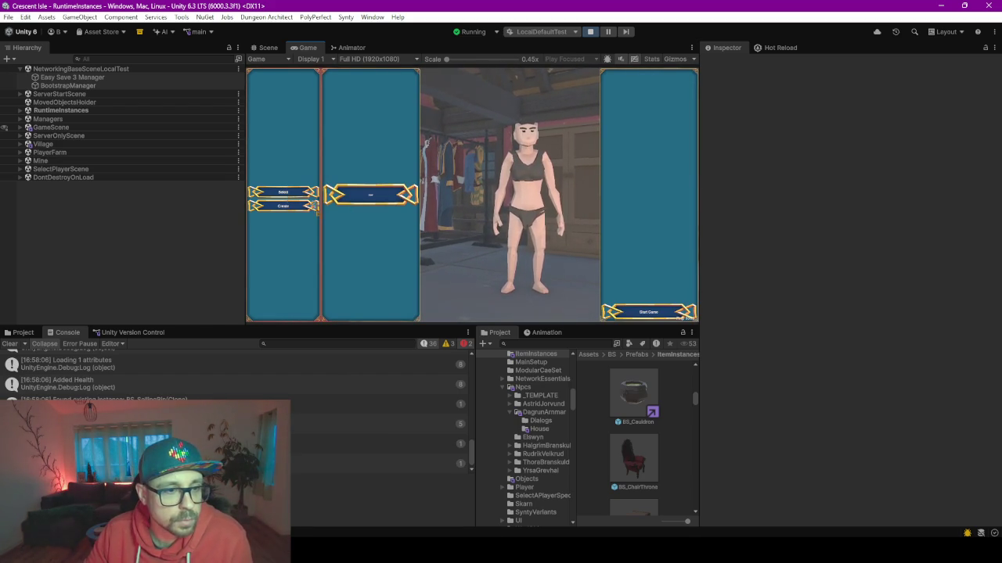
{"action": "left_click", "coordinate": [380, 199]}
{"action": "left_click", "coordinate": [660, 317]}
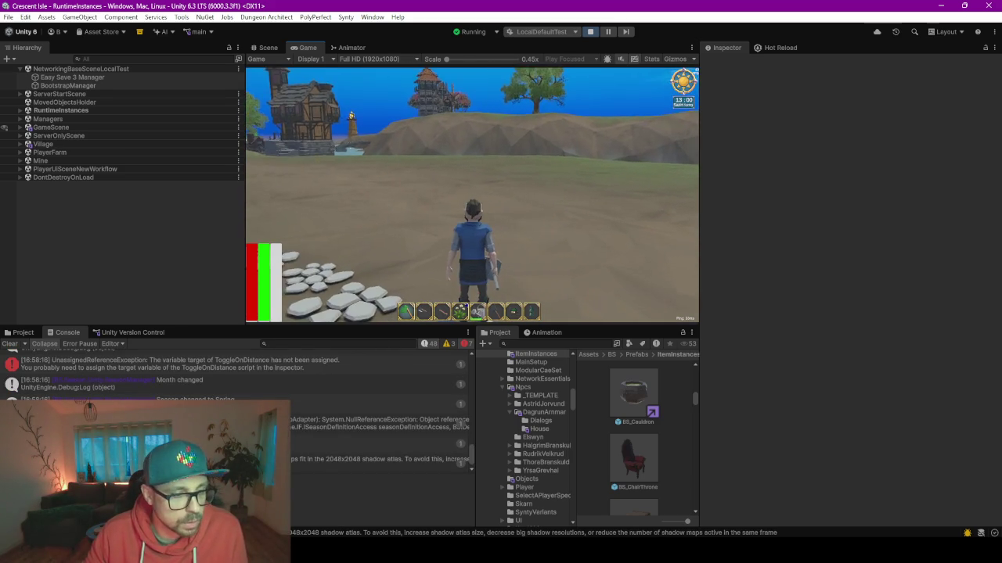
{"action": "key", "text": "w"}
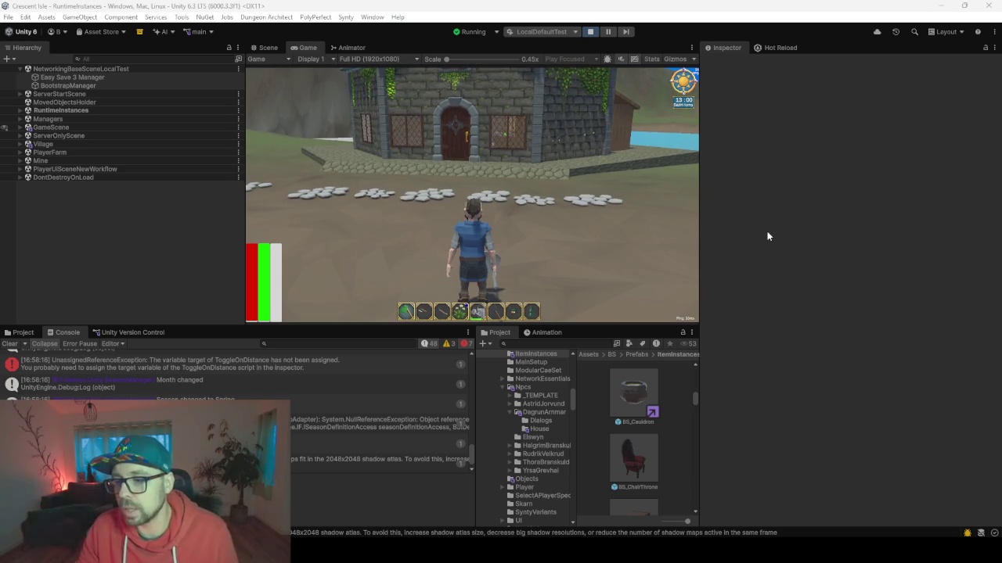
{"action": "left_click", "coordinate": [852, 221]}
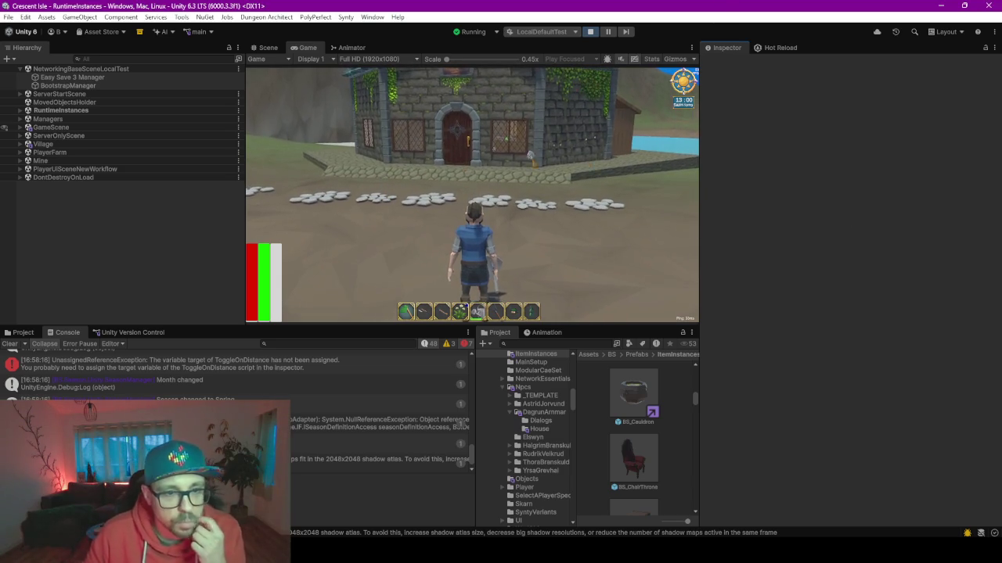
Step: Expand Village > HouseDagrun in the Hierarchy and select HouseDagrun
{"action": "left_click", "coordinate": [41, 109]}
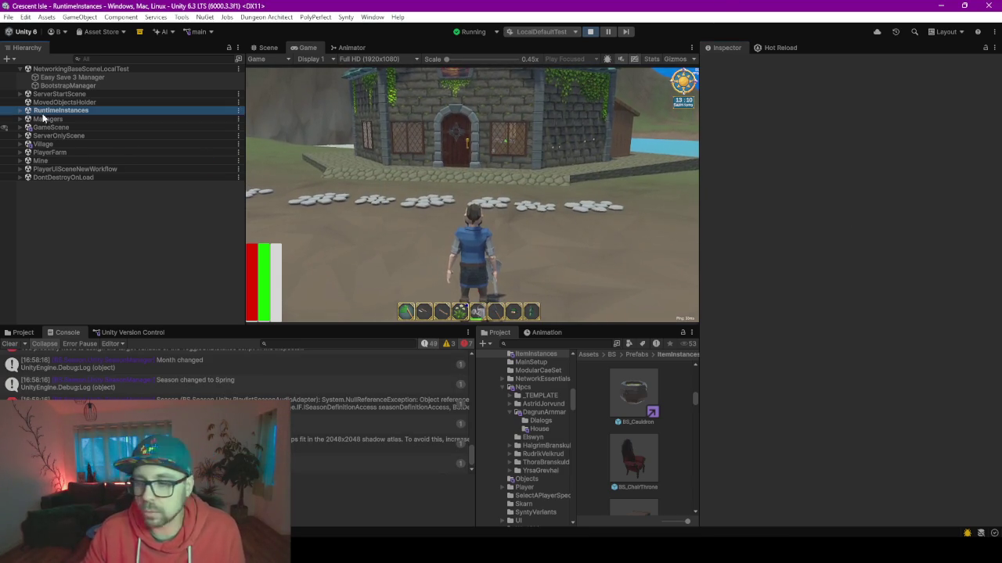
{"action": "key", "text": "Right"}
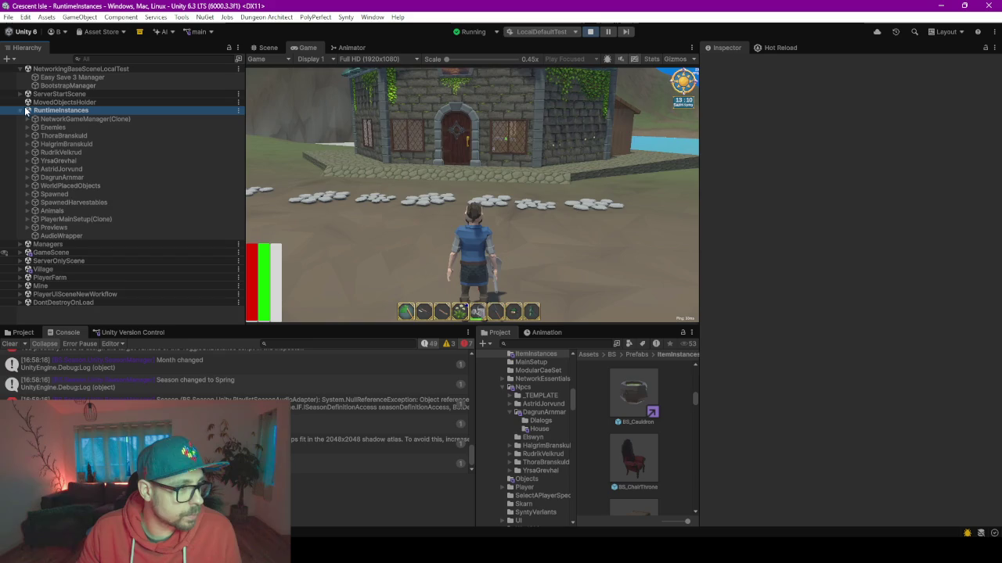
{"action": "key", "text": "Left"}
{"action": "left_click", "coordinate": [48, 145]}
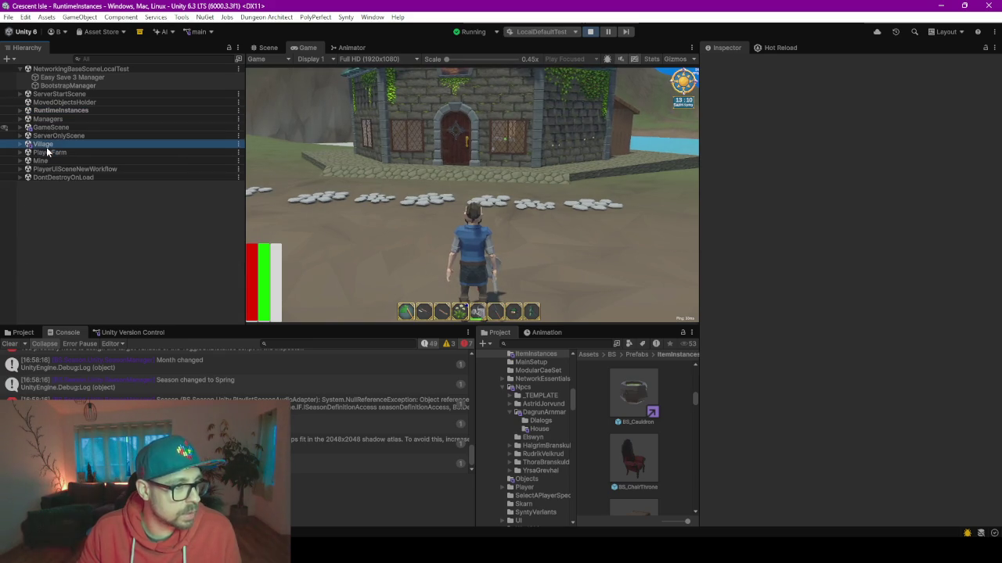
{"action": "left_click", "coordinate": [19, 145]}
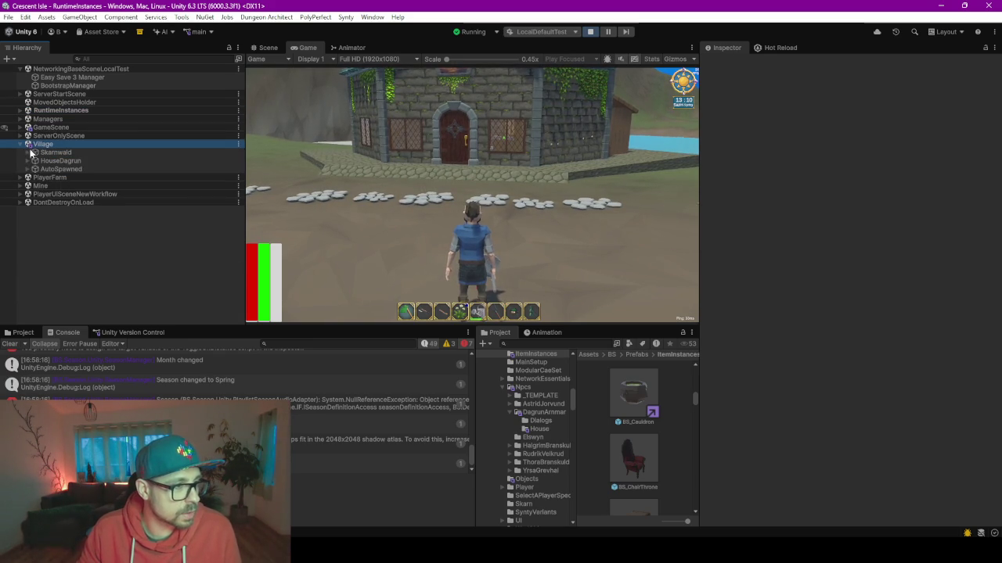
{"action": "left_click", "coordinate": [35, 162]}
{"action": "left_click", "coordinate": [27, 161]}
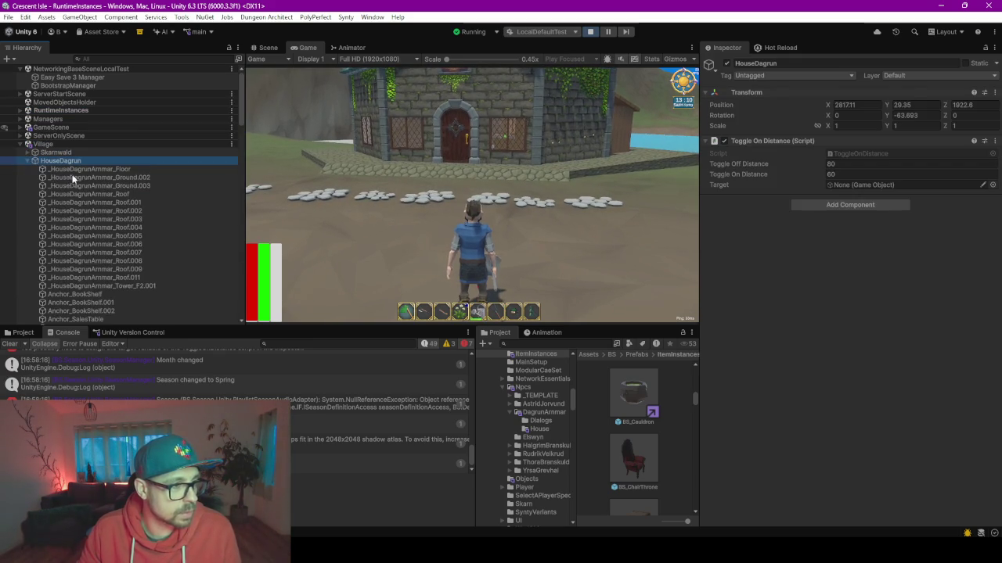
Step: Drag HouseDagrunInterior into HouseDagrun's Toggle On Distance Target field
{"action": "scroll", "coordinate": [77, 188], "scroll_direction": "down", "scroll_amount": 3}
{"action": "scroll", "coordinate": [77, 188], "scroll_direction": "down", "scroll_amount": 3}
{"action": "scroll", "coordinate": [79, 184], "scroll_direction": "up", "scroll_amount": 5}
{"action": "scroll", "coordinate": [79, 177], "scroll_direction": "up", "scroll_amount": 5}
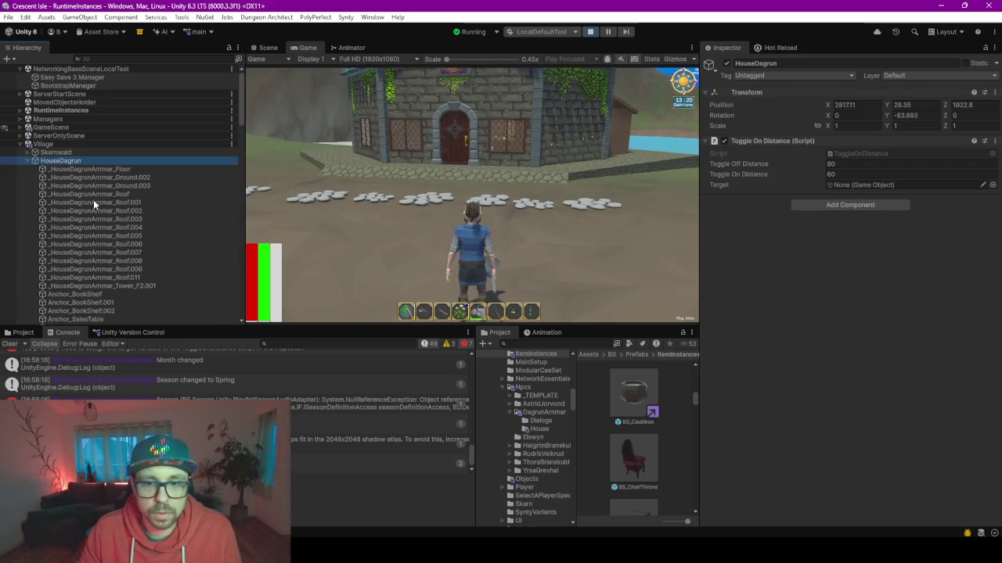
{"action": "scroll", "coordinate": [84, 201], "scroll_direction": "down", "scroll_amount": 5}
{"action": "scroll", "coordinate": [93, 209], "scroll_direction": "down", "scroll_amount": 5}
{"action": "scroll", "coordinate": [92, 209], "scroll_direction": "down", "scroll_amount": 5}
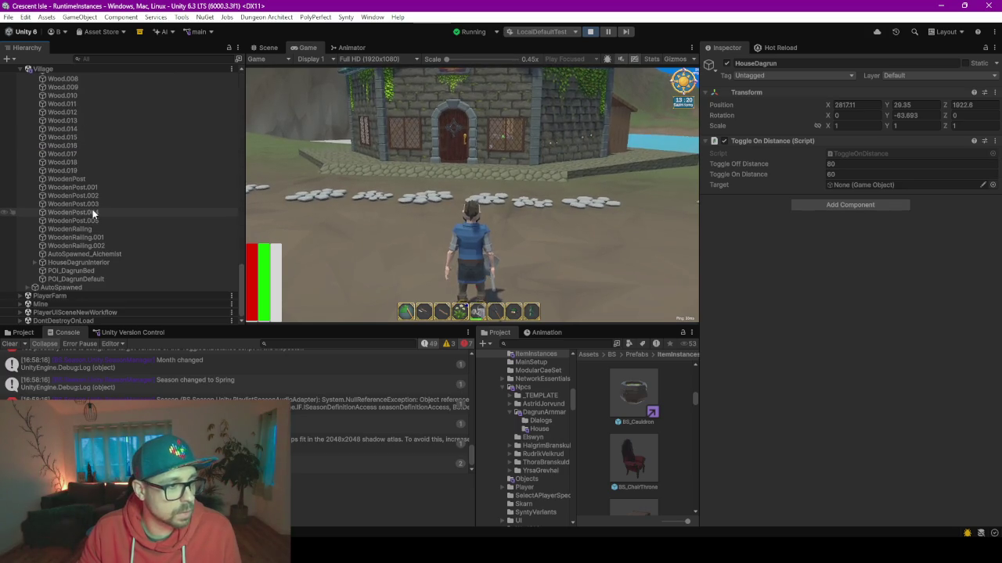
{"action": "left_click_drag", "start_coordinate": [85, 264], "coordinate": [875, 185]}
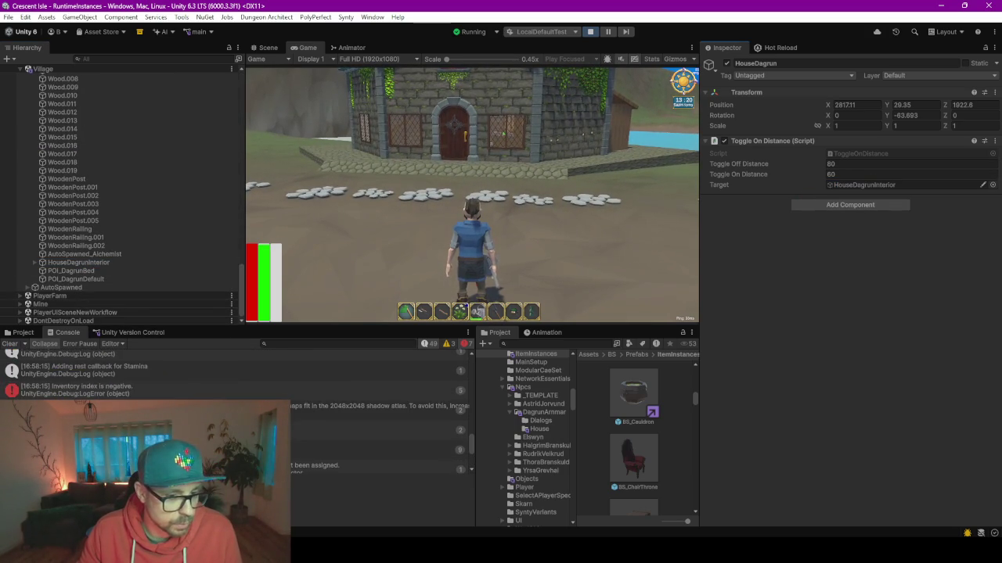
Step: Inspect the unassigned-target error in the Console, then stop play mode
{"action": "scroll", "coordinate": [234, 407], "scroll_direction": "up", "scroll_amount": 10}
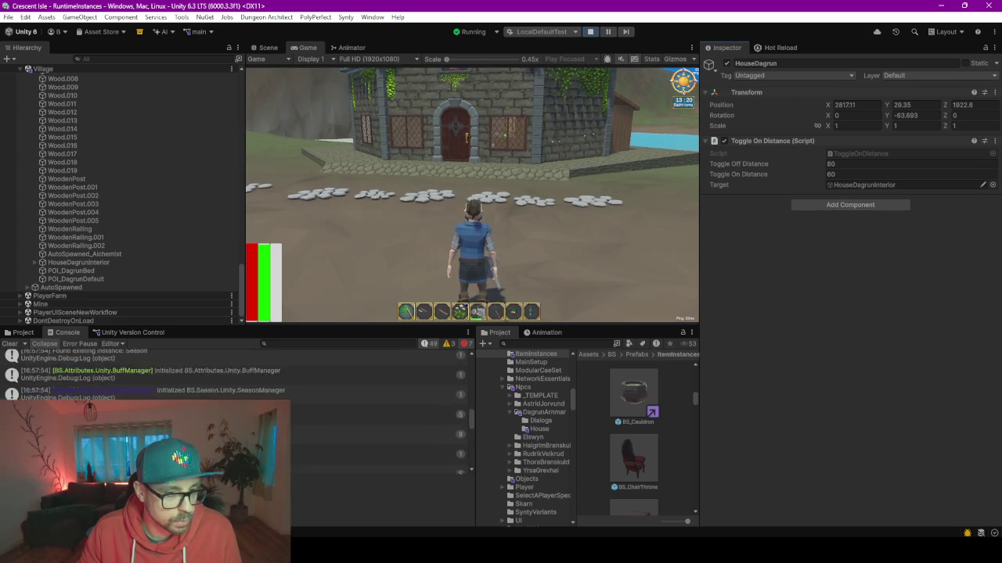
{"action": "scroll", "coordinate": [106, 388], "scroll_direction": "down", "scroll_amount": 10}
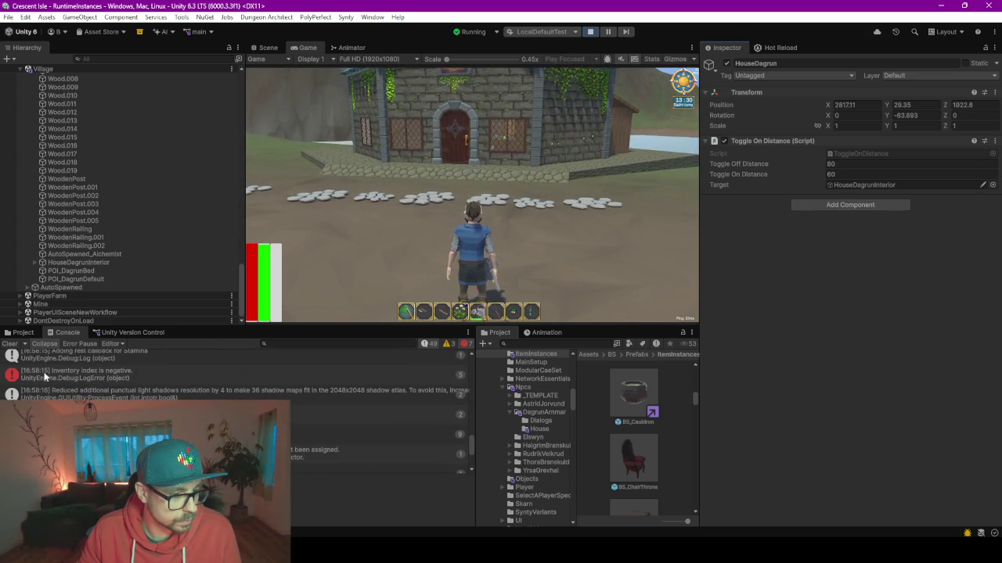
{"action": "left_click", "coordinate": [110, 454]}
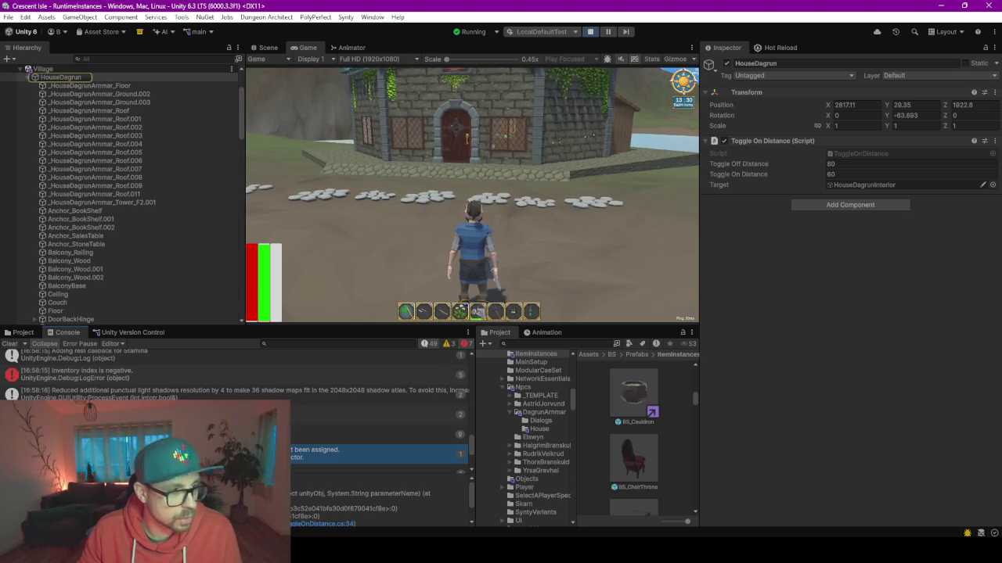
{"action": "scroll", "coordinate": [308, 443], "scroll_direction": "down", "scroll_amount": 3}
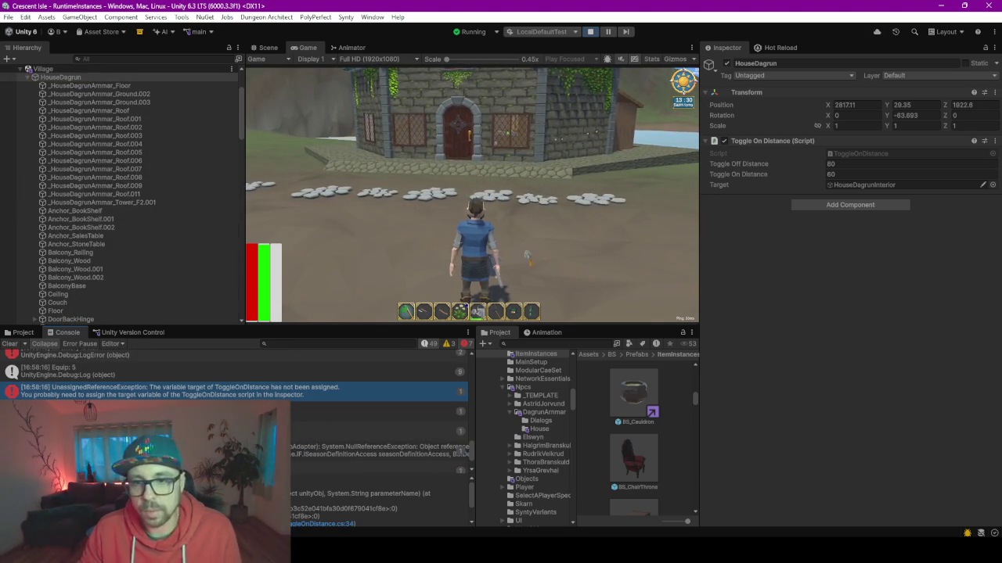
{"action": "key", "text": "Tab"}
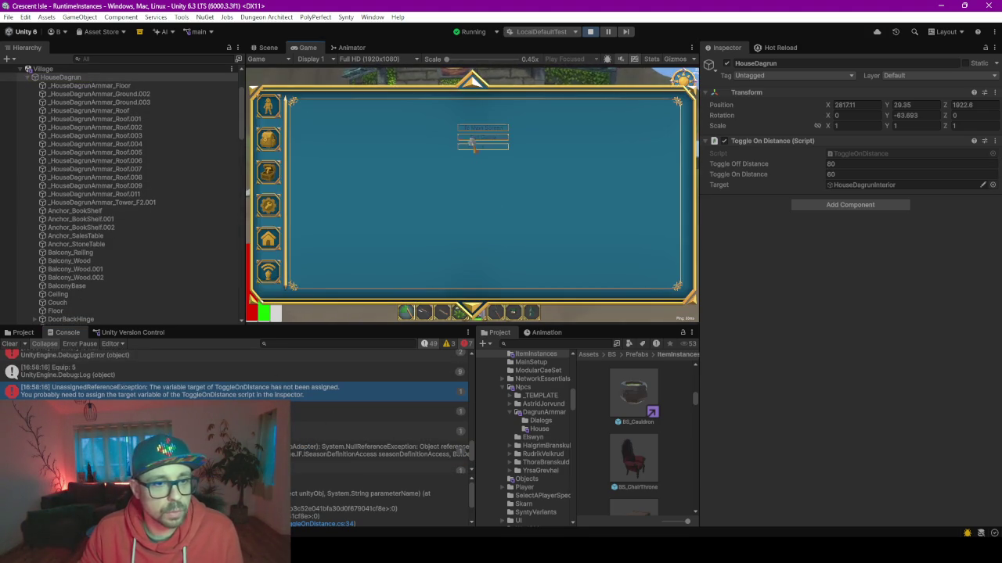
{"action": "key", "text": "ctrl+p"}
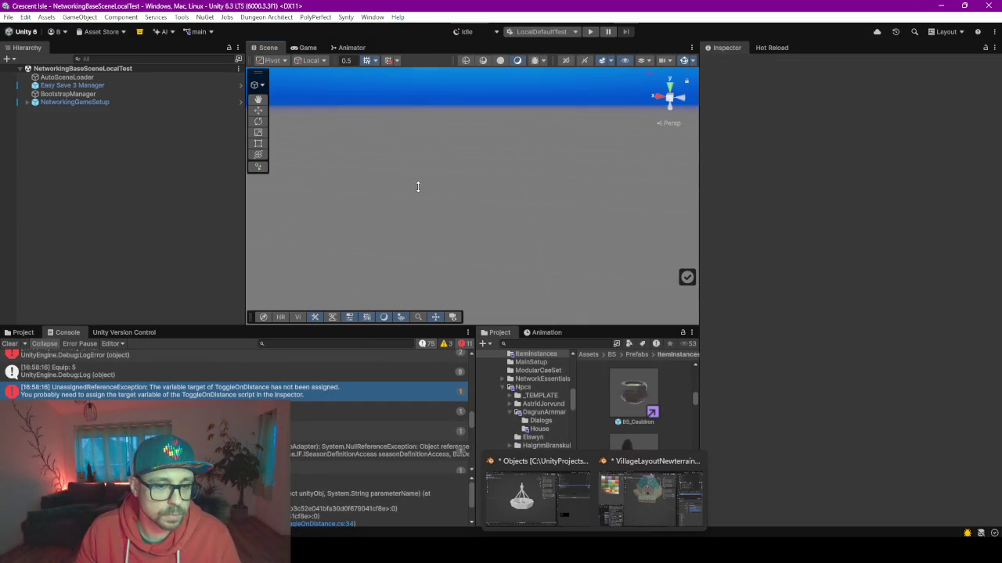
{"action": "mouse_move", "coordinate": [980, 533]}
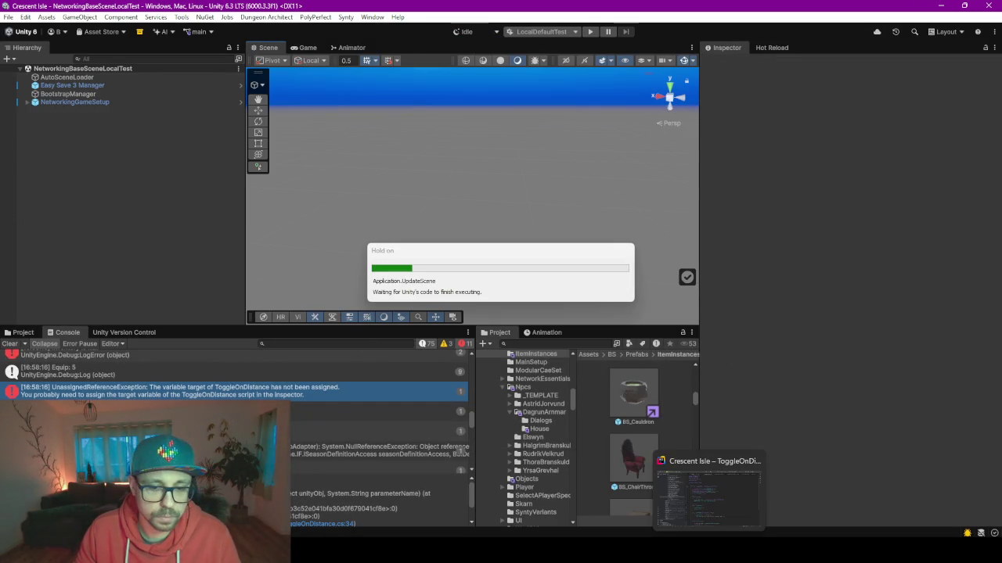
Step: Change both target.SetActive calls in CullObject of ToggleOnDistance.cs to target?.SetActive
{"action": "left_click", "coordinate": [705, 493]}
{"action": "scroll", "coordinate": [503, 310], "scroll_direction": "down", "scroll_amount": 5}
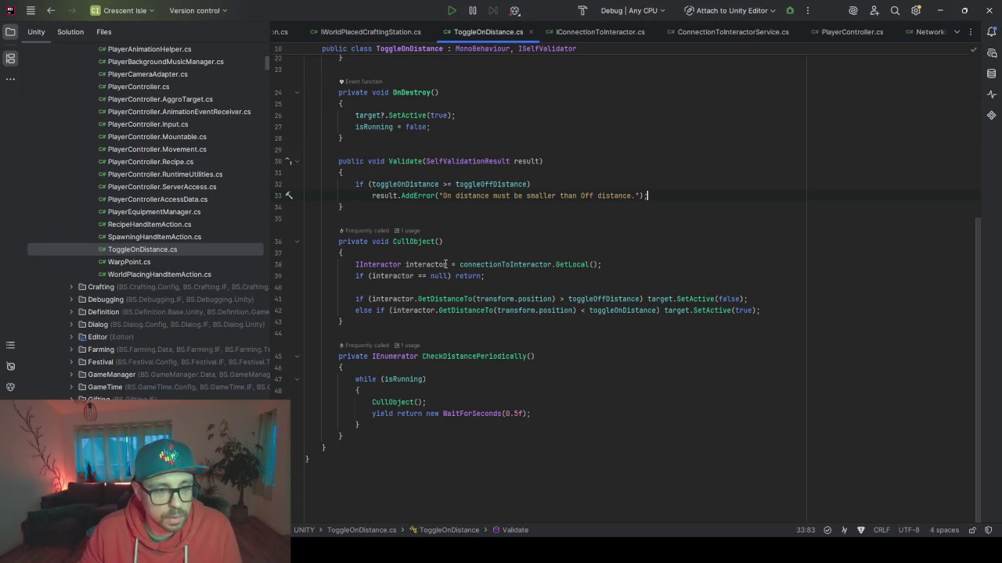
{"action": "scroll", "coordinate": [375, 274], "scroll_direction": "up", "scroll_amount": 1}
{"action": "scroll", "coordinate": [392, 286], "scroll_direction": "up", "scroll_amount": 2}
{"action": "scroll", "coordinate": [415, 301], "scroll_direction": "up", "scroll_amount": 1}
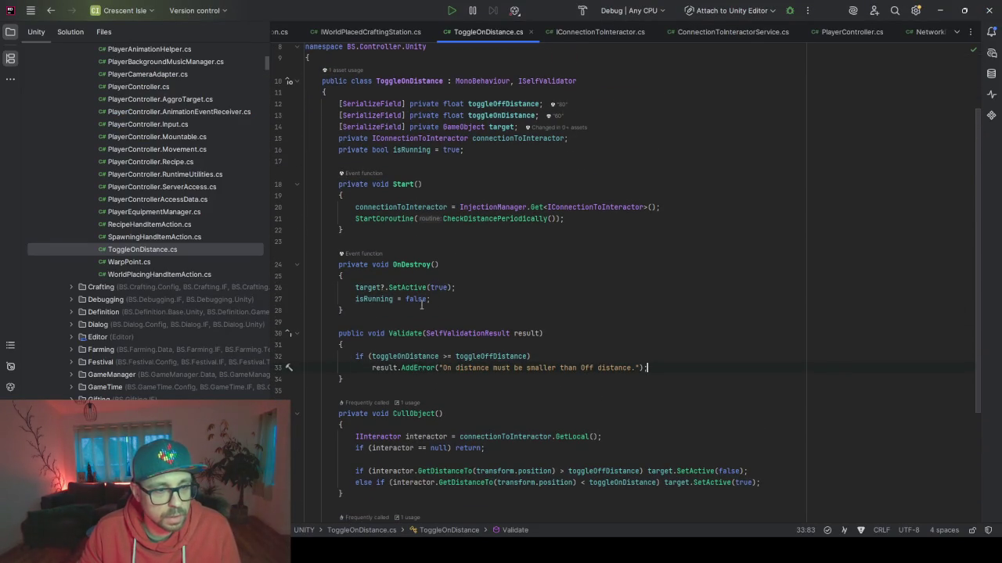
{"action": "scroll", "coordinate": [469, 393], "scroll_direction": "down", "scroll_amount": 2}
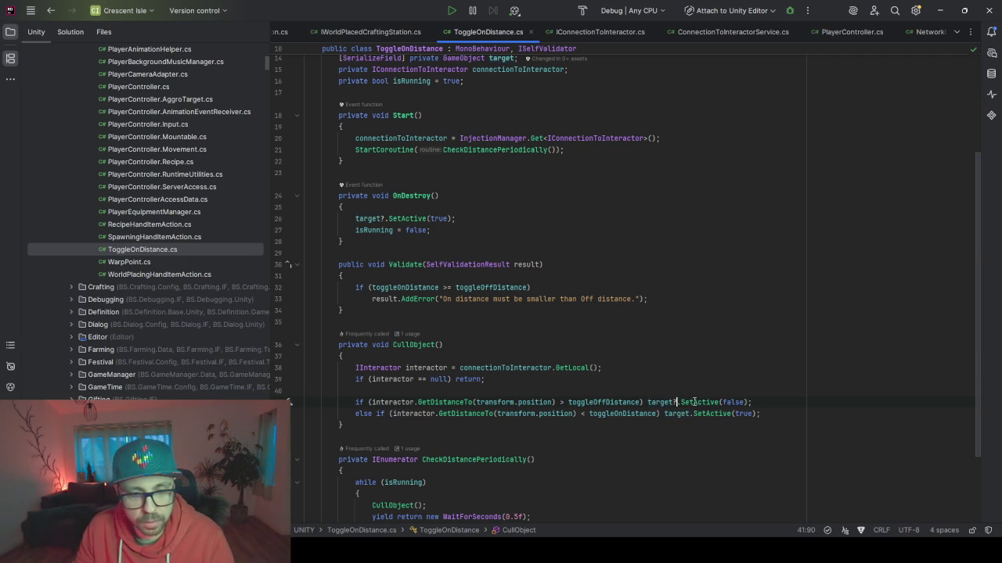
{"action": "type", "text": "?"}
{"action": "scroll", "coordinate": [662, 309], "scroll_direction": "down", "scroll_amount": 3}
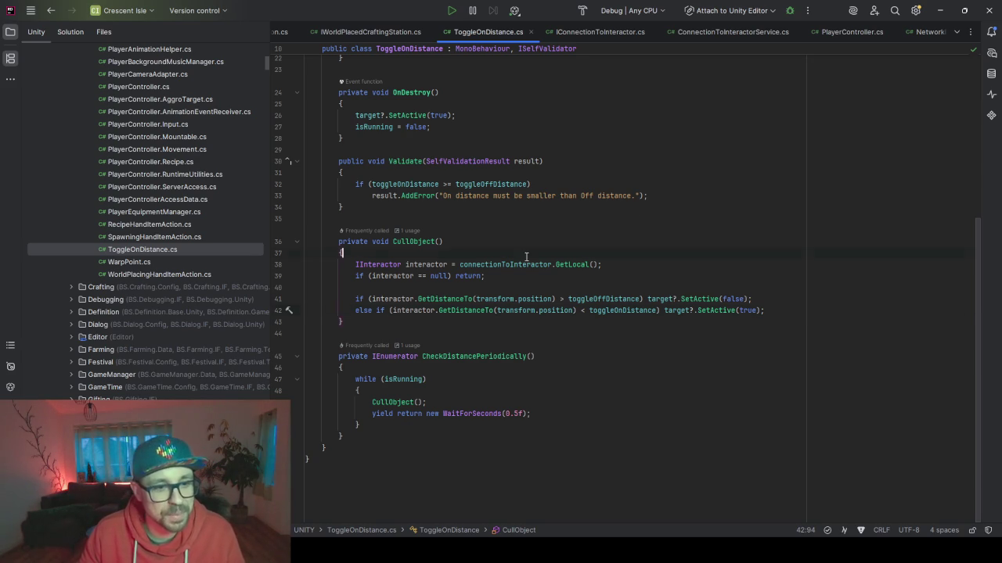
{"action": "scroll", "coordinate": [527, 258], "scroll_direction": "up", "scroll_amount": 4}
{"action": "scroll", "coordinate": [527, 259], "scroll_direction": "up", "scroll_amount": 3}
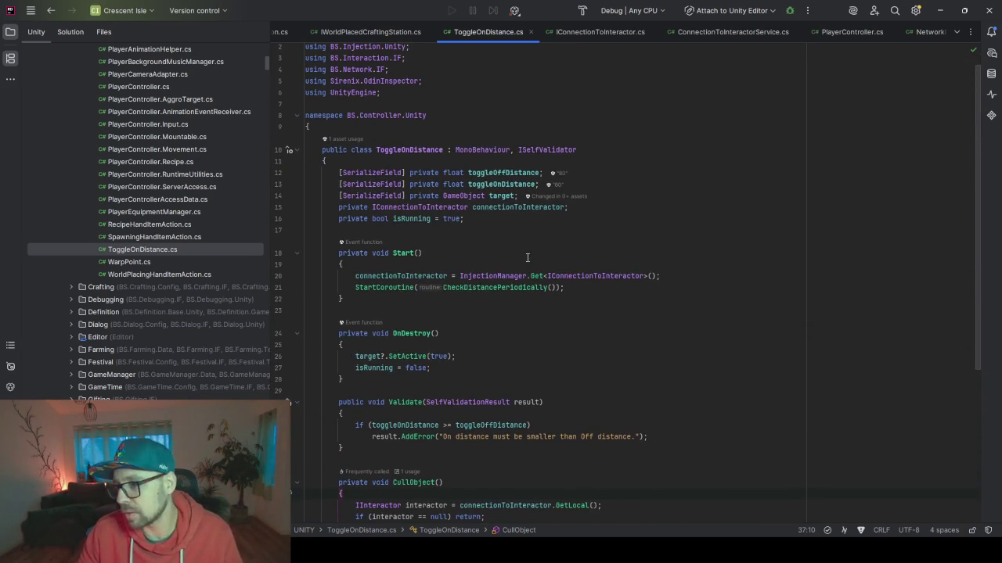
{"action": "scroll", "coordinate": [530, 275], "scroll_direction": "up", "scroll_amount": 1}
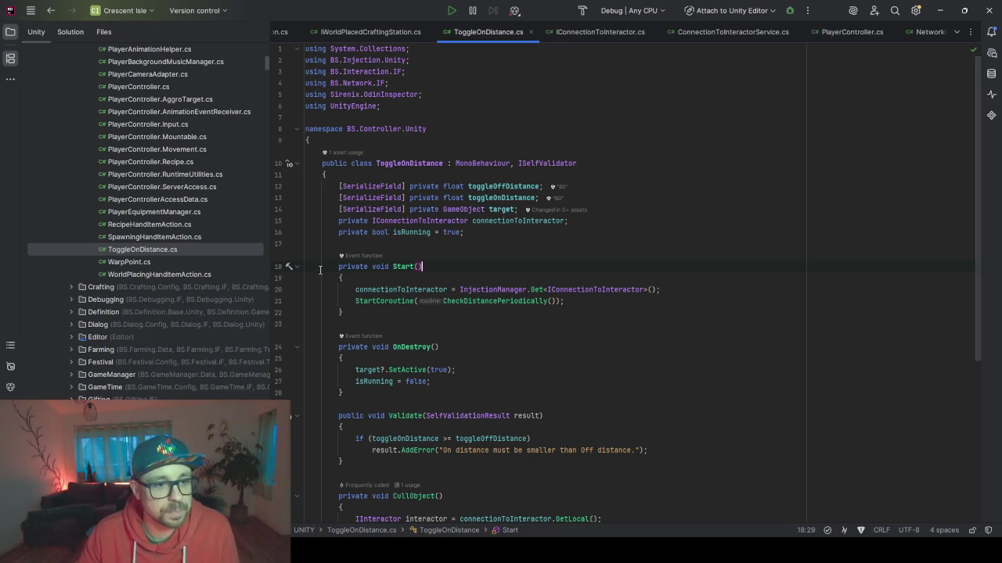
{"action": "scroll", "coordinate": [511, 327], "scroll_direction": "down", "scroll_amount": 7}
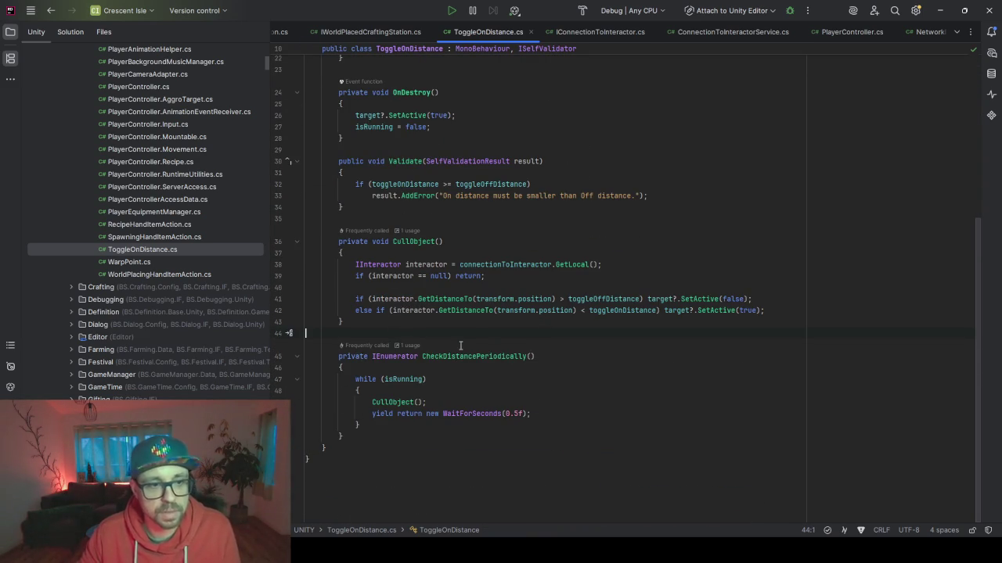
{"action": "scroll", "coordinate": [460, 345], "scroll_direction": "up", "scroll_amount": 2}
{"action": "left_click", "coordinate": [942, 11]}
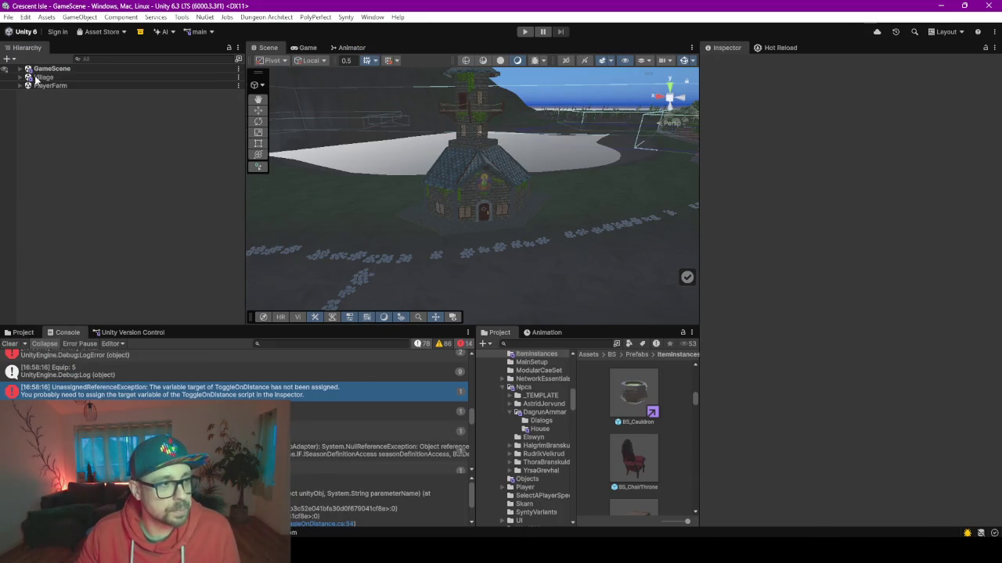
Step: Assign HouseDagrunInterior as HouseDagrun's Toggle On Distance target outside play mode
{"action": "left_click", "coordinate": [439, 157]}
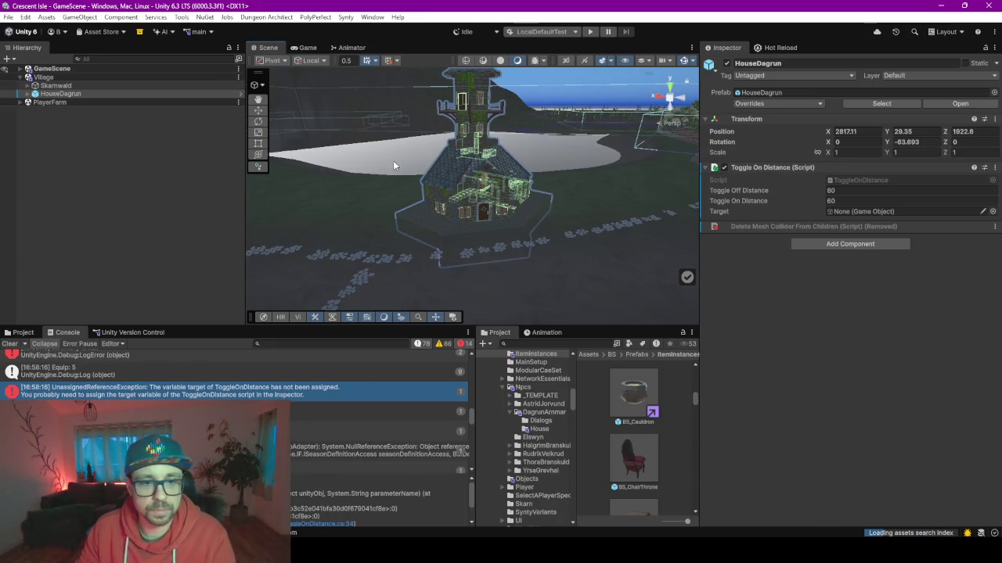
{"action": "left_click", "coordinate": [27, 93]}
{"action": "scroll", "coordinate": [125, 257], "scroll_direction": "down", "scroll_amount": 5}
{"action": "scroll", "coordinate": [125, 257], "scroll_direction": "down", "scroll_amount": 5}
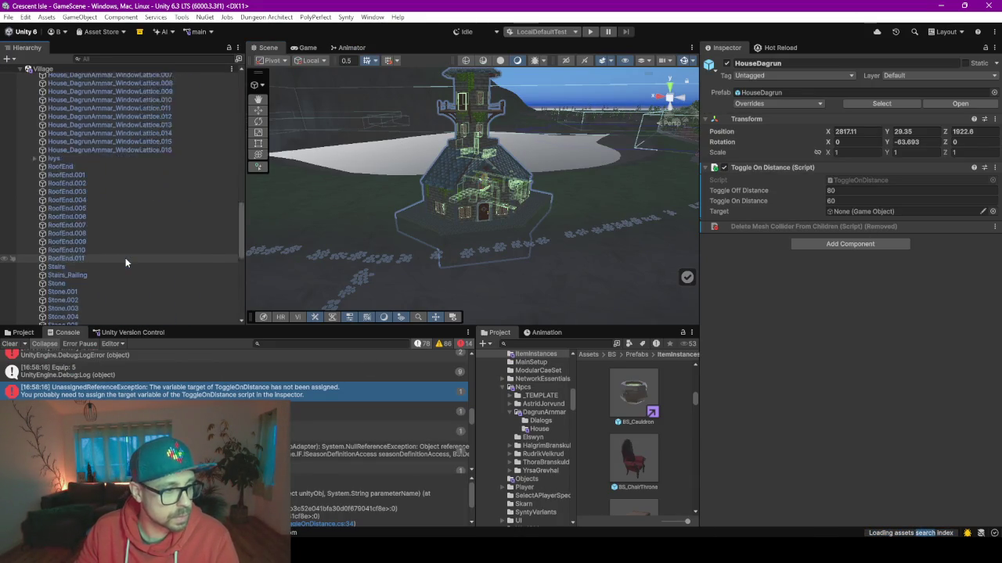
{"action": "scroll", "coordinate": [125, 258], "scroll_direction": "down", "scroll_amount": 5}
{"action": "scroll", "coordinate": [125, 258], "scroll_direction": "down", "scroll_amount": 5}
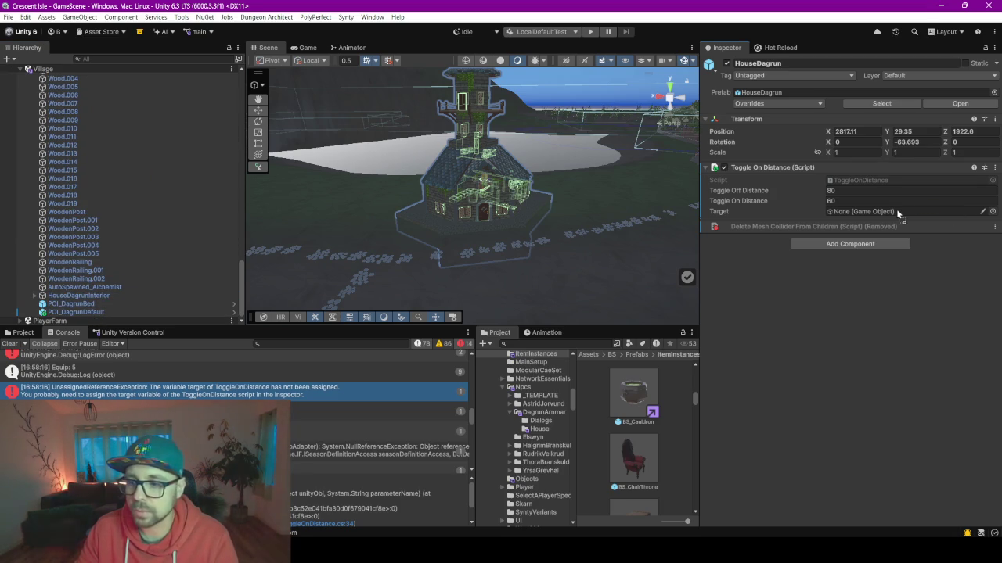
{"action": "left_click_drag", "start_coordinate": [897, 213], "coordinate": [896, 210]}
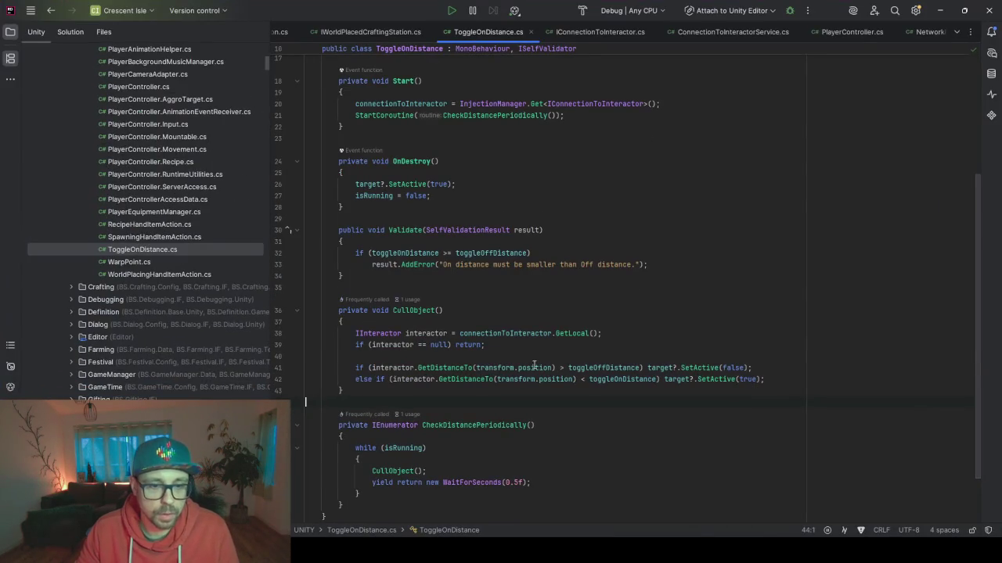
Step: Wrap the hide and show branches of CullObject's if statement in braces
{"action": "left_click", "coordinate": [645, 368]}
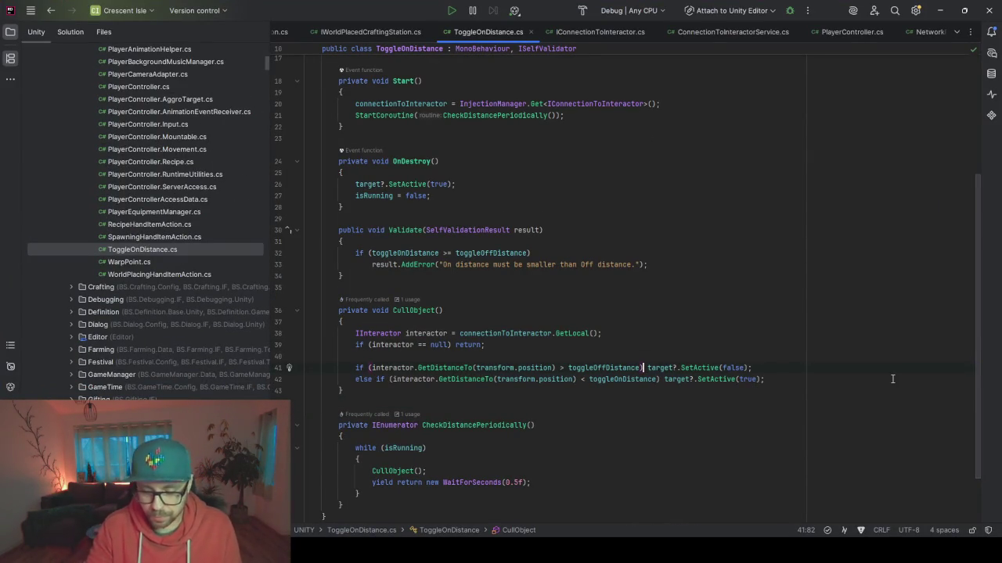
{"action": "type", "text": "{"}
{"action": "key", "text": "Return"}
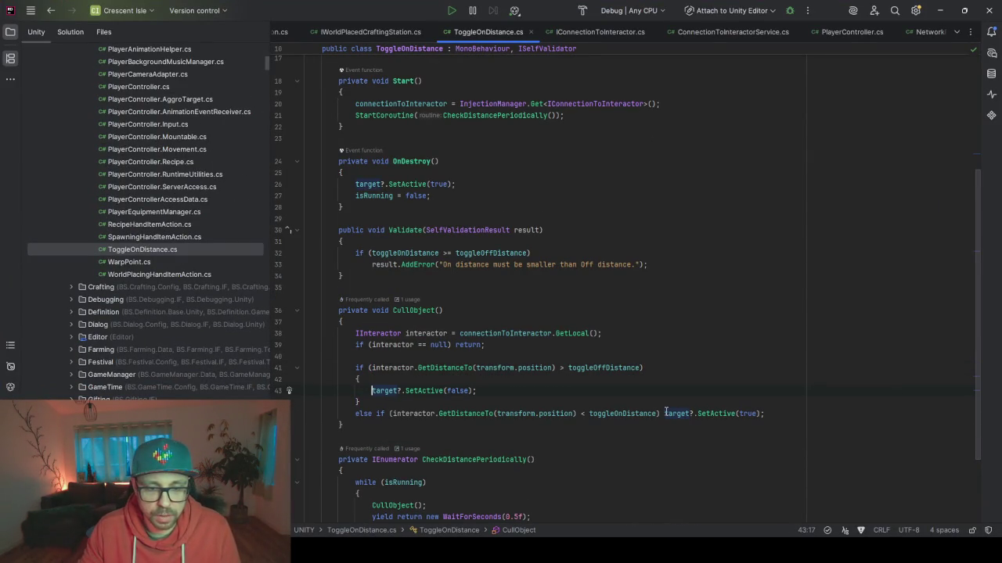
{"action": "left_click", "coordinate": [664, 413]}
{"action": "type", "text": "{"}
{"action": "key", "text": "Return"}
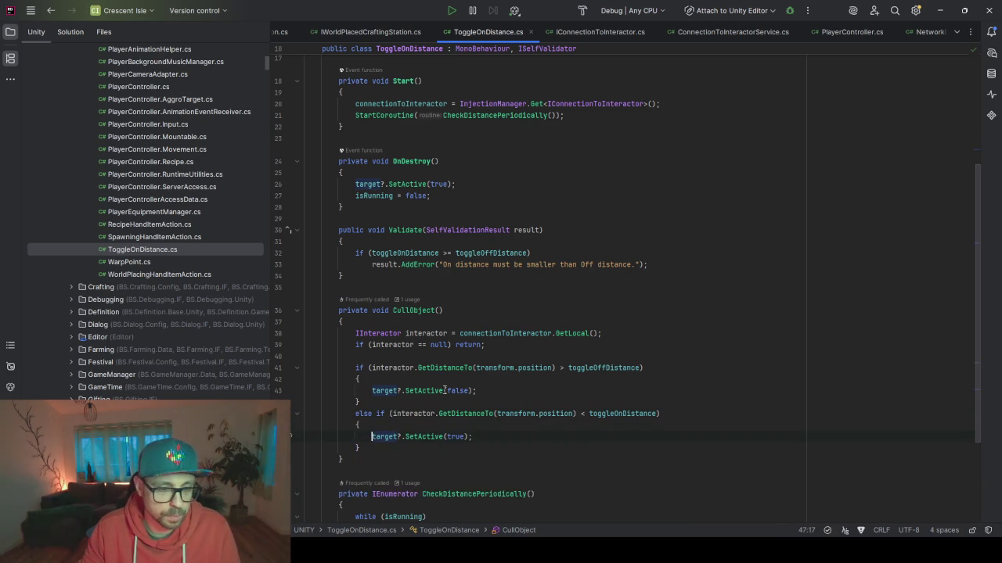
Step: Add Debug.Log("Culling") and Debug.Log("UnCulling") lines to the hide and show branches
{"action": "key", "text": "Return"}
{"action": "type", "text": "Debug"}
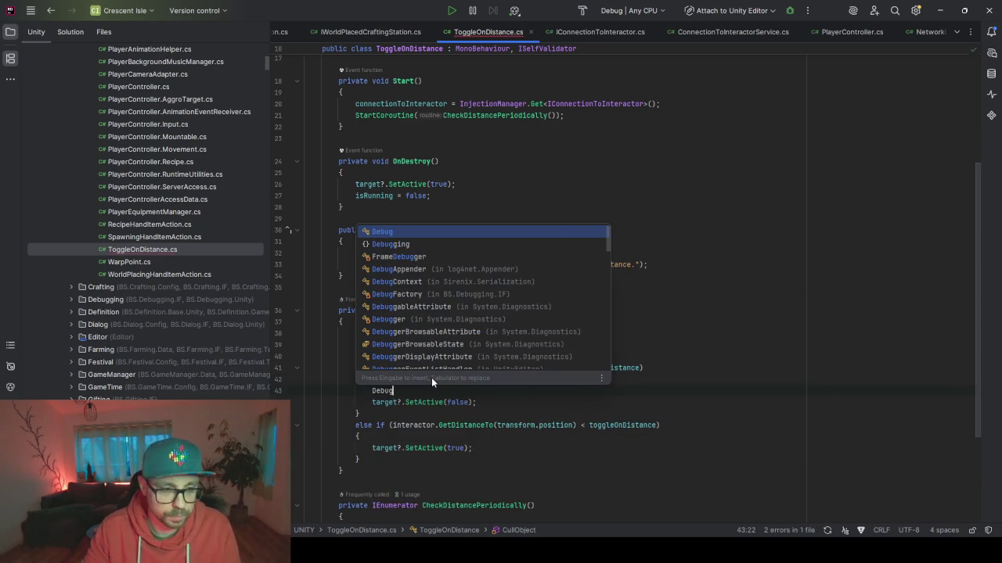
{"action": "key", "text": "Tab"}
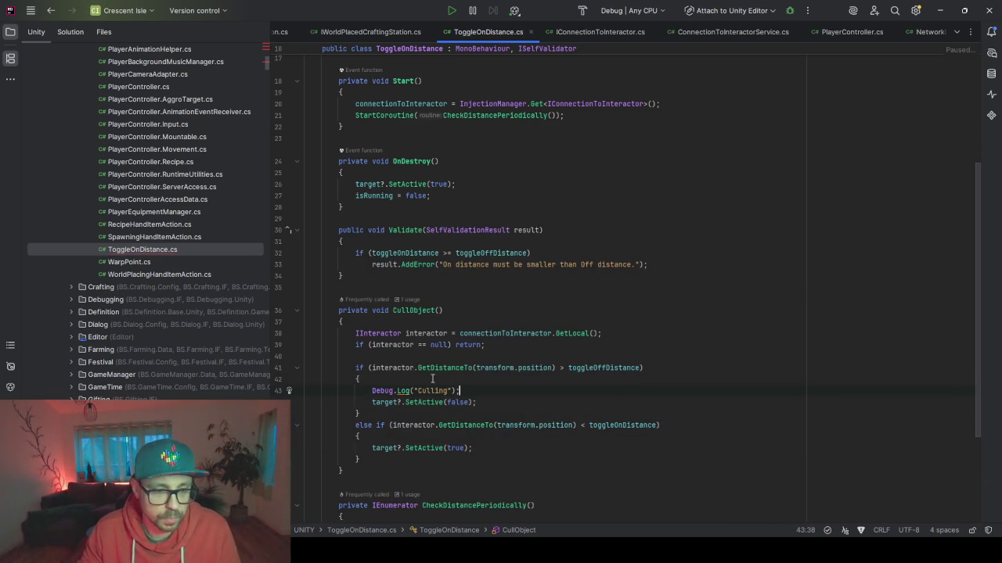
{"action": "key", "text": "Return"}
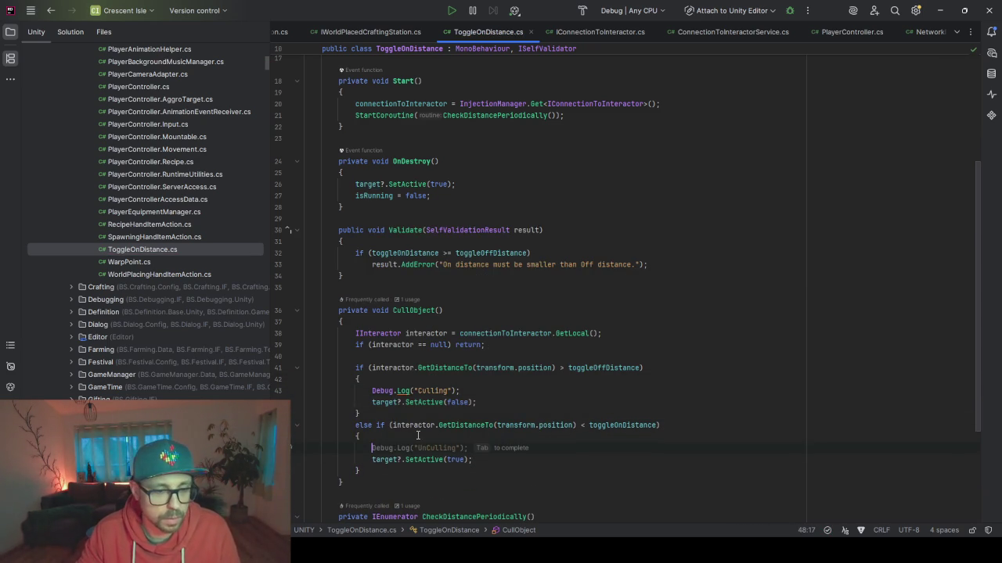
{"action": "key", "text": "Tab"}
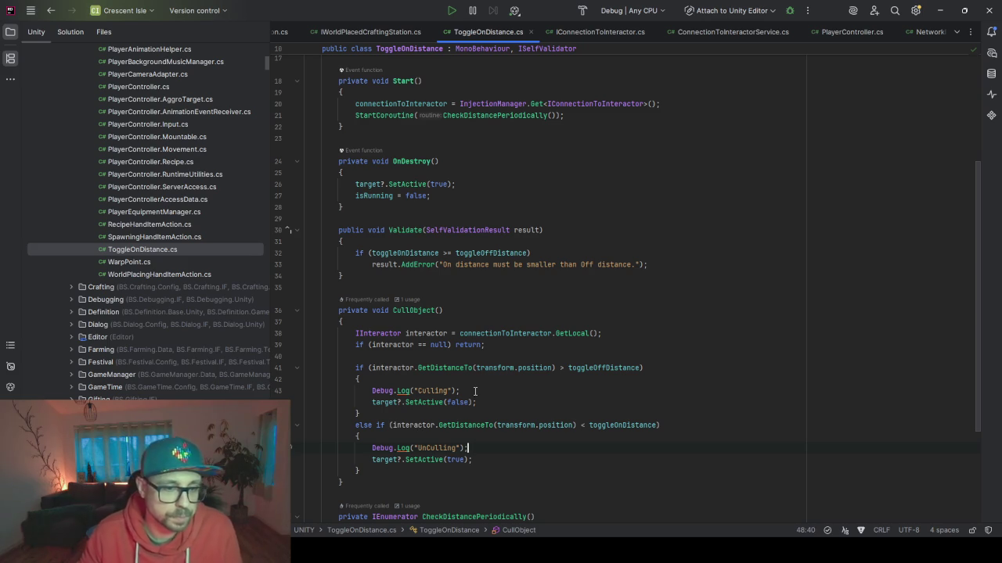
{"action": "scroll", "coordinate": [777, 336], "scroll_direction": "down", "scroll_amount": 1}
{"action": "scroll", "coordinate": [776, 336], "scroll_direction": "down", "scroll_amount": 3}
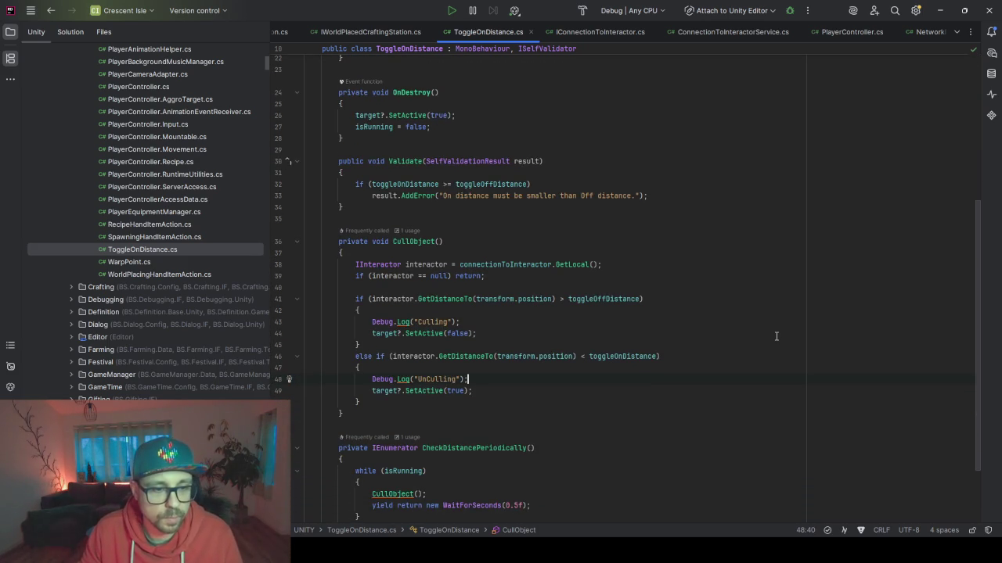
Step: Enter play mode and load the existing save slot in Single Player
{"action": "left_click", "coordinate": [939, 11]}
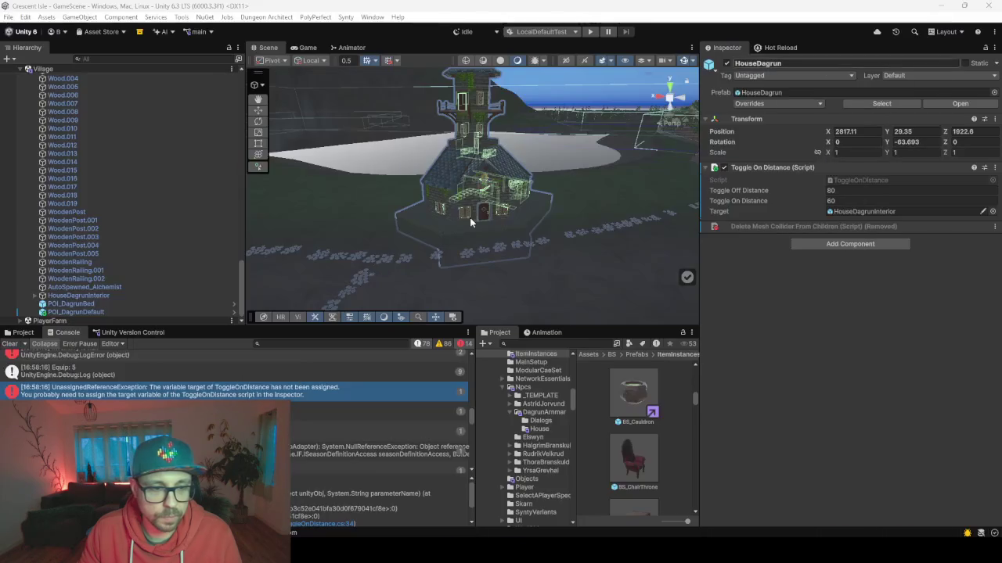
{"action": "left_click", "coordinate": [591, 32]}
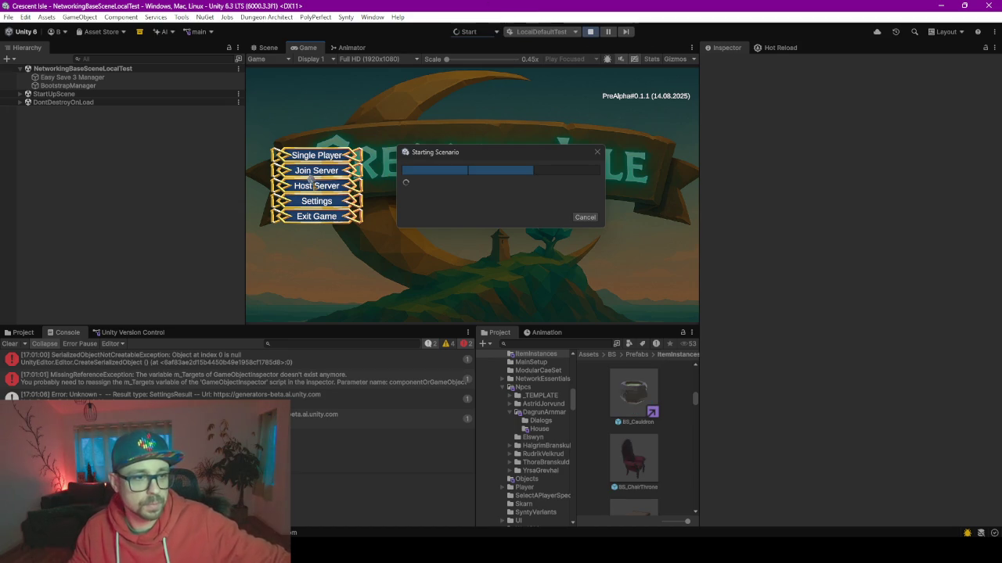
{"action": "left_click", "coordinate": [323, 156]}
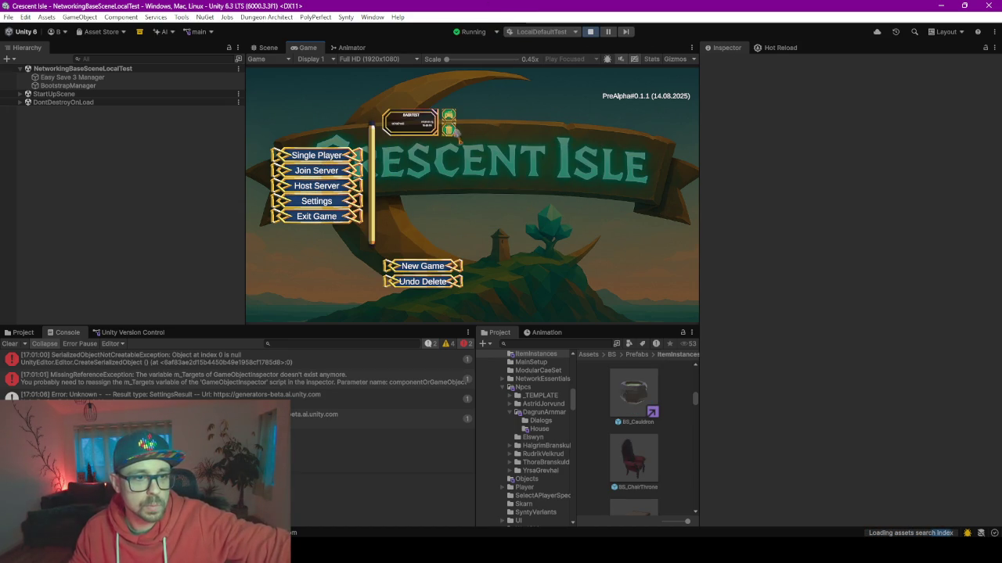
{"action": "left_click", "coordinate": [446, 116]}
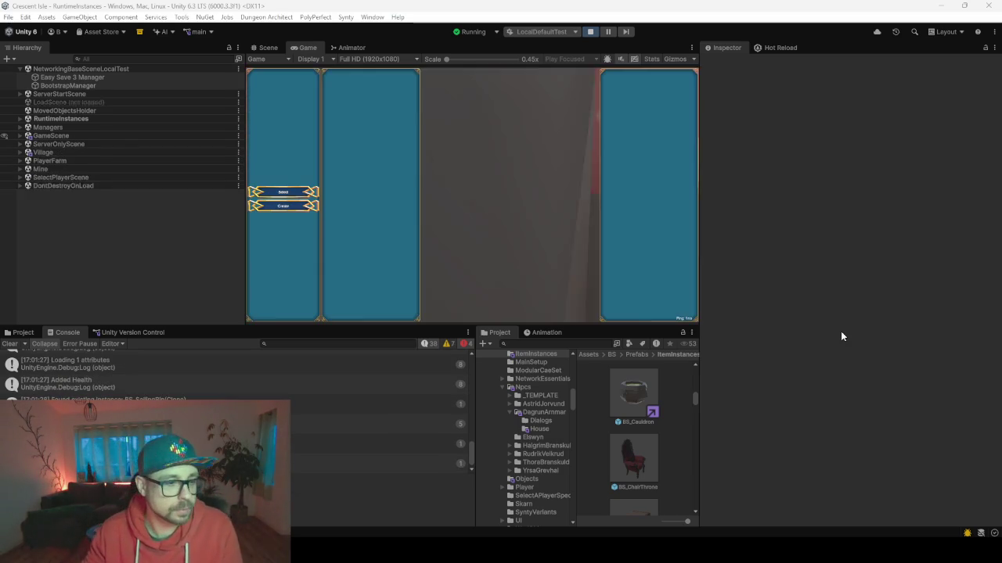
Step: Select the saved character, start the game, and hide info messages in the Console
{"action": "left_click", "coordinate": [294, 194]}
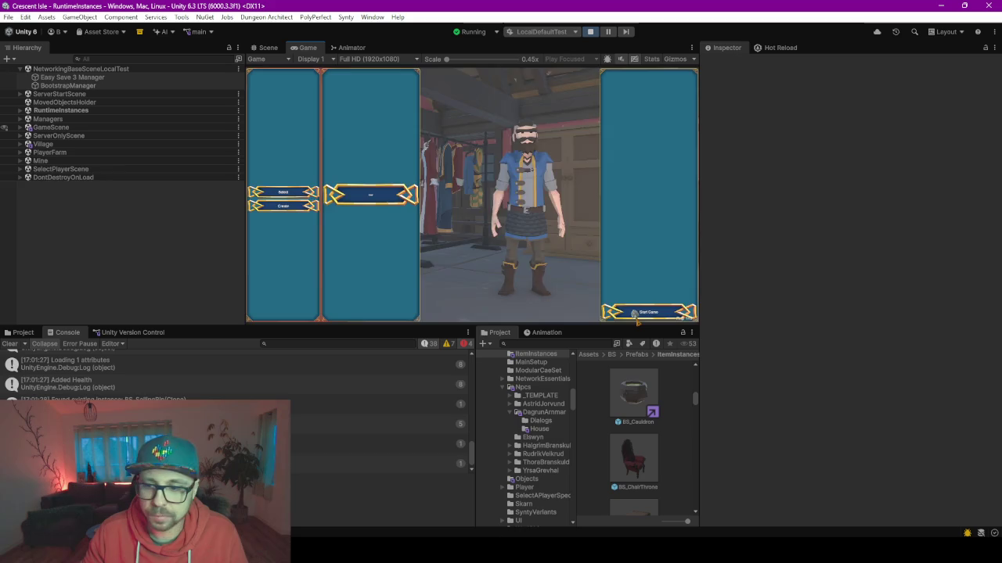
{"action": "left_click", "coordinate": [636, 315]}
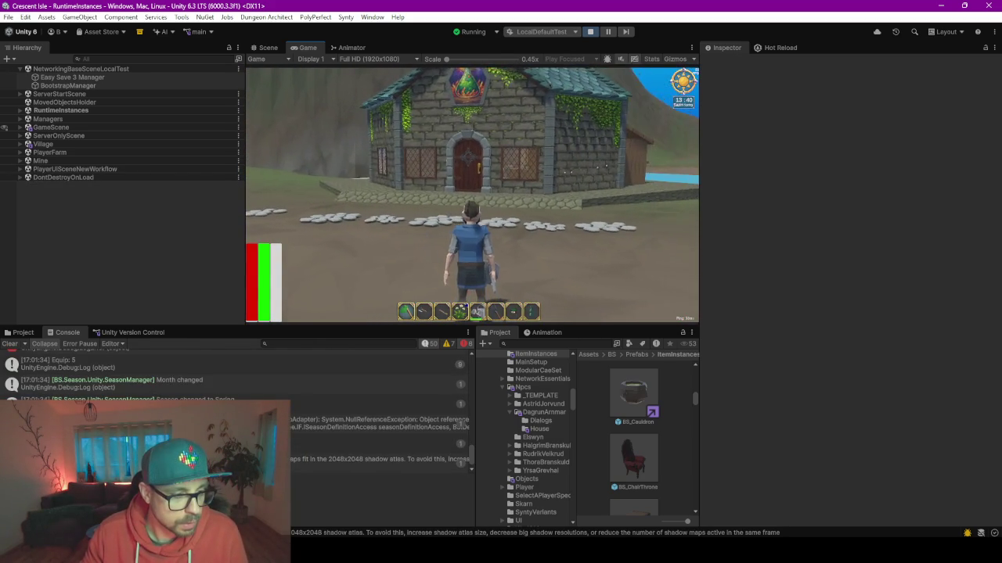
{"action": "left_click", "coordinate": [336, 423]}
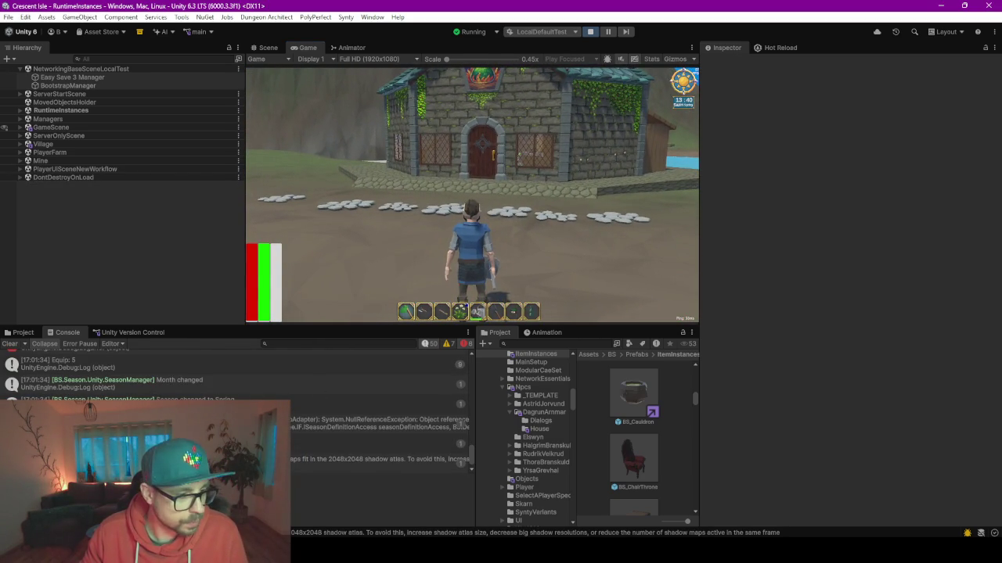
{"action": "left_click", "coordinate": [425, 345]}
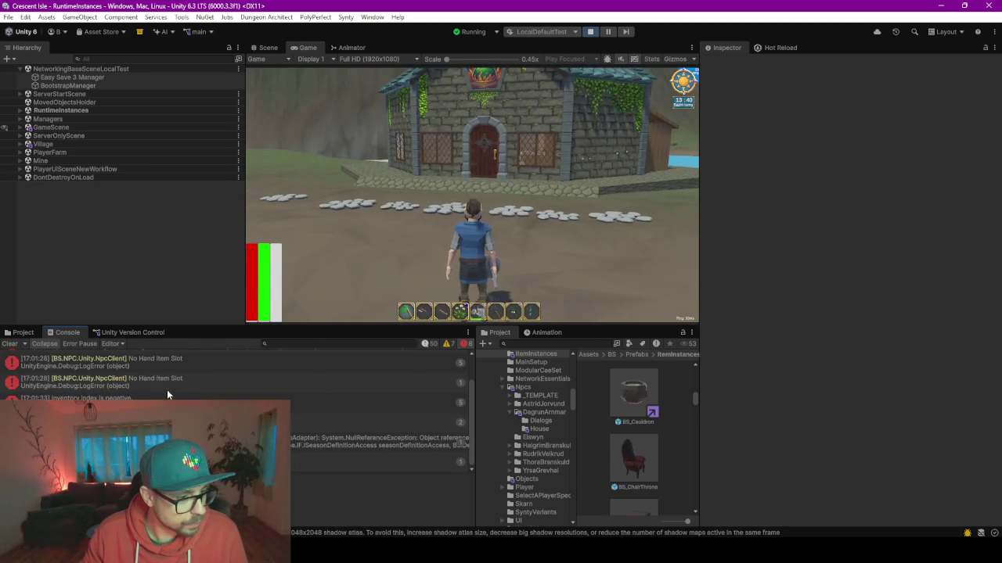
Step: Read the stack traces of three Console errors, then clear the Console
{"action": "left_click", "coordinate": [303, 438]}
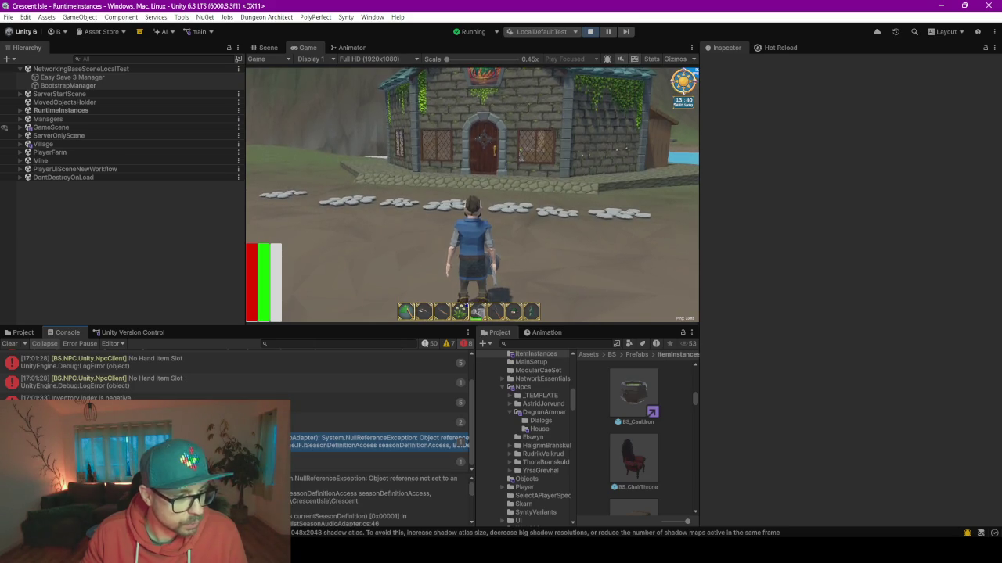
{"action": "scroll", "coordinate": [462, 443], "scroll_direction": "up", "scroll_amount": 2}
{"action": "left_click", "coordinate": [462, 439]}
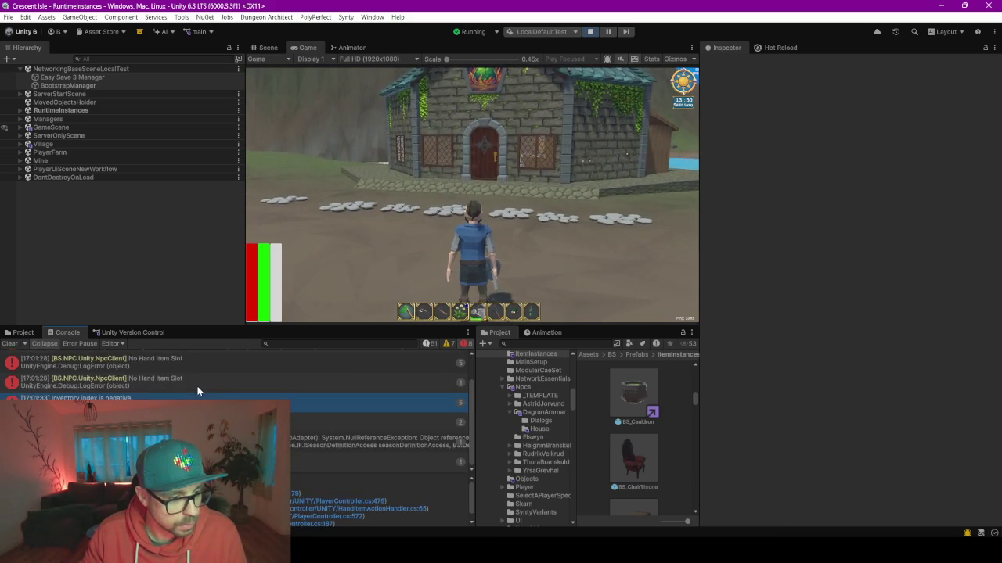
{"action": "left_click", "coordinate": [204, 464]}
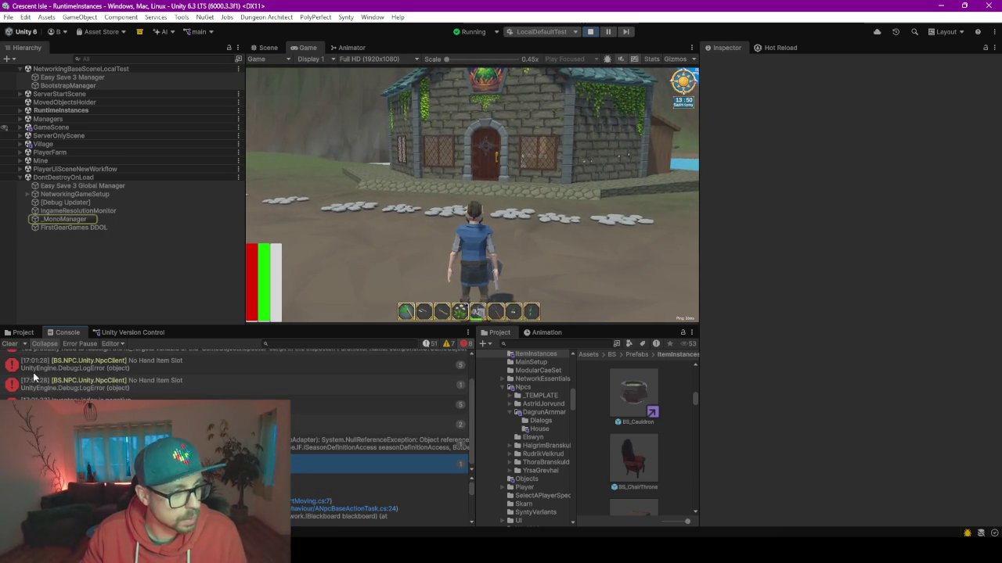
{"action": "left_click", "coordinate": [10, 345]}
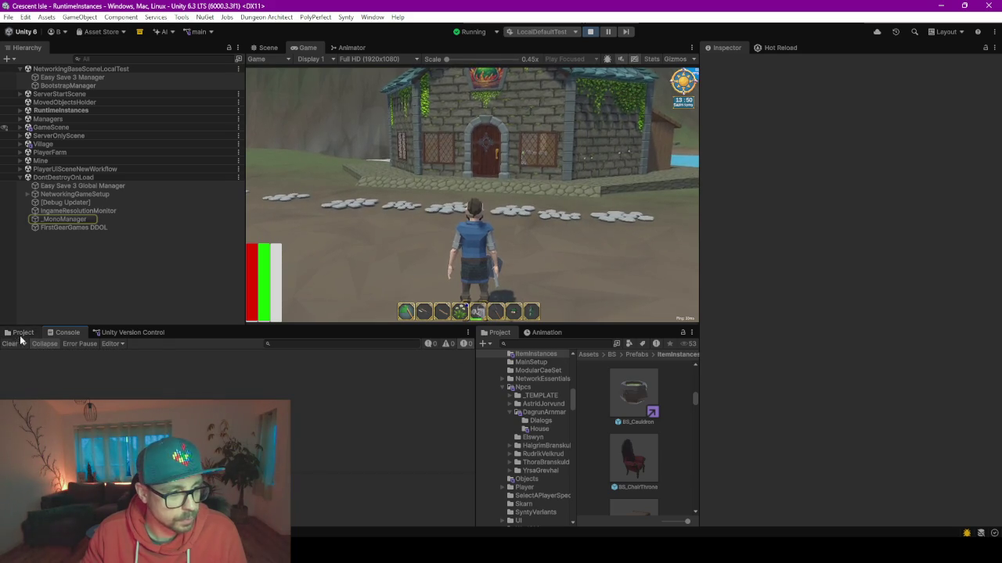
{"action": "left_click", "coordinate": [22, 333]}
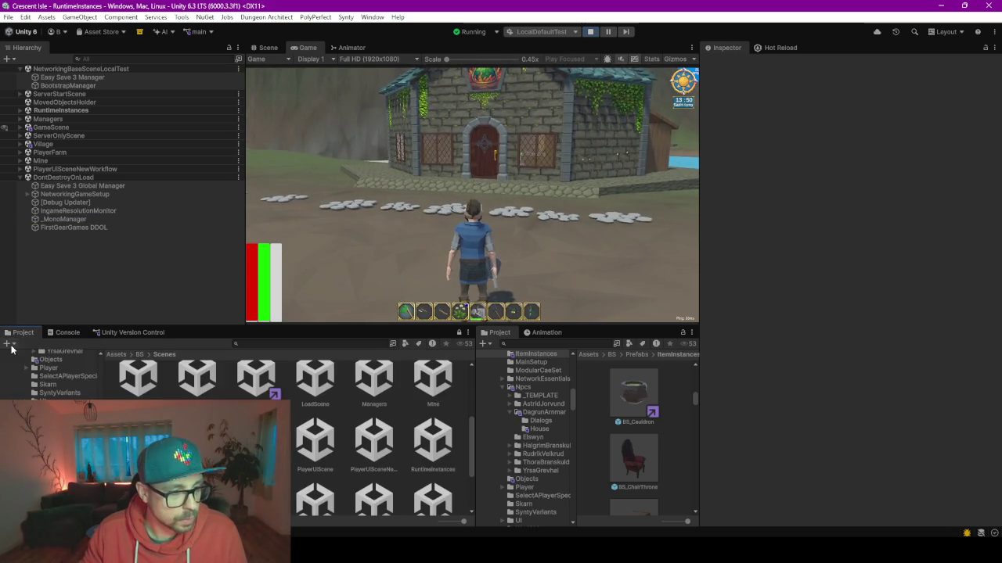
{"action": "left_click", "coordinate": [60, 332]}
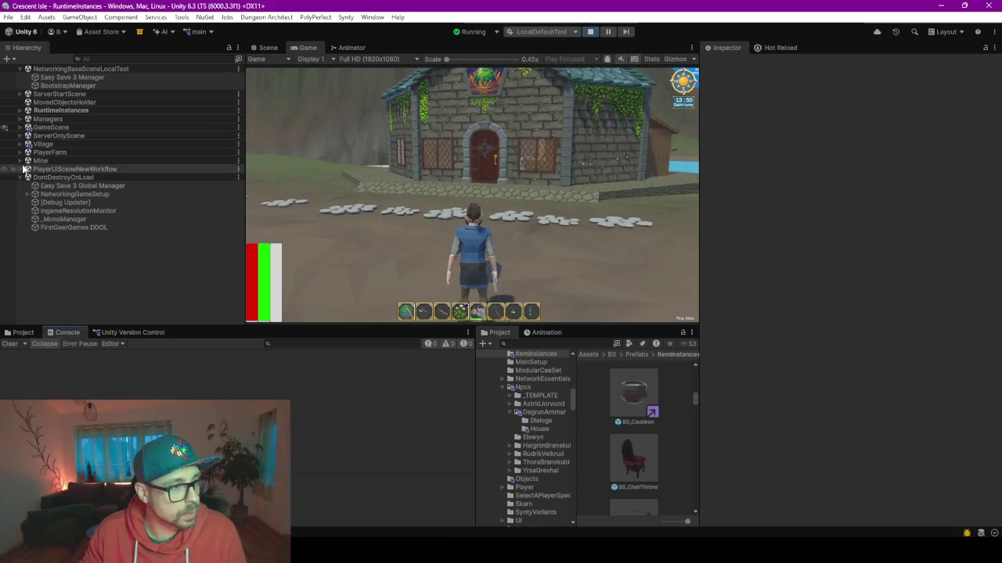
Step: Expand Village > HouseDagrun and select HouseDagrunInterior to watch its active state
{"action": "left_click", "coordinate": [20, 144]}
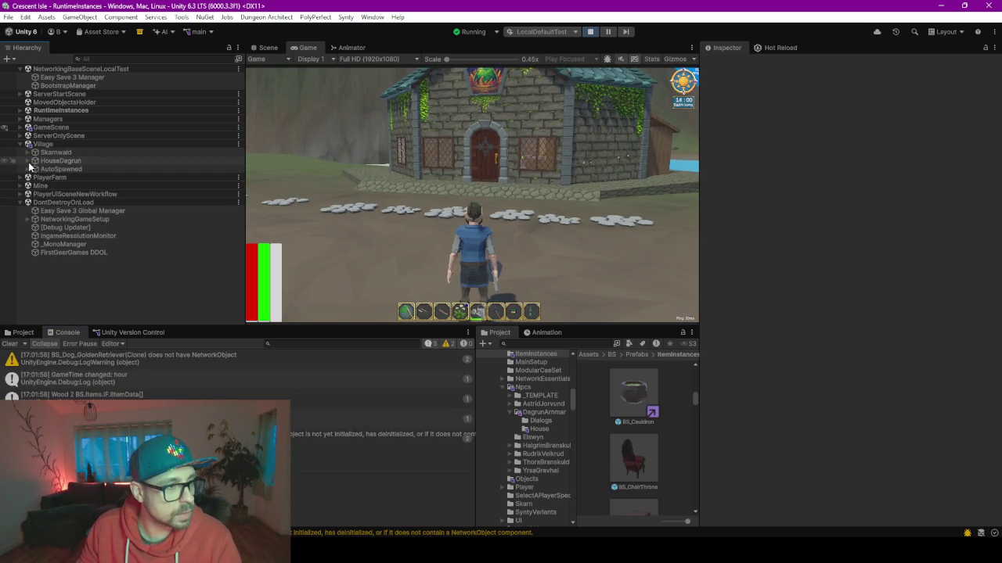
{"action": "left_click", "coordinate": [27, 161]}
{"action": "left_click", "coordinate": [68, 161]}
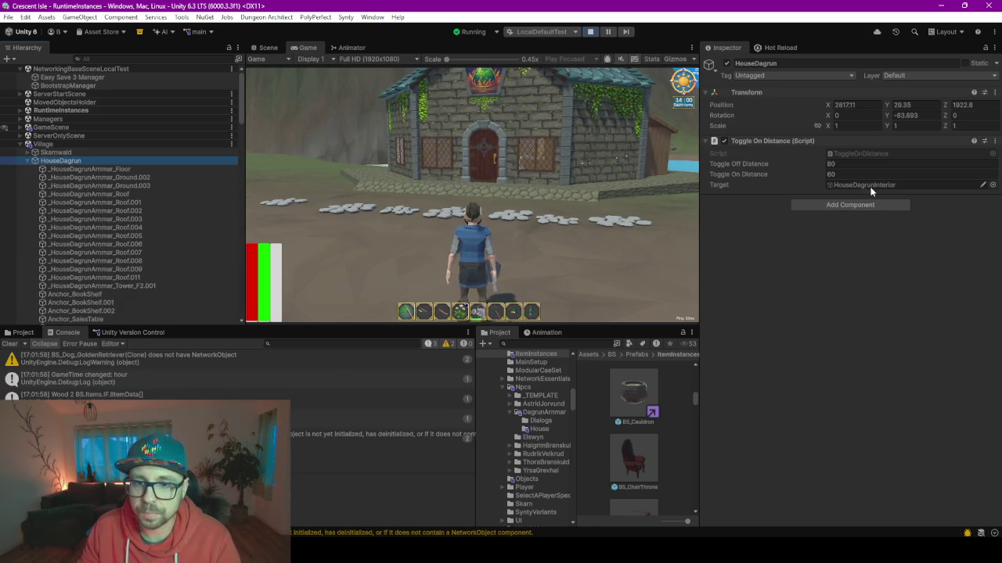
{"action": "scroll", "coordinate": [129, 272], "scroll_direction": "down", "scroll_amount": 10}
{"action": "scroll", "coordinate": [129, 272], "scroll_direction": "down", "scroll_amount": 10}
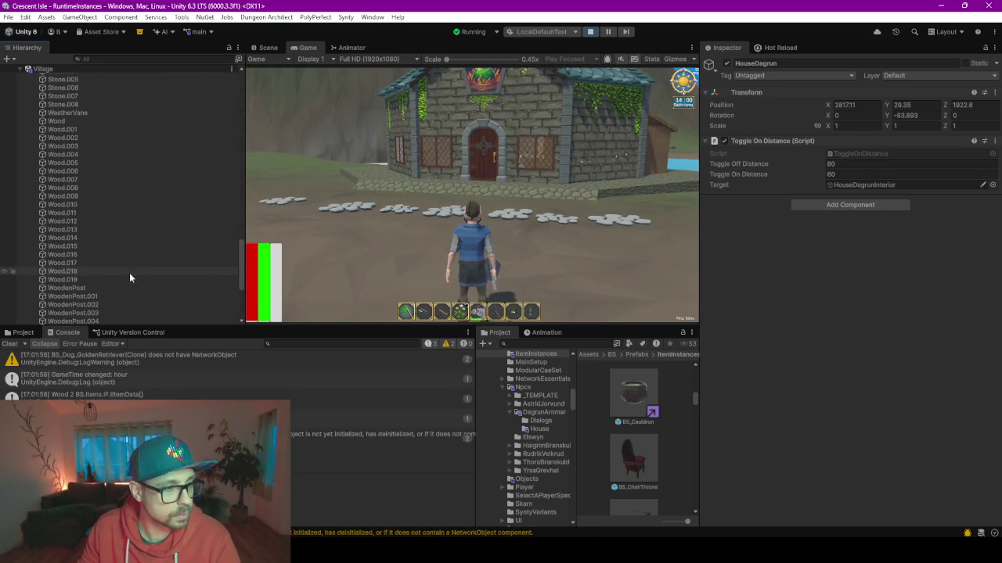
{"action": "scroll", "coordinate": [125, 273], "scroll_direction": "down", "scroll_amount": 5}
{"action": "left_click", "coordinate": [103, 213]}
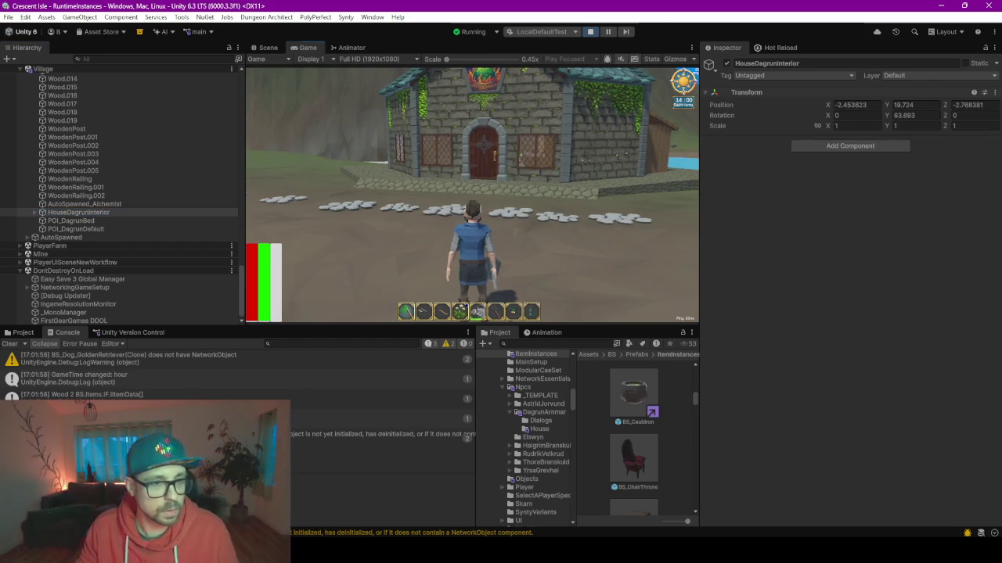
Step: Run the character away from the house and back, then turn on the Stats overlay
{"action": "key", "text": "w"}
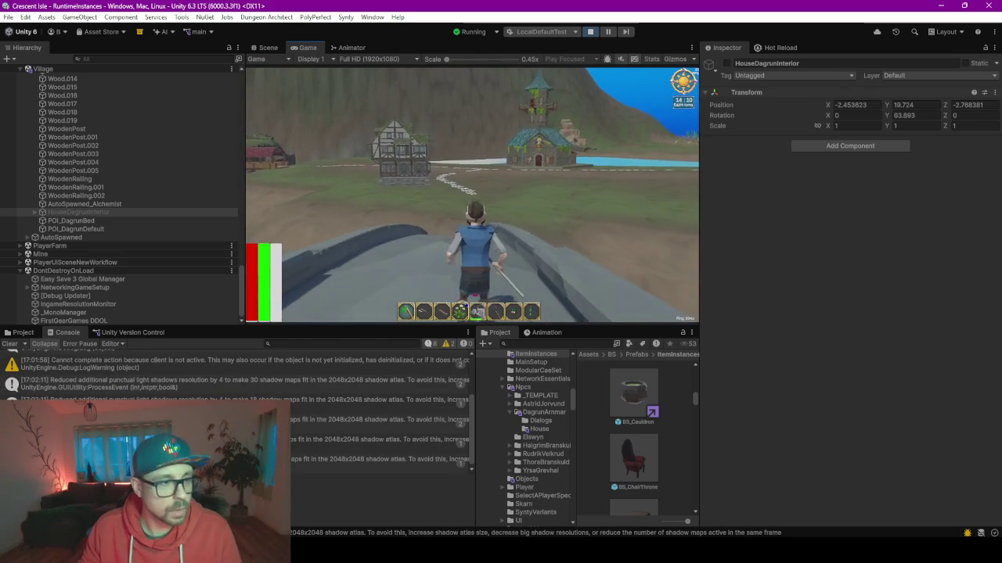
{"action": "left_click", "coordinate": [76, 213]}
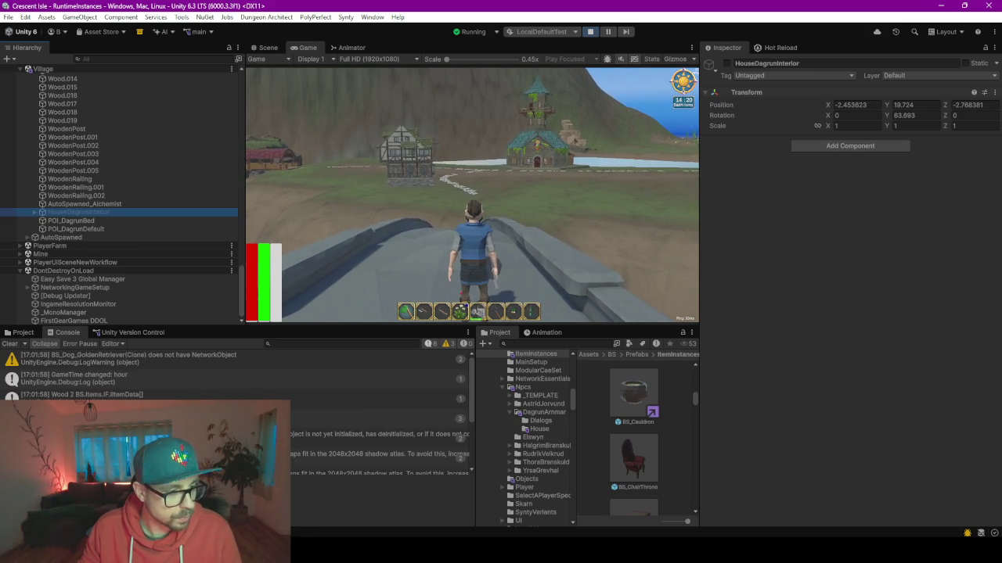
{"action": "key", "text": "w"}
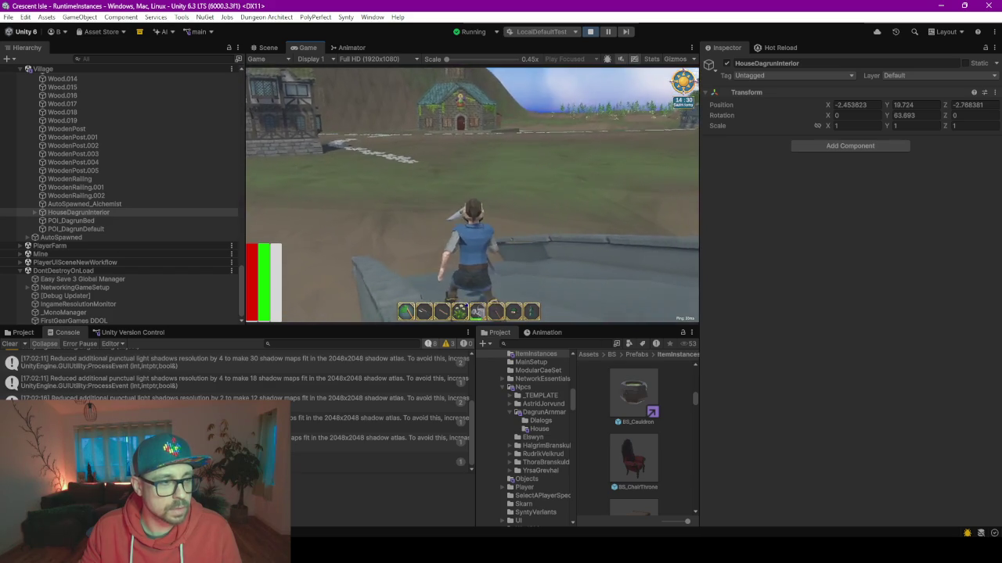
{"action": "key", "text": "w"}
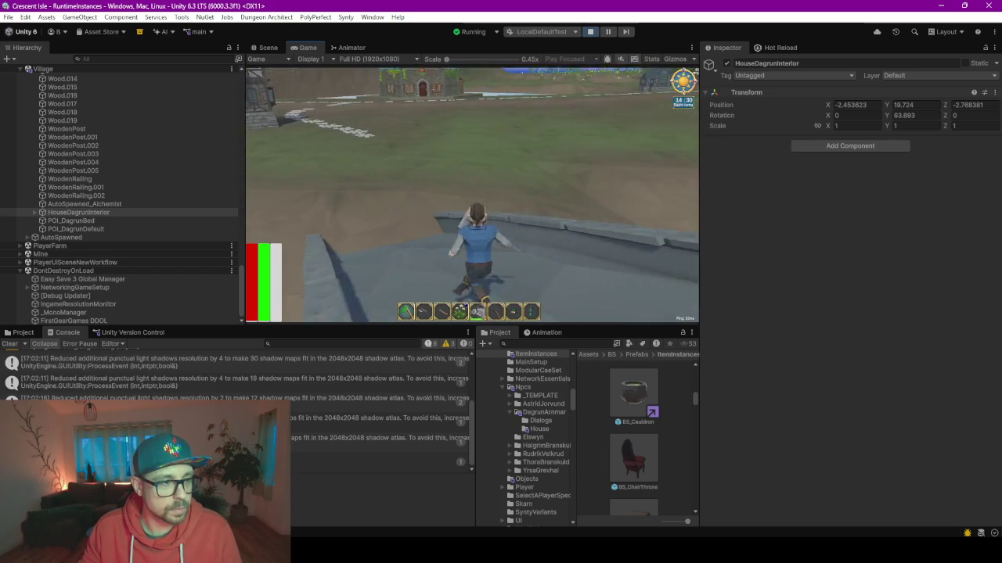
{"action": "key", "text": "w"}
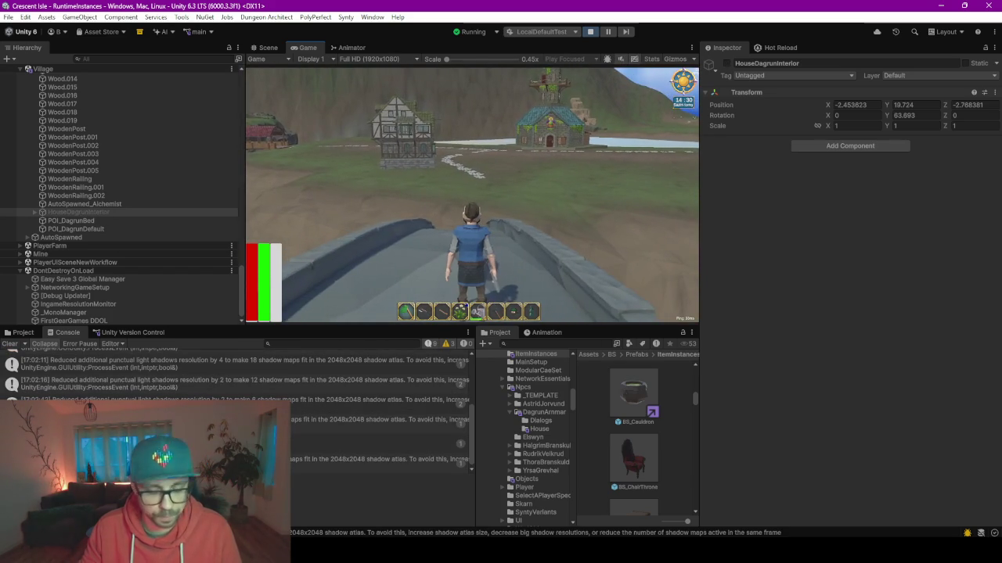
{"action": "key", "text": "Escape"}
{"action": "left_click", "coordinate": [652, 59]}
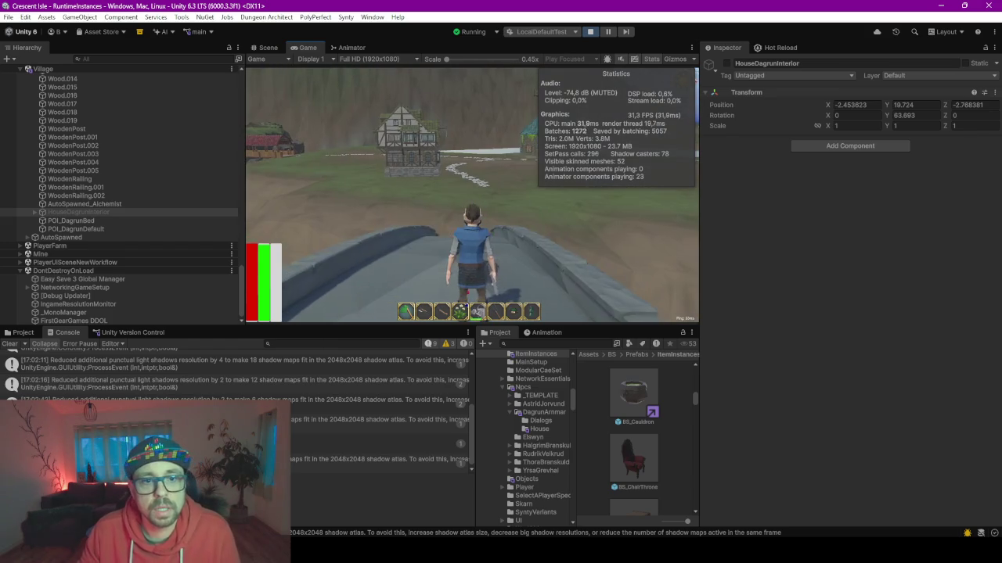
Step: Walk the player toward Dagrun's house until HouseDagrunInterior reactivates
{"action": "left_click", "coordinate": [569, 150]}
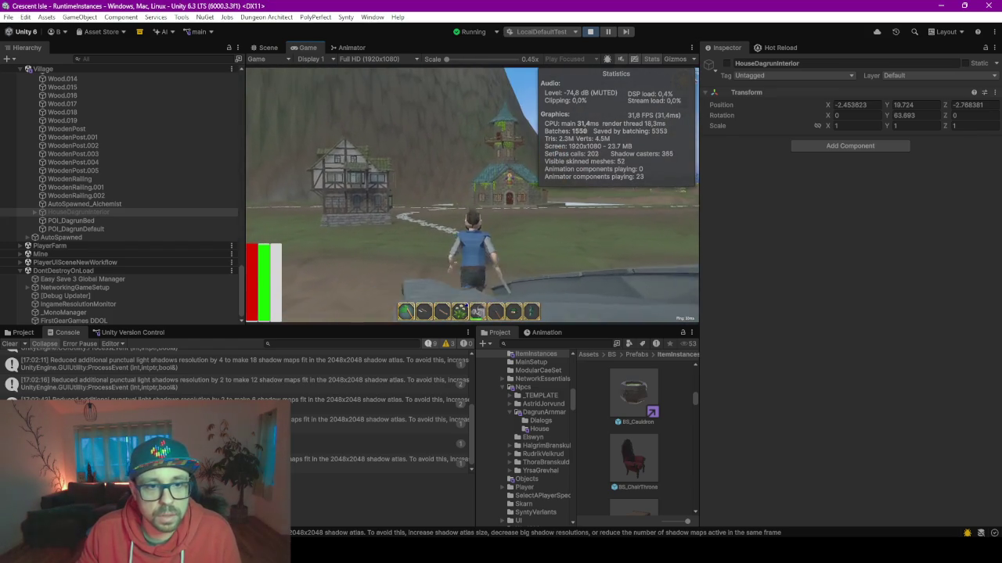
{"action": "key", "text": "w"}
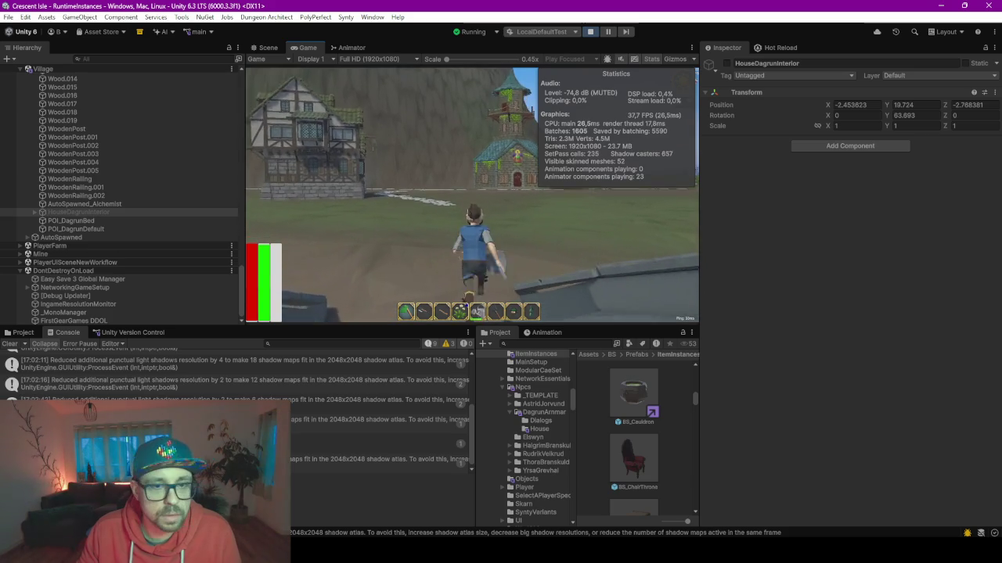
{"action": "key", "text": "w"}
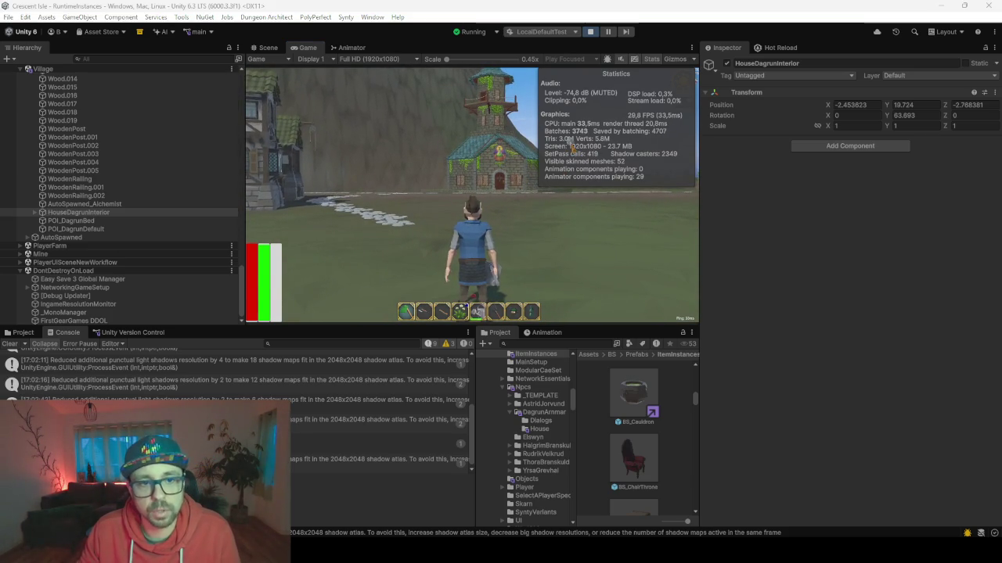
{"action": "left_click", "coordinate": [514, 228]}
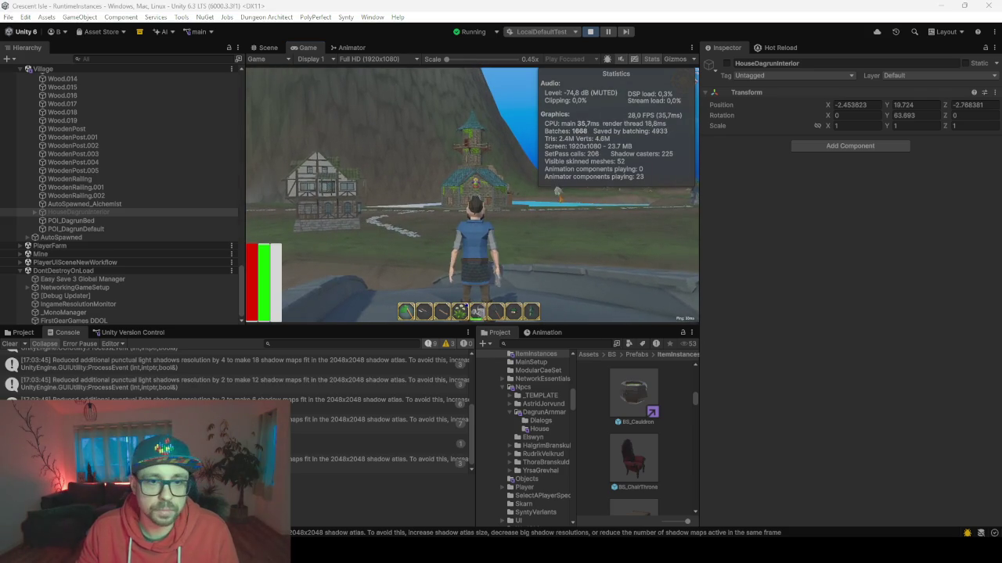
{"action": "key", "text": "w"}
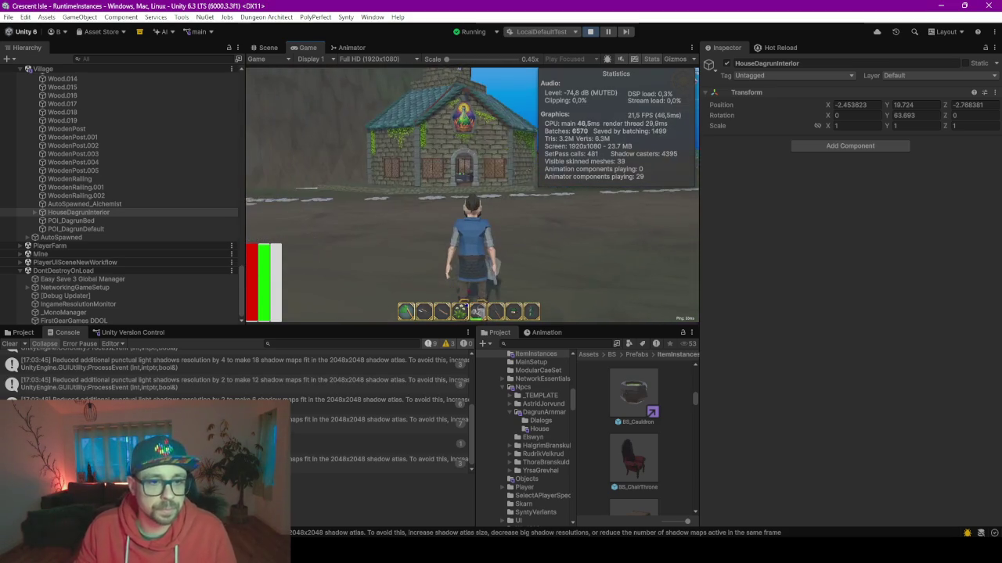
Step: Enlarge the Game view by dragging the surrounding panel borders wider and taller
{"action": "left_click", "coordinate": [703, 291]}
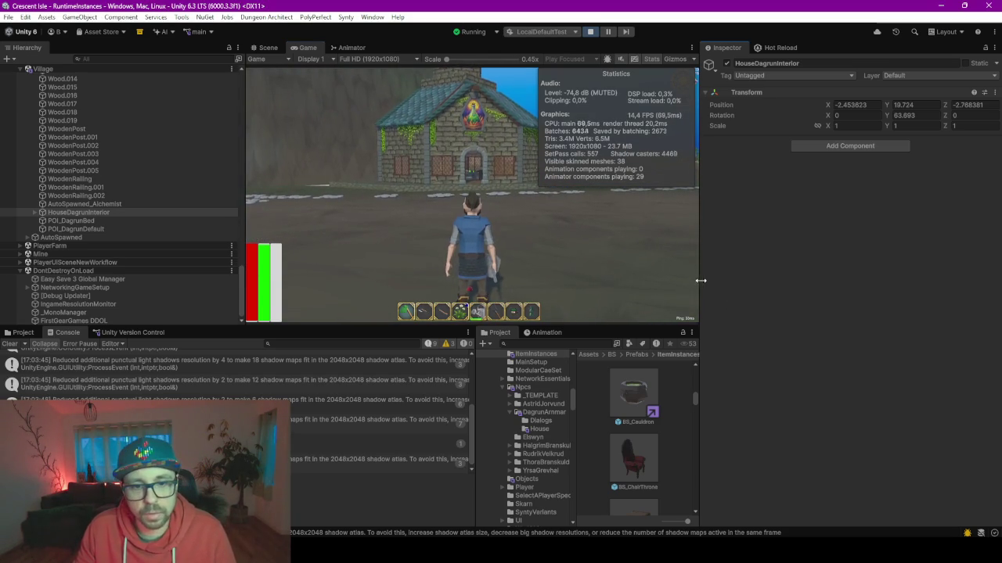
{"action": "left_click_drag", "start_coordinate": [701, 279], "coordinate": [844, 280]}
{"action": "mouse_move", "coordinate": [241, 191]}
{"action": "left_mouse_down"}
{"action": "mouse_move", "coordinate": [294, 190]}
{"action": "mouse_move", "coordinate": [177, 190]}
{"action": "left_mouse_up"}
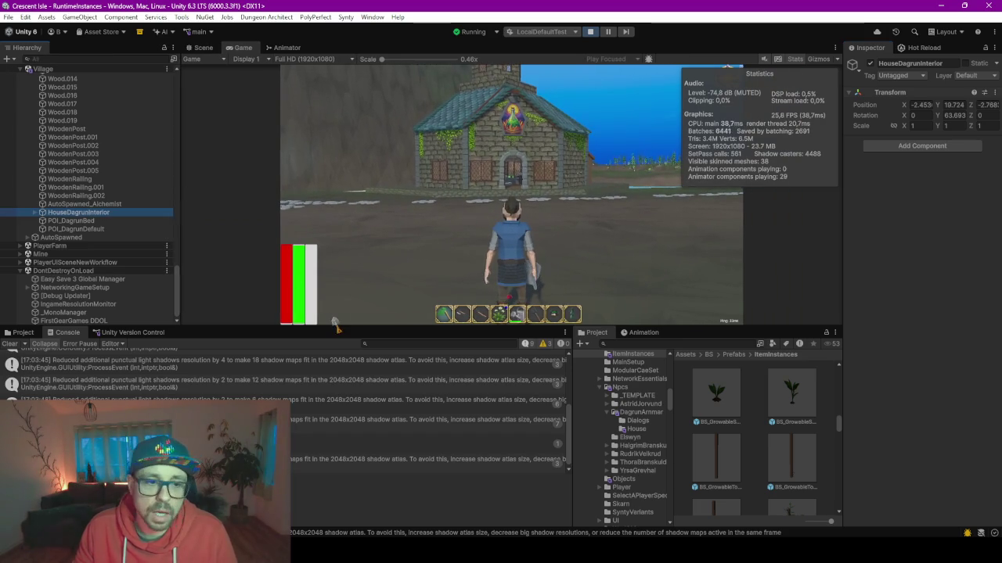
{"action": "left_click_drag", "start_coordinate": [338, 326], "coordinate": [338, 410]}
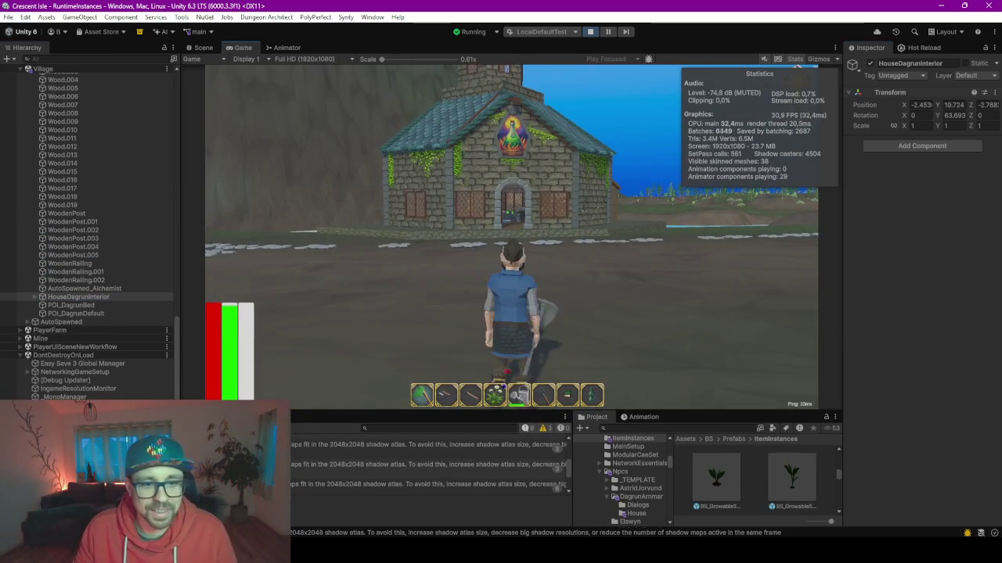
Step: Walk the character up to Dagrun's front door, then back off a few steps
{"action": "key", "text": "w"}
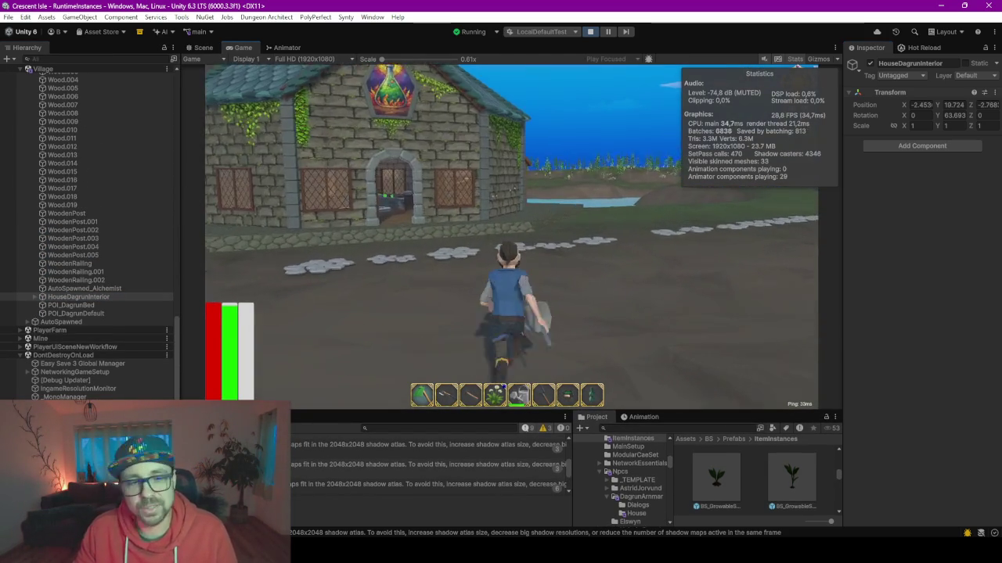
{"action": "key", "text": "w"}
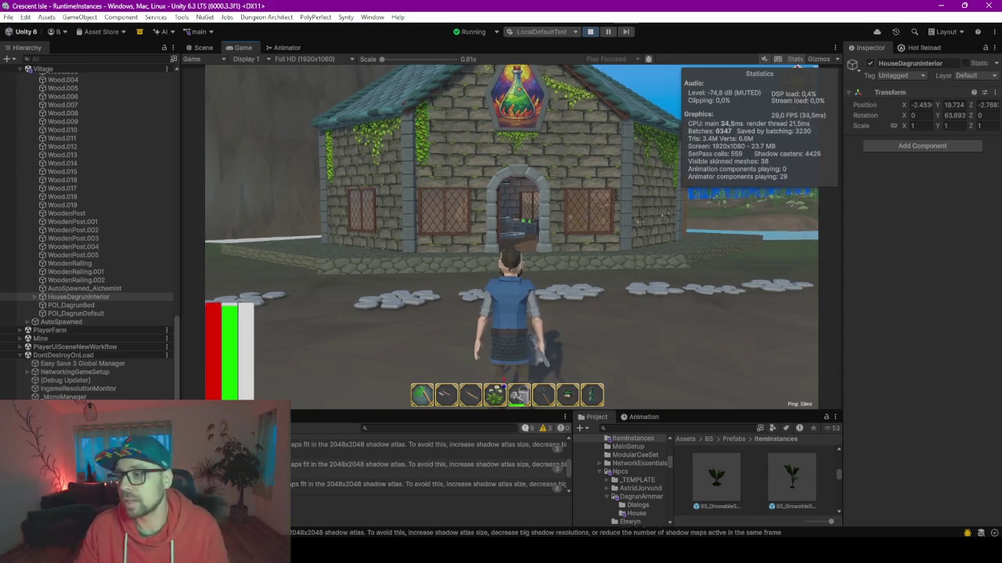
{"action": "key", "text": "w"}
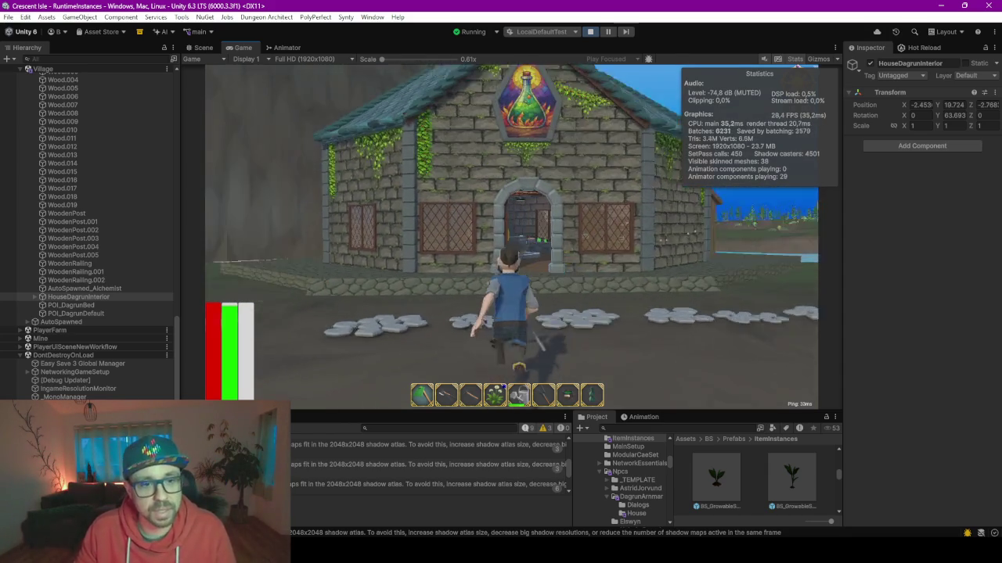
{"action": "key", "text": "w"}
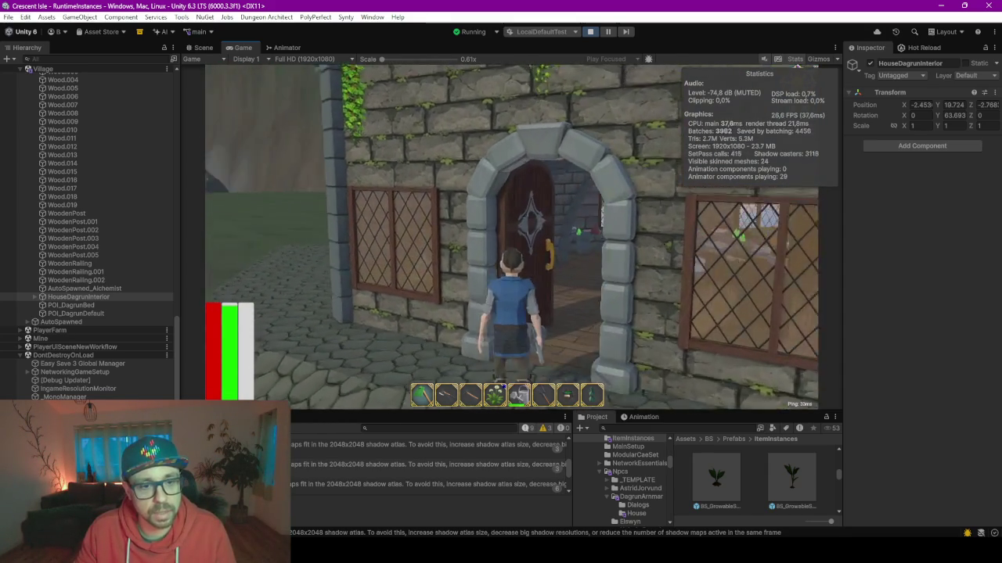
{"action": "key", "text": "s"}
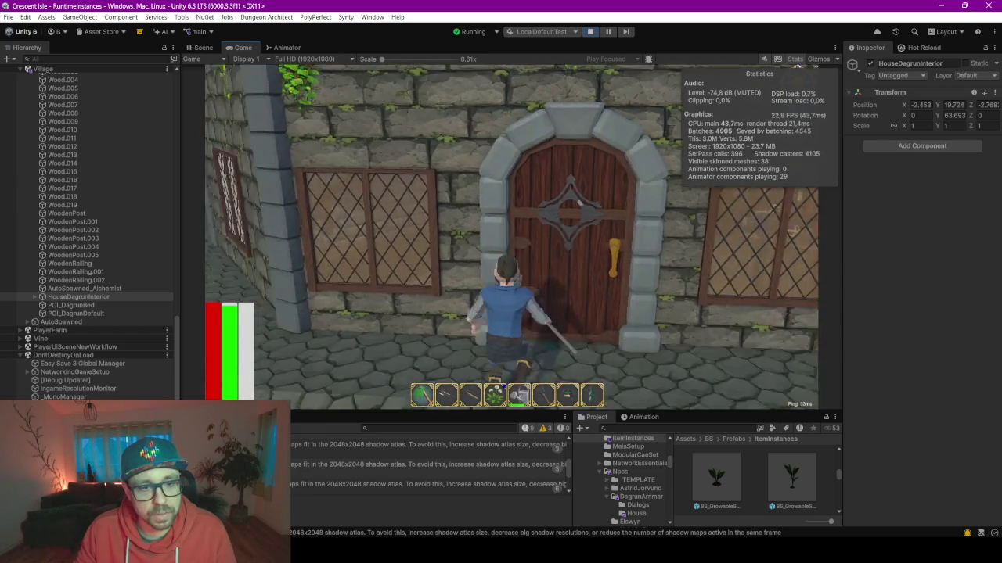
{"action": "key", "text": "s"}
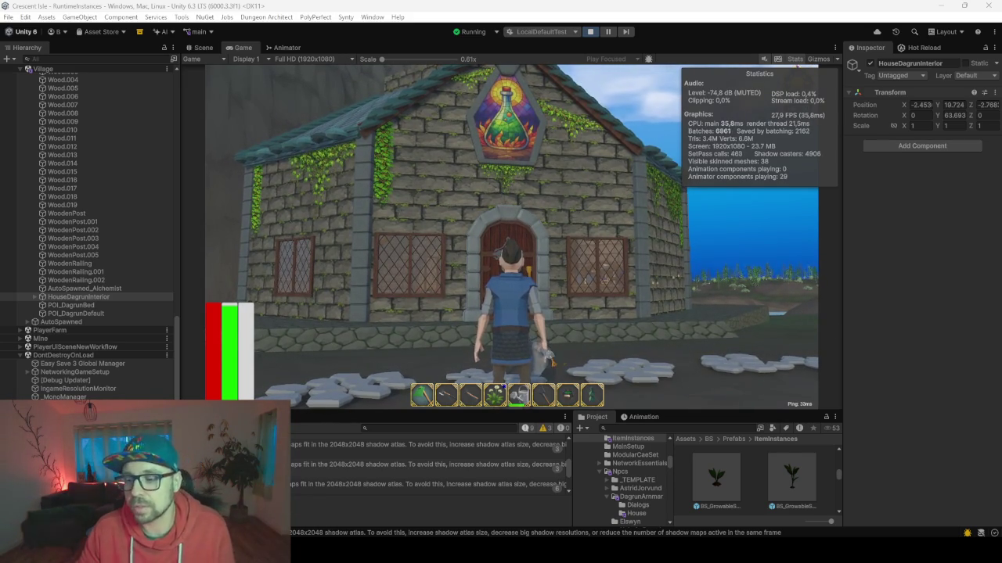
Step: Run the character along the road far from the house and open the Connected Players pause menu
{"action": "key", "text": "d"}
{"action": "key", "text": "w"}
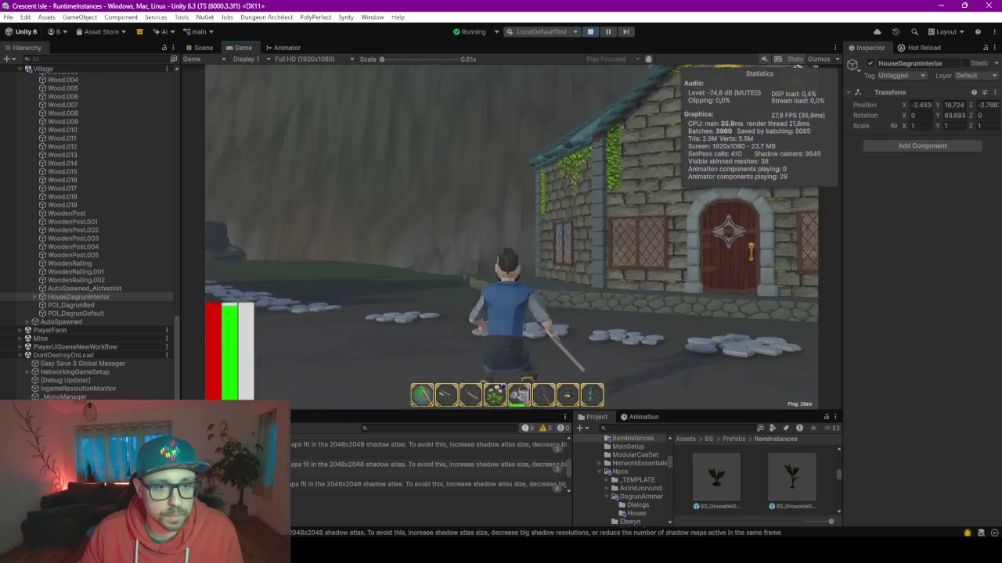
{"action": "key", "text": "w"}
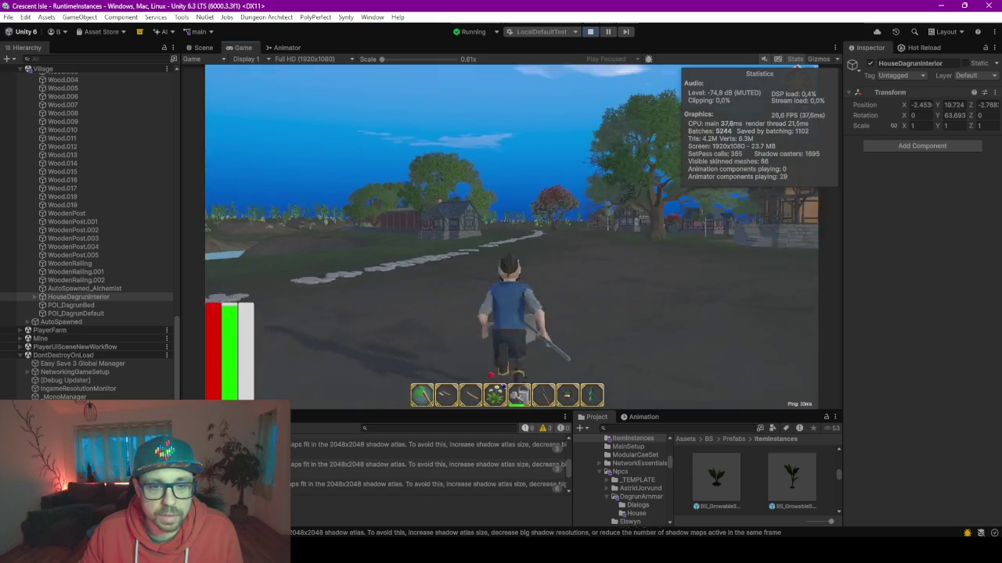
{"action": "key", "text": "w"}
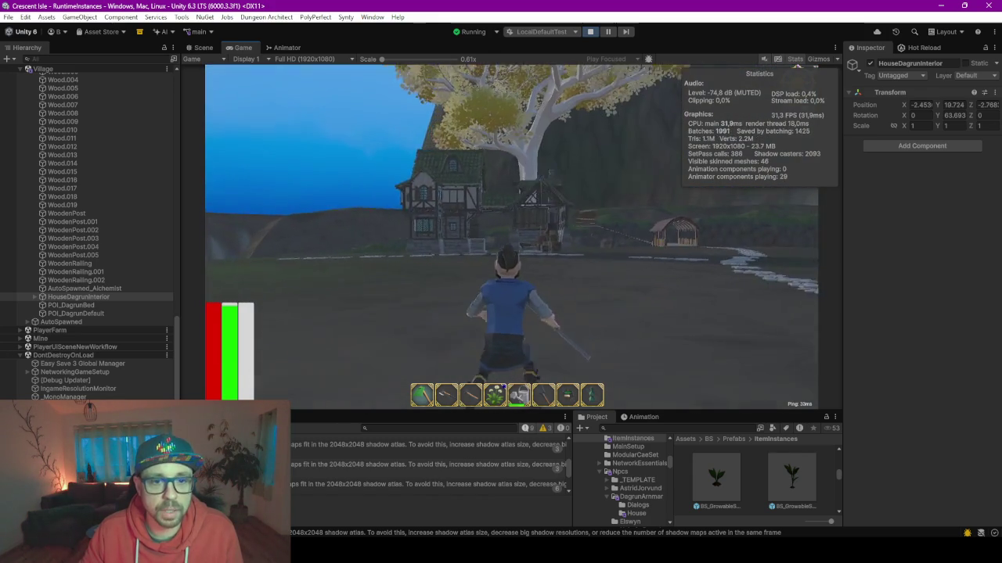
{"action": "key", "text": "w"}
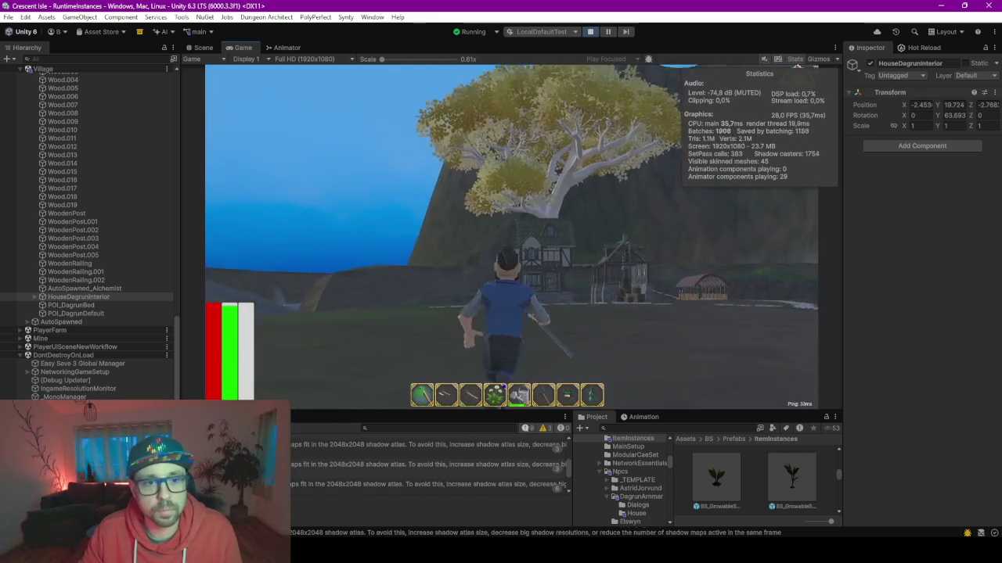
{"action": "key", "text": "w"}
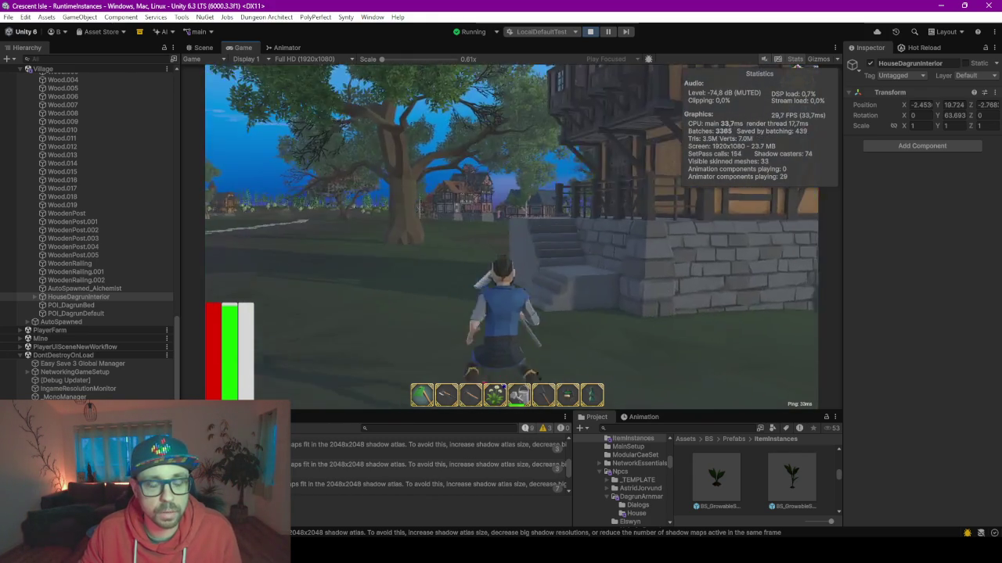
{"action": "key", "text": "w"}
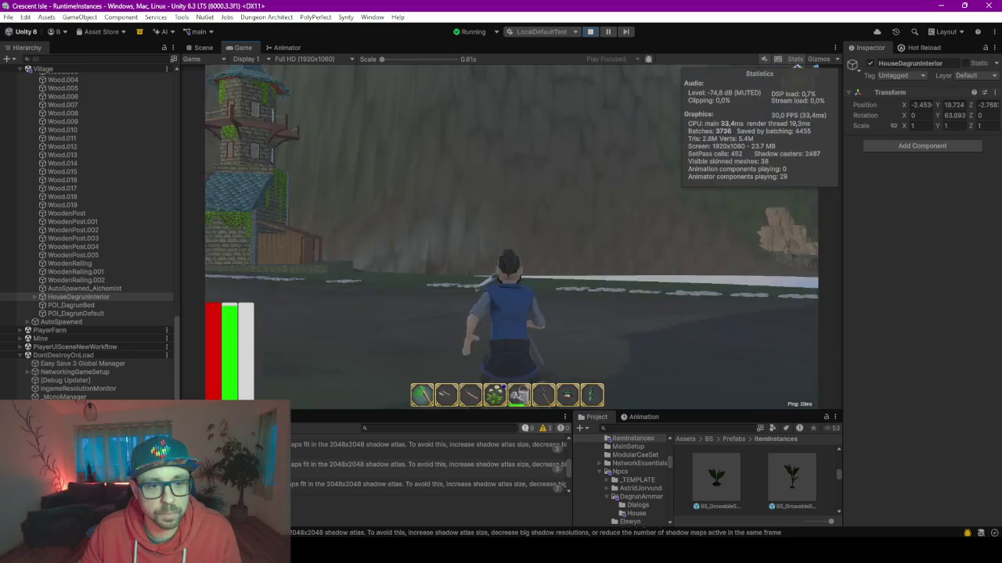
{"action": "key", "text": "w"}
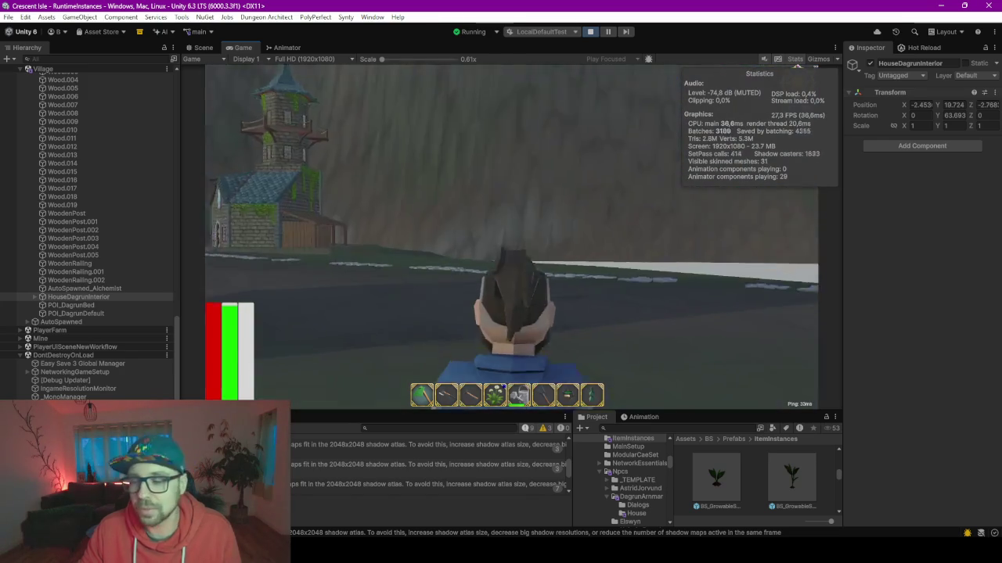
{"action": "key", "text": "Escape"}
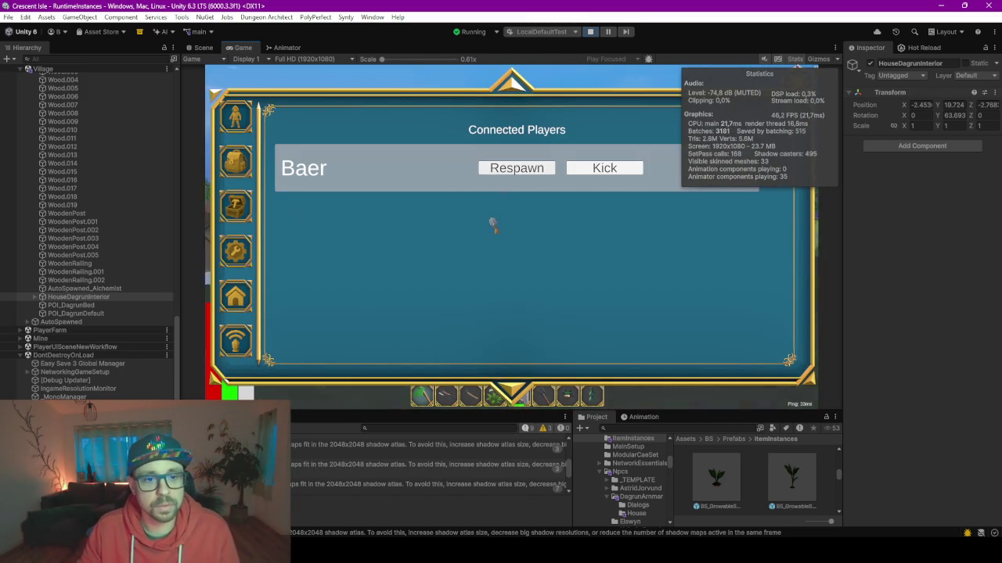
Step: Resume play from the pause menu, swing the hammer, and rotate the camera around the player
{"action": "key", "text": "Escape"}
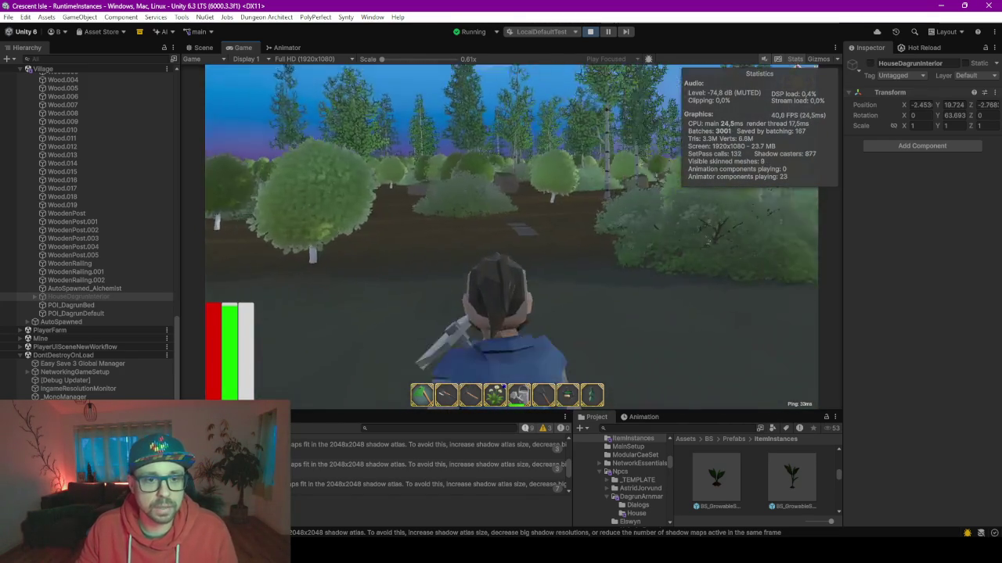
{"action": "key", "text": "w"}
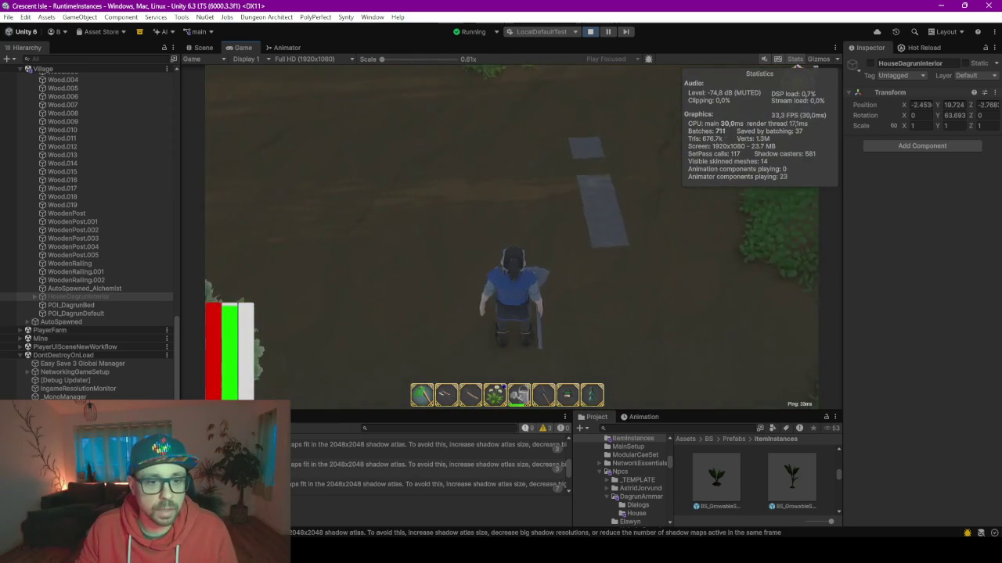
{"action": "left_click", "coordinate": [512, 234]}
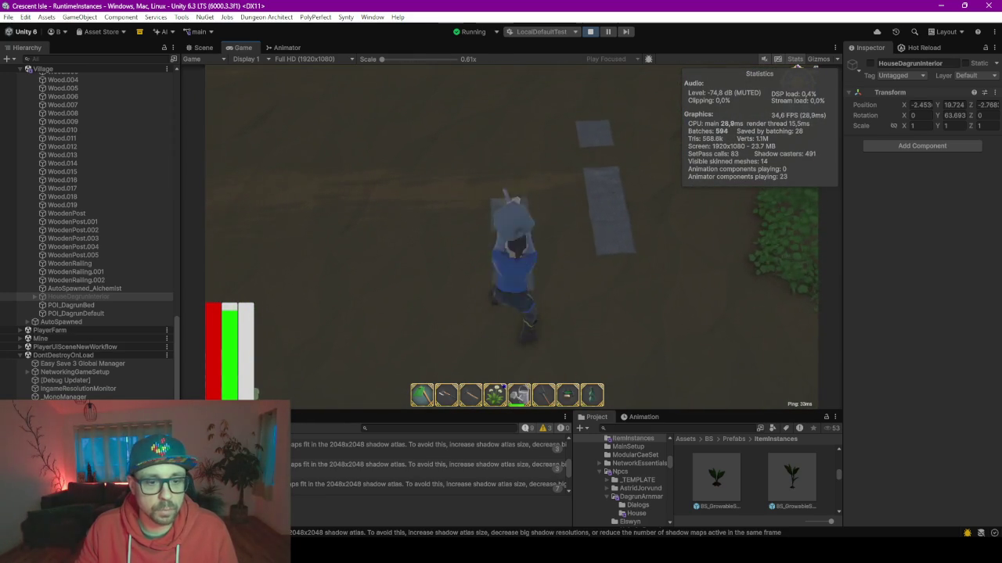
{"action": "key", "text": "e"}
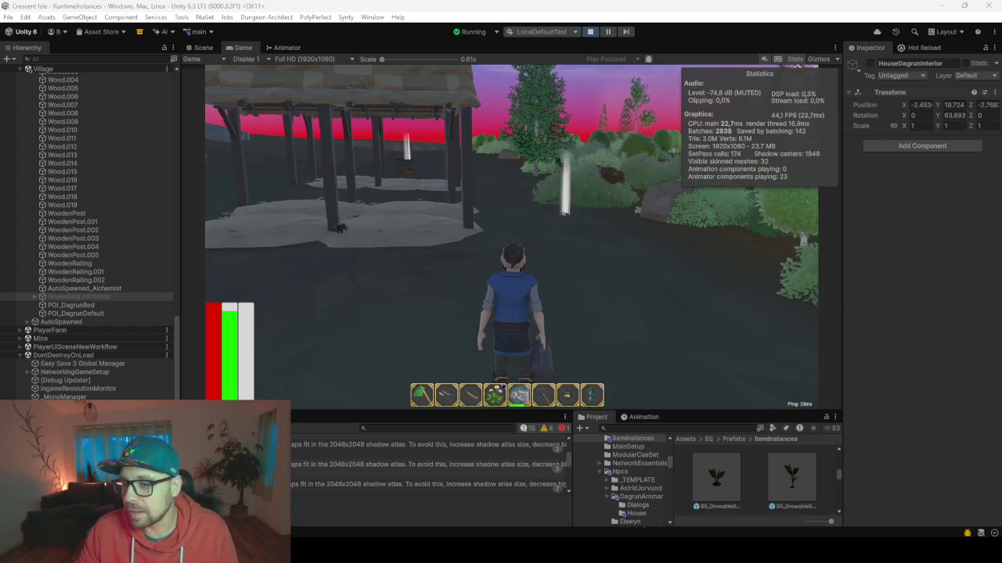
Step: Run the character through the snowy forest and field into the village beside a house
{"action": "key", "text": "w"}
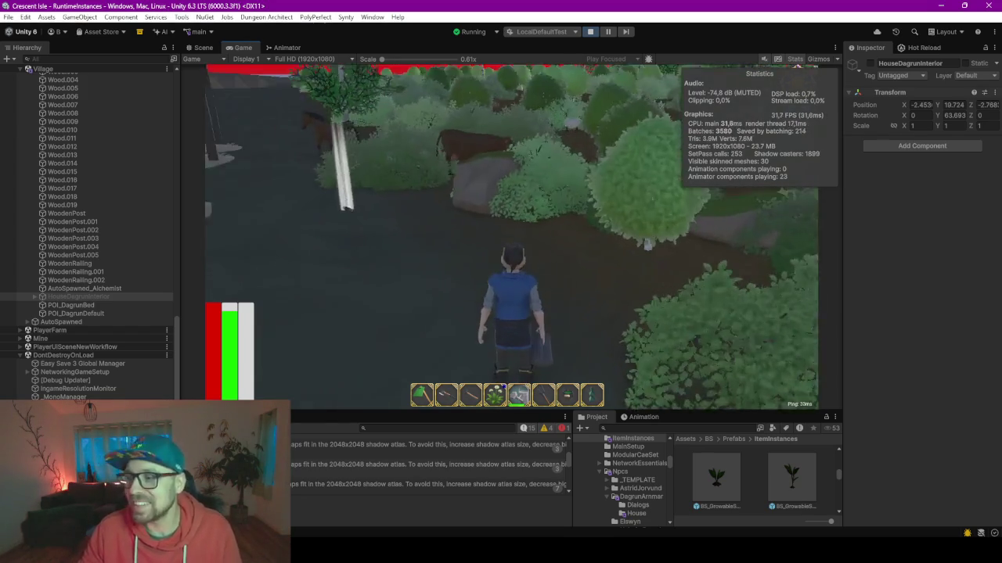
{"action": "key", "text": "w"}
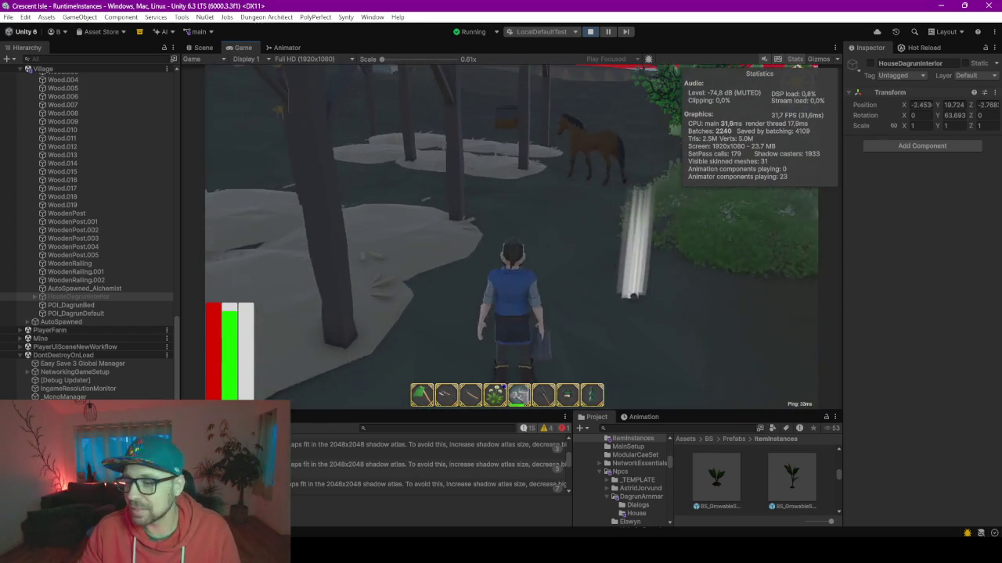
{"action": "key", "text": "w"}
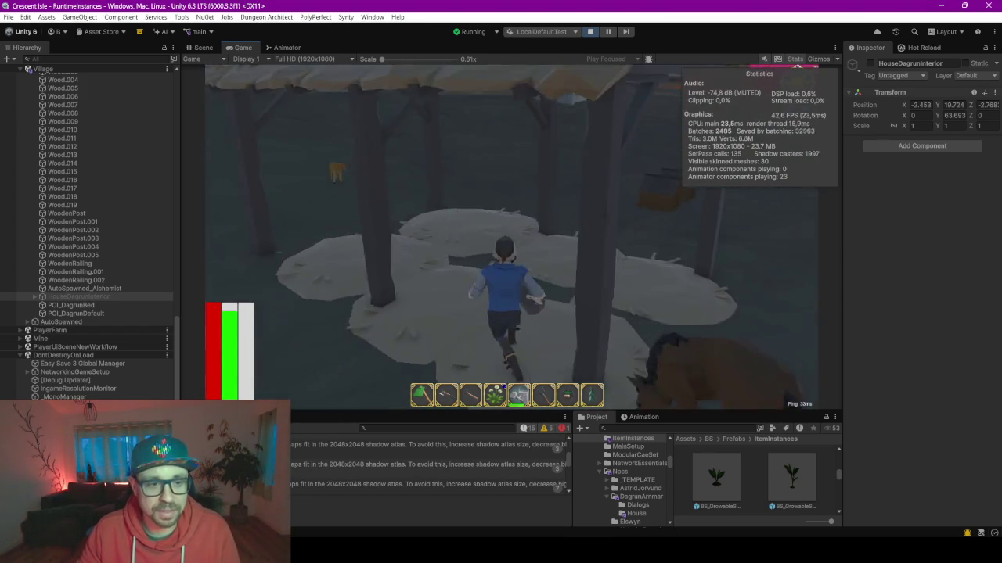
{"action": "key", "text": "w"}
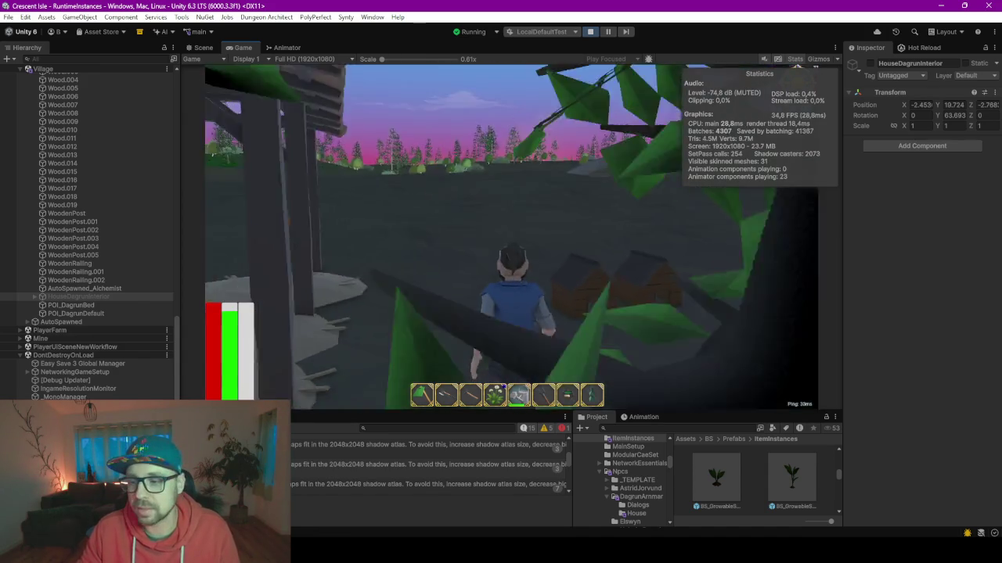
{"action": "key", "text": "w"}
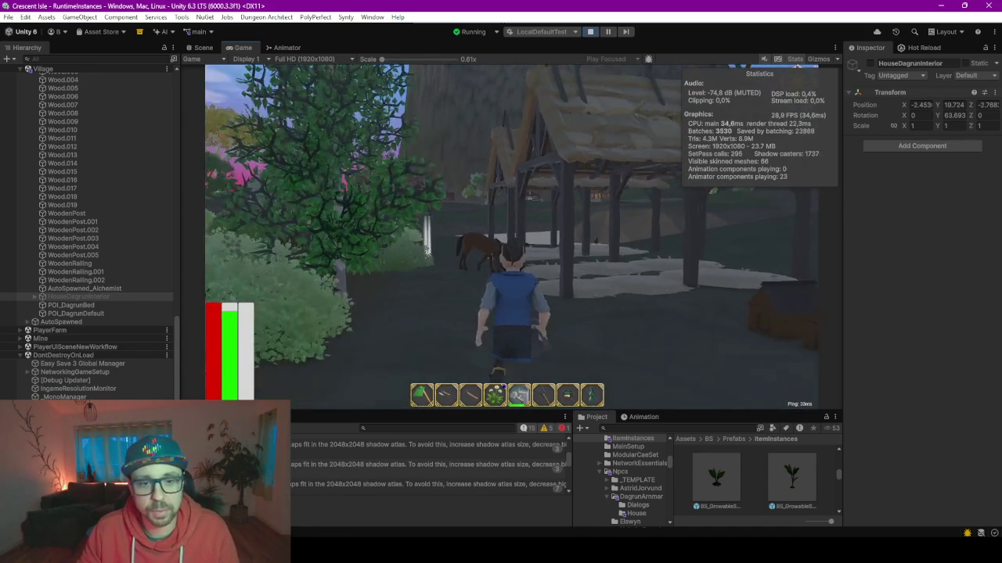
{"action": "key", "text": "w"}
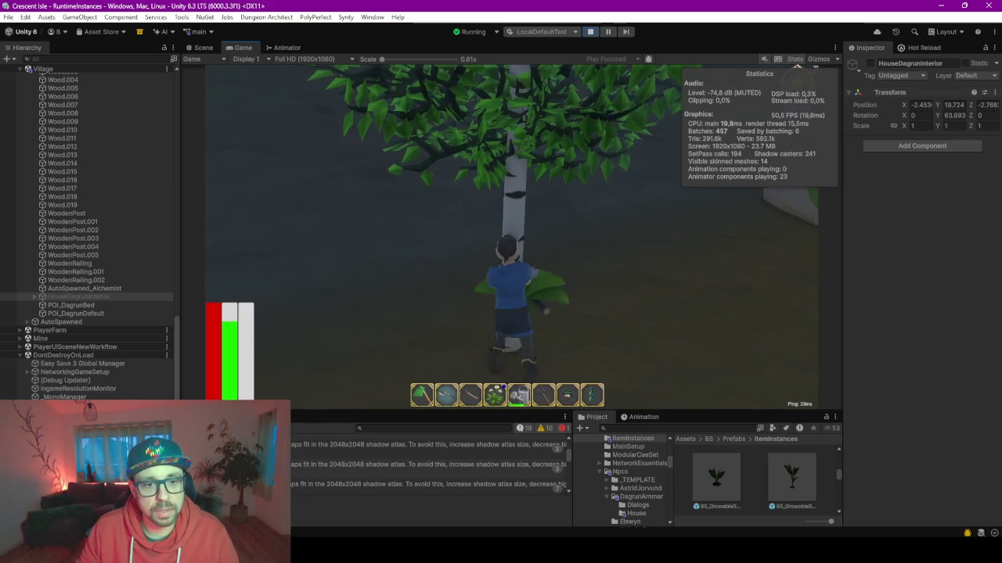
Step: Run away from the tree toward the village shed, keeping input on the running game
{"action": "key", "text": "w"}
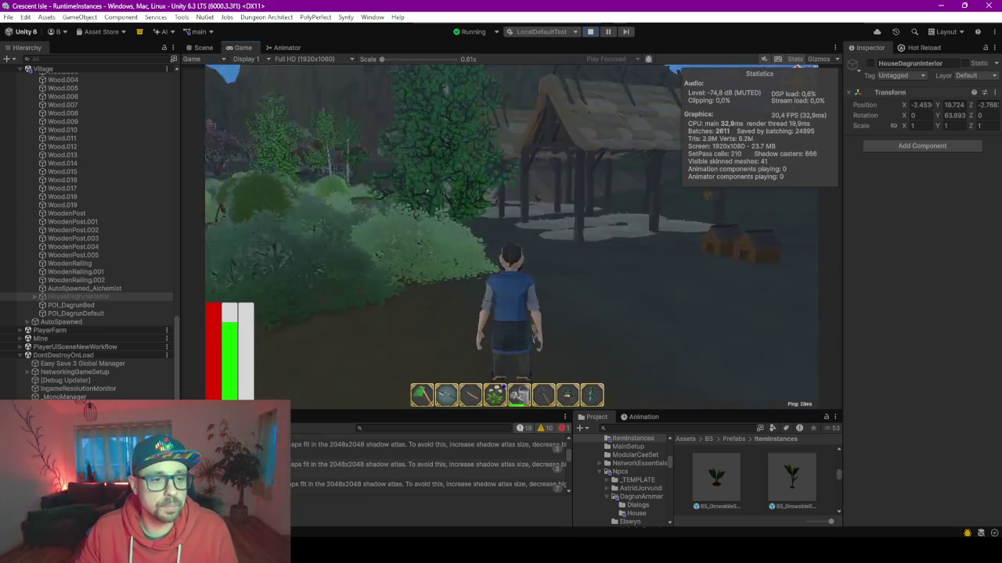
{"action": "key", "text": "w"}
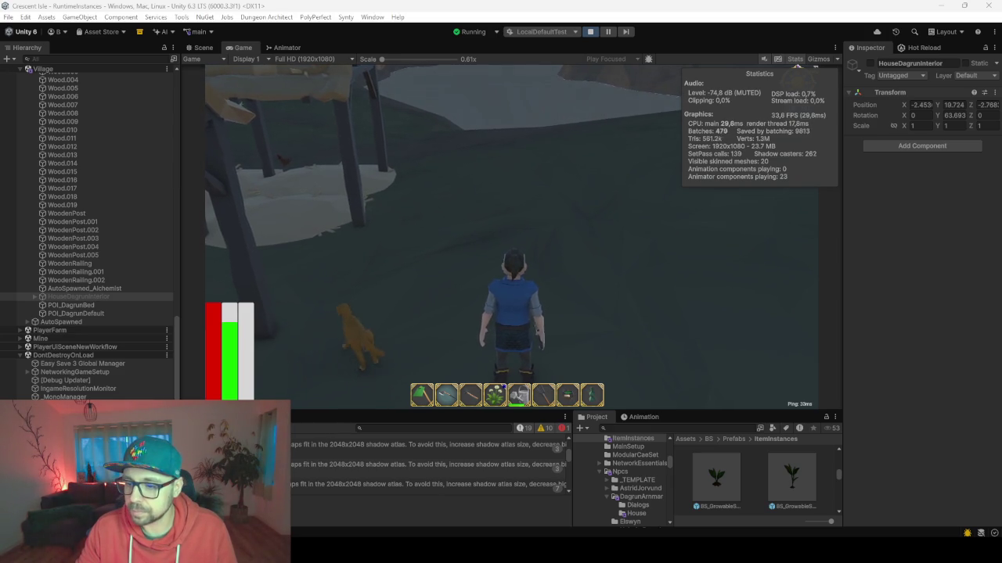
{"action": "left_click", "coordinate": [885, 313]}
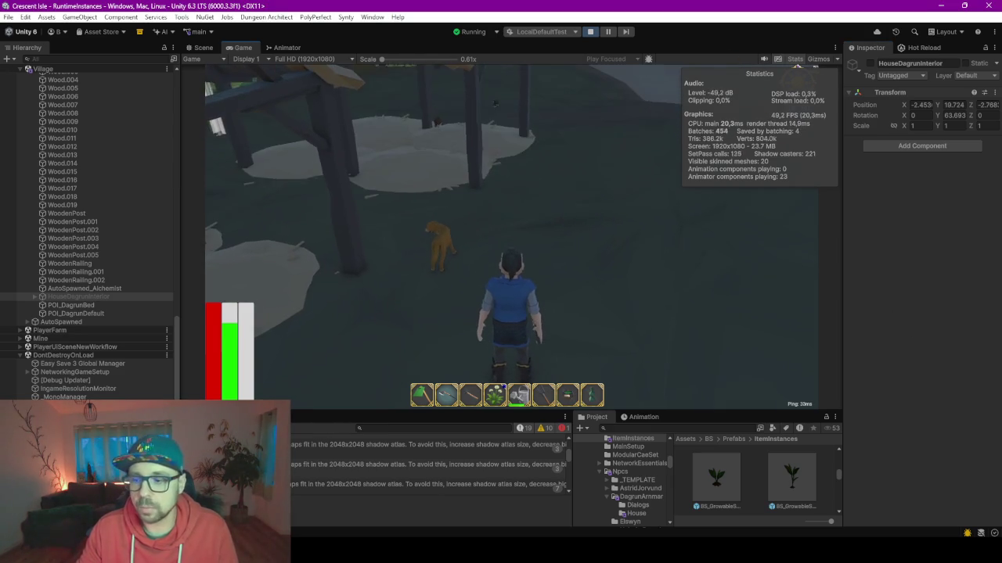
{"action": "left_click", "coordinate": [635, 276]}
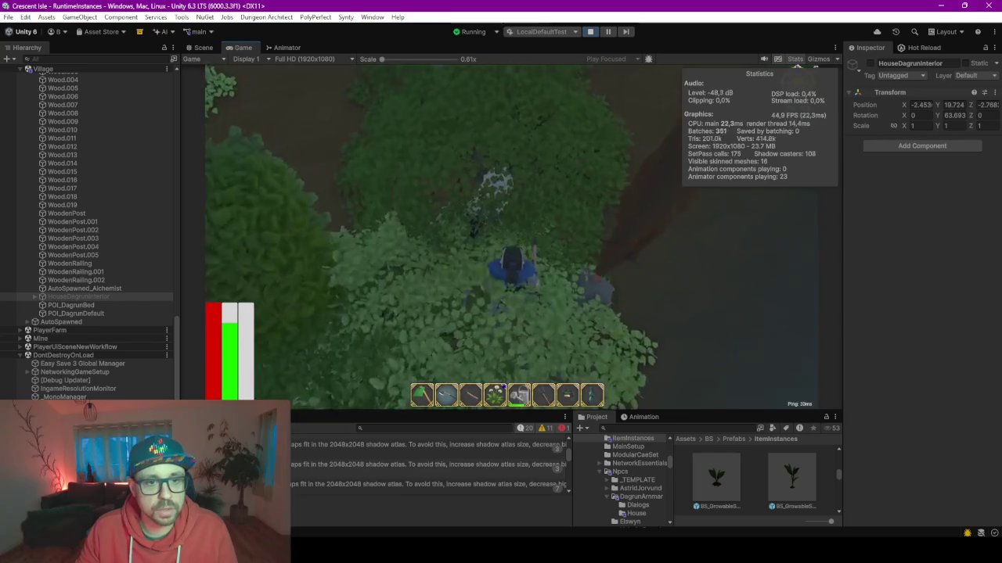
Step: Mount the horse in the wooden shelter, ride into the field, then dismount
{"action": "key", "text": "w"}
{"action": "key", "text": "e"}
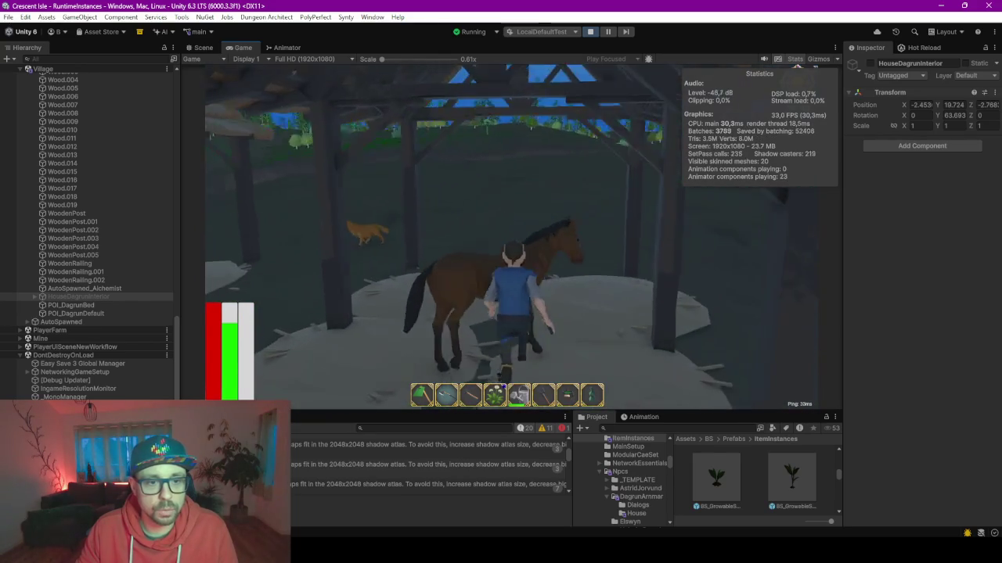
{"action": "key", "text": "w"}
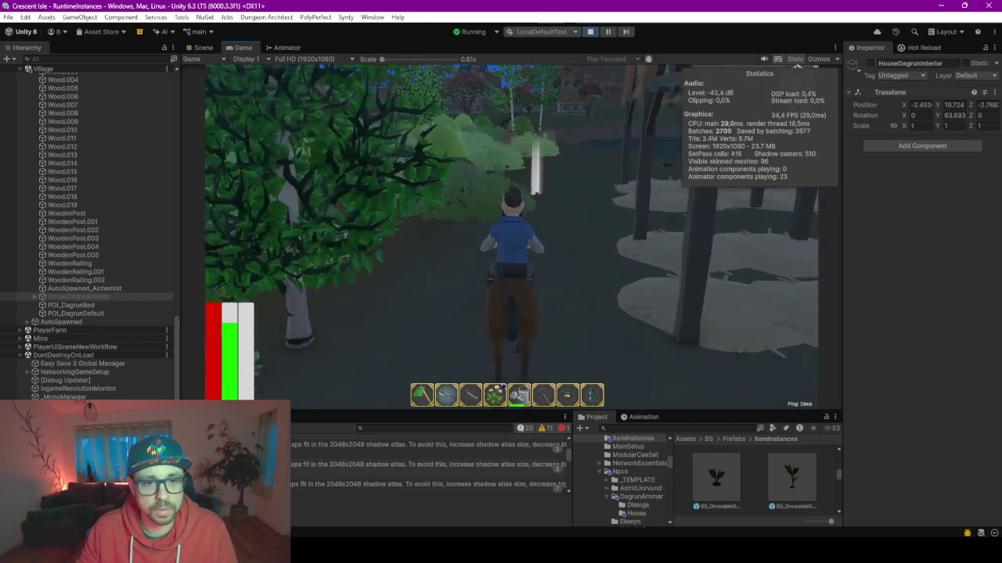
{"action": "key", "text": "e"}
Step: Run on foot past the lake and village toward the wooden house and sheep
{"action": "key", "text": "w"}
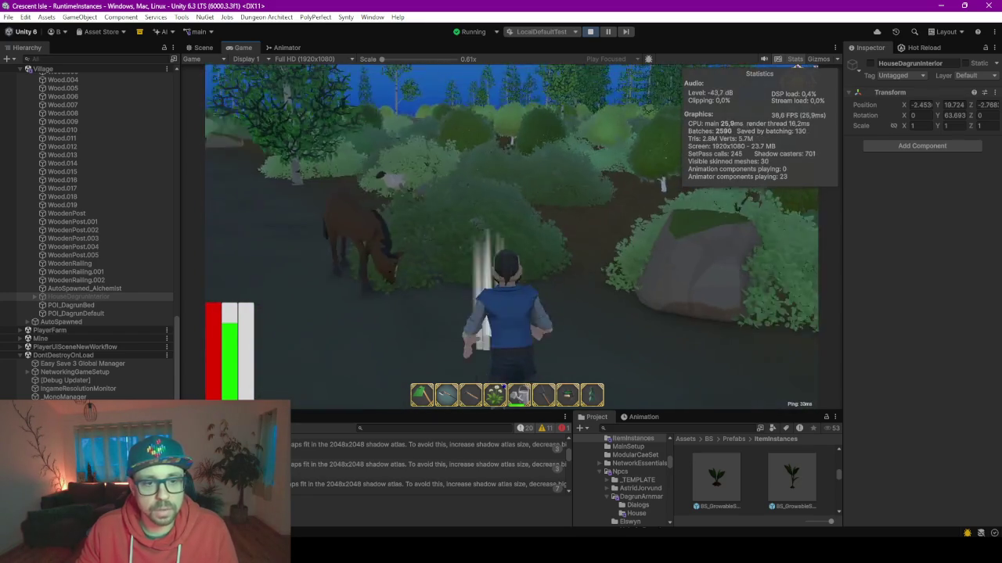
{"action": "key", "text": "w"}
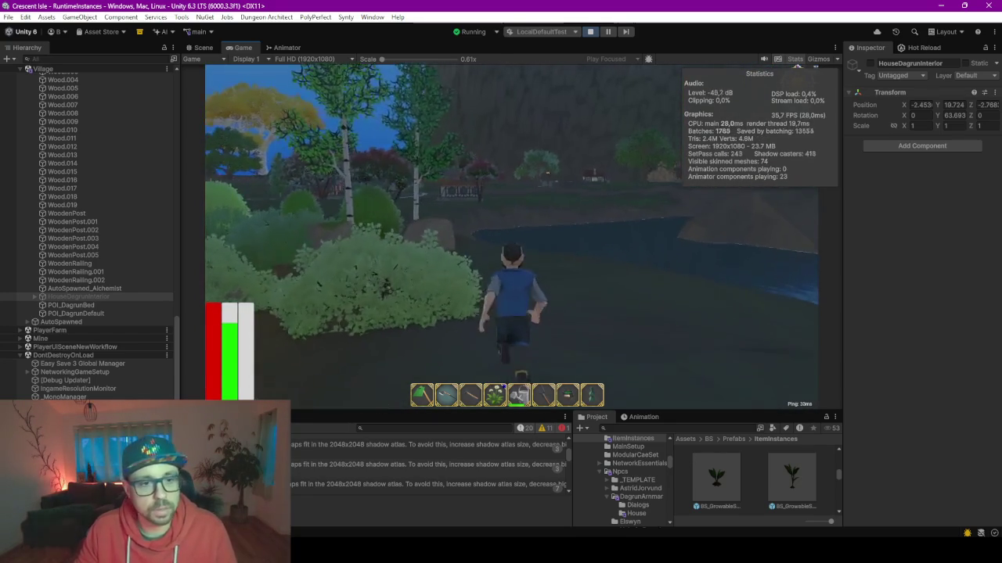
{"action": "key", "text": "w"}
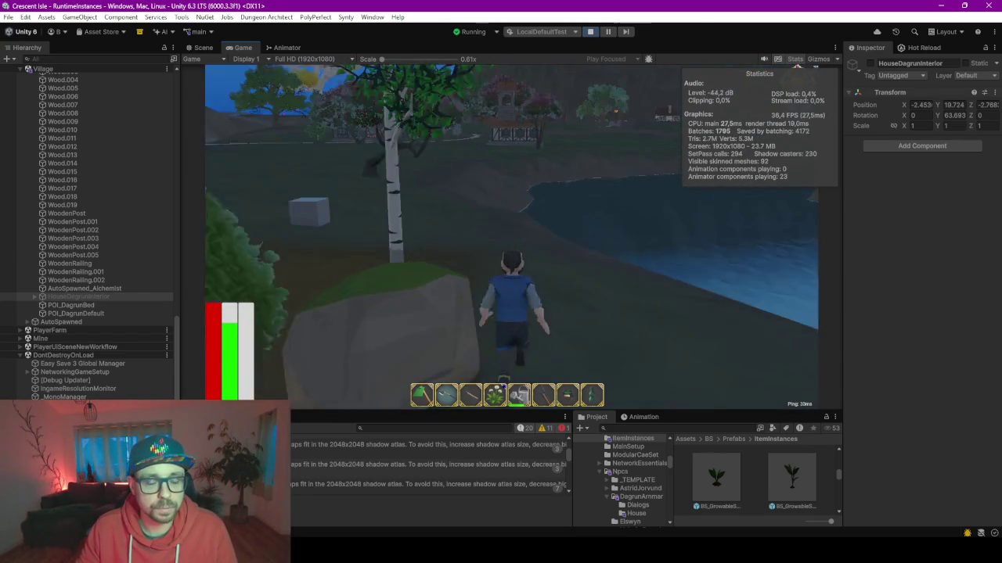
{"action": "key", "text": "w"}
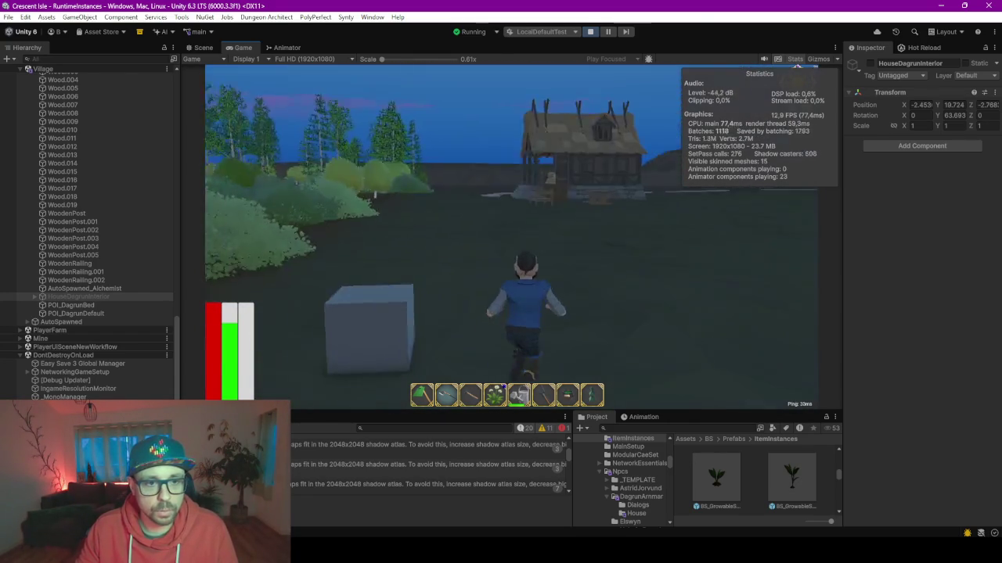
{"action": "left_click", "coordinate": [672, 257]}
{"action": "key", "text": "w"}
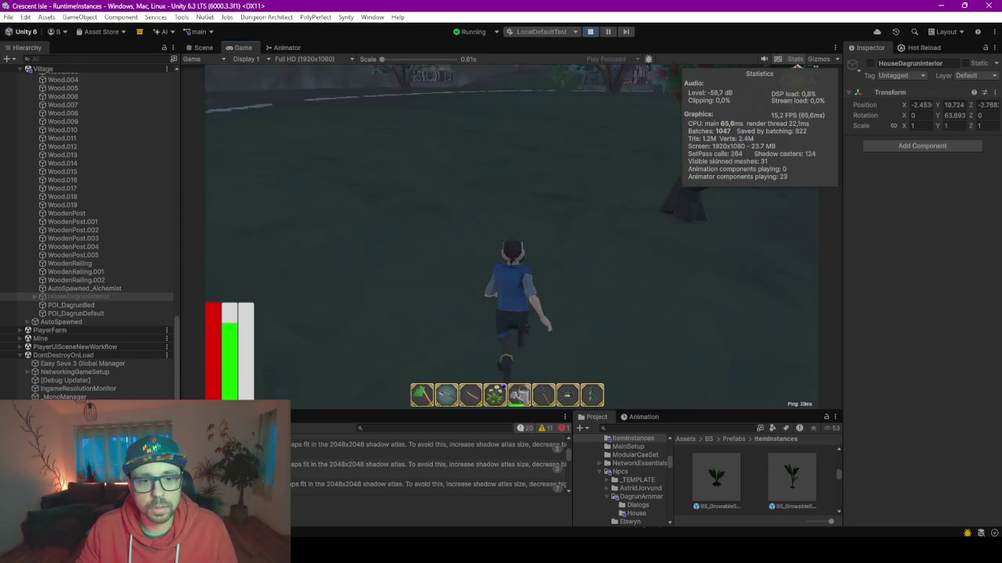
{"action": "key", "text": "w"}
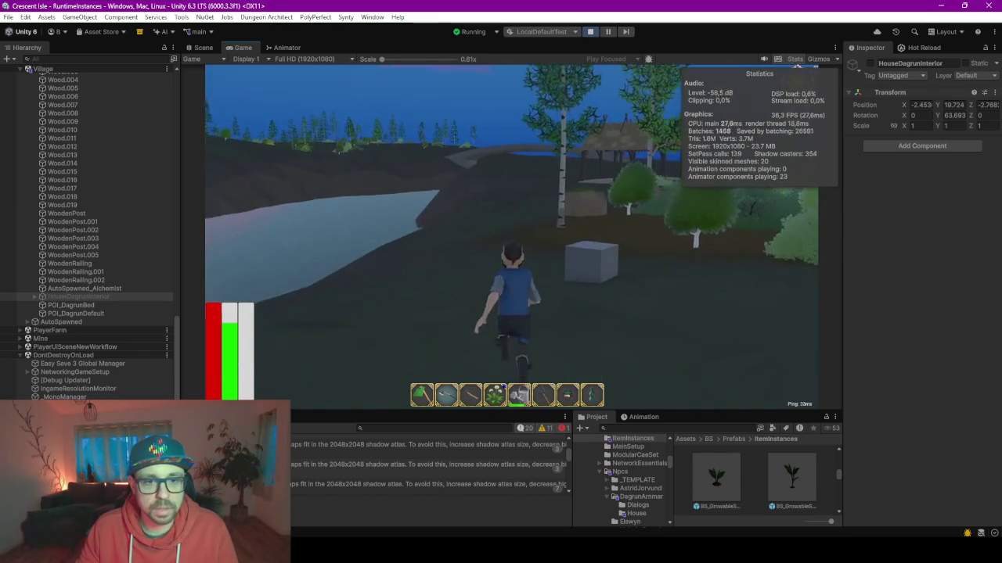
{"action": "key", "text": "w"}
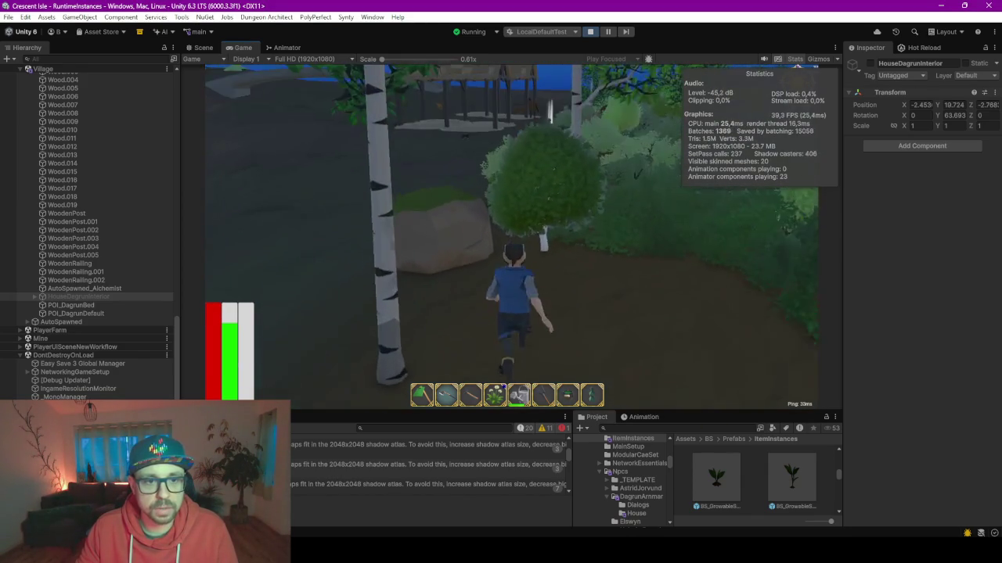
{"action": "key", "text": "w"}
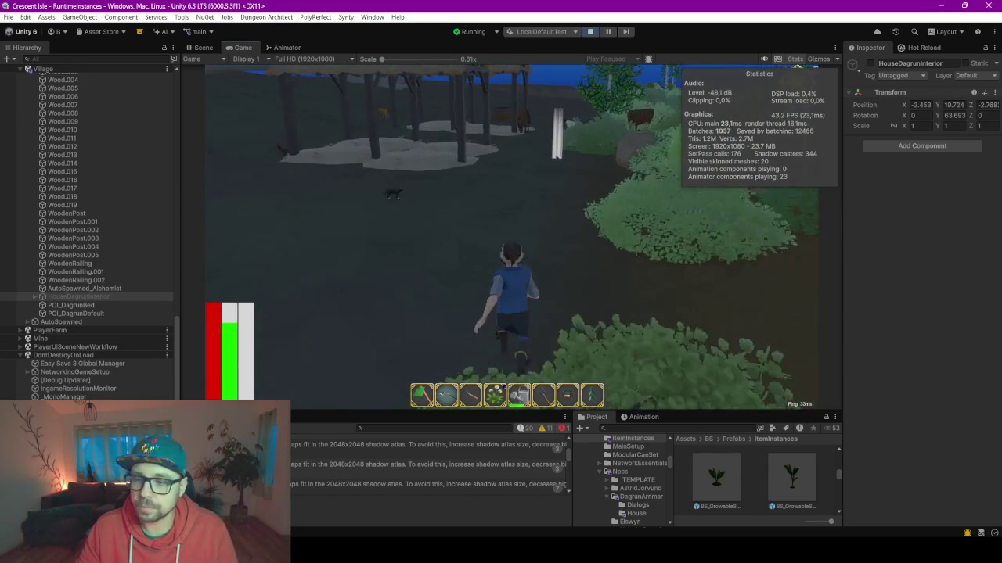
{"action": "key", "text": "w"}
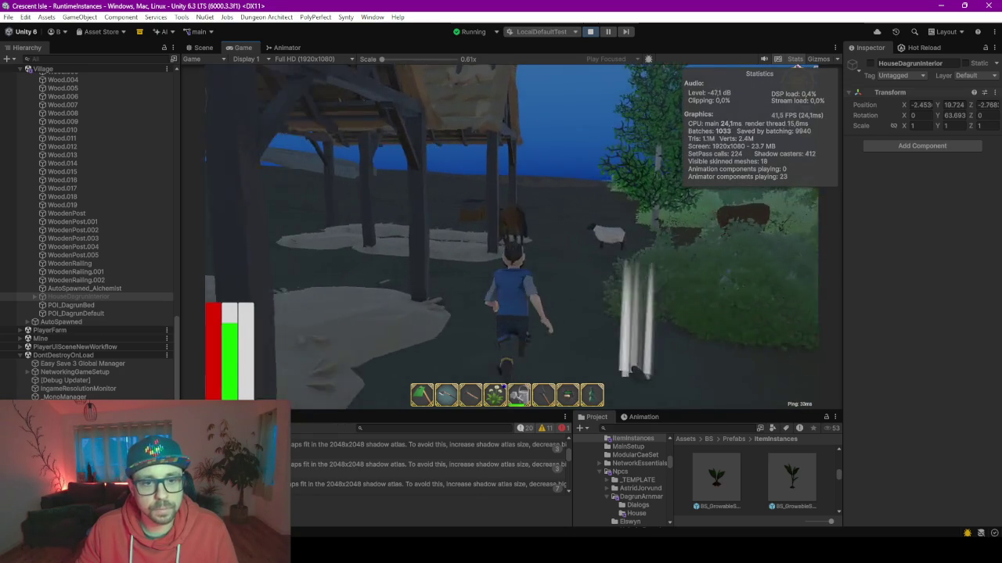
{"action": "key", "text": "w"}
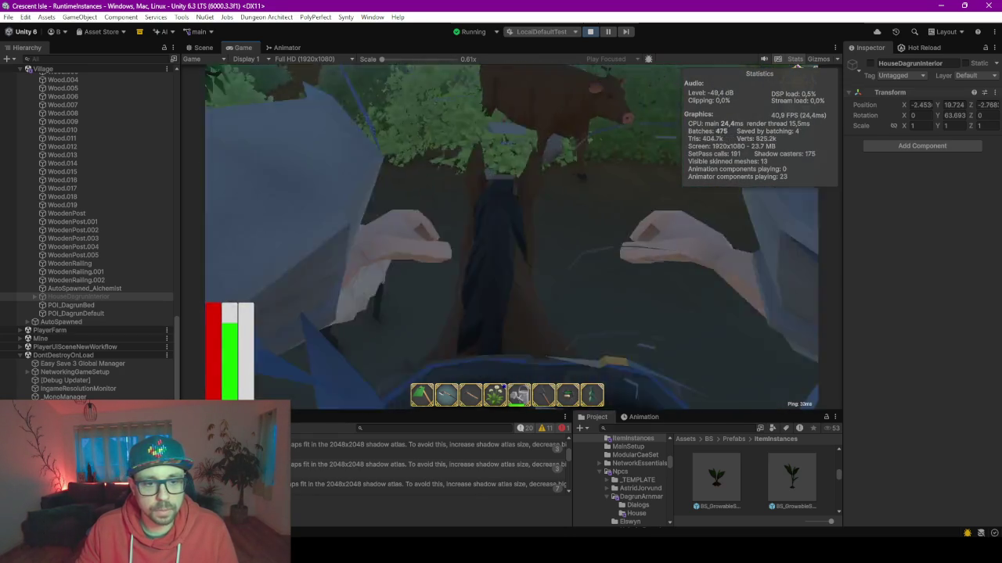
Step: Ride the horse past the bushes and timber house along the shoreline onto the road
{"action": "key", "text": "w"}
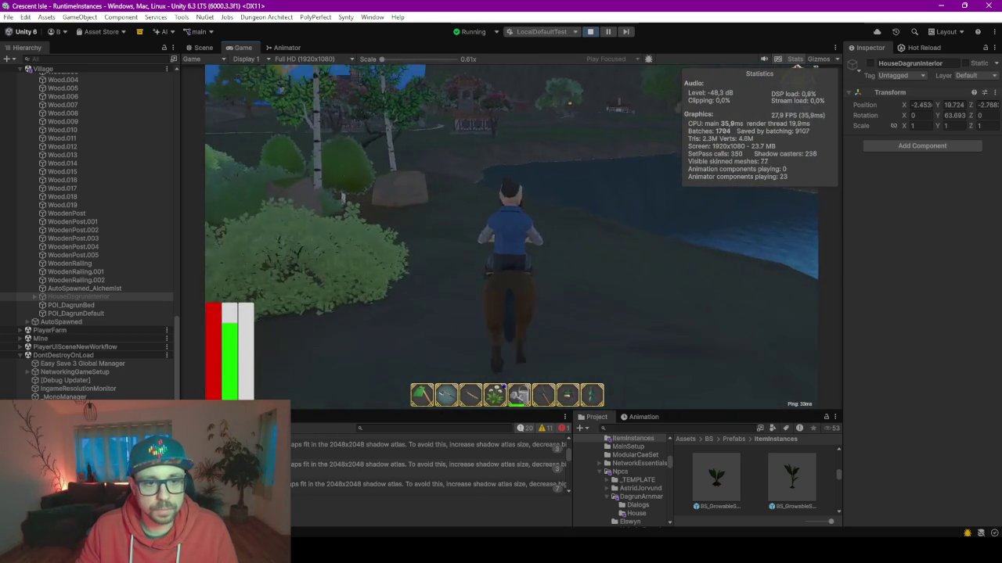
{"action": "key", "text": "w"}
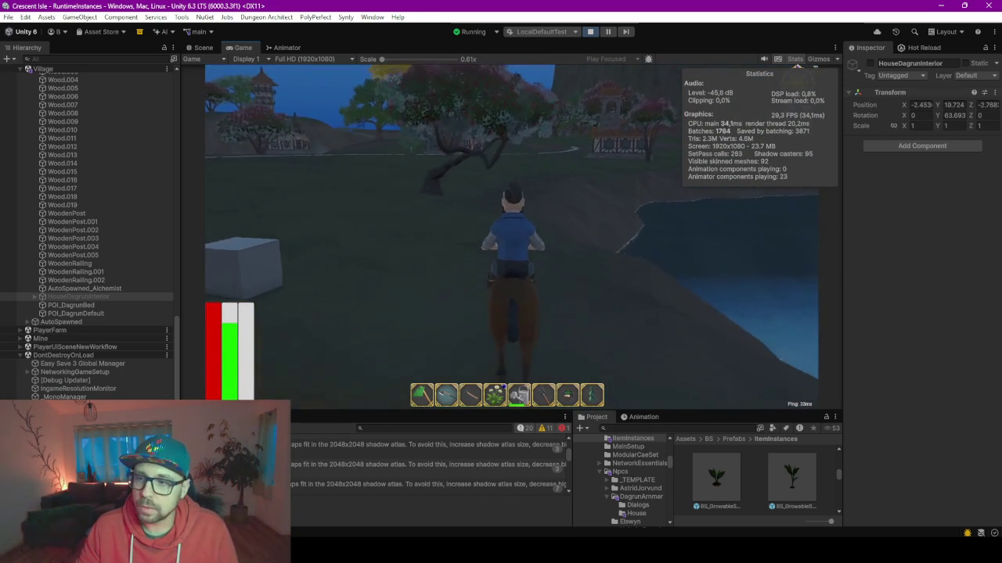
{"action": "key", "text": "w"}
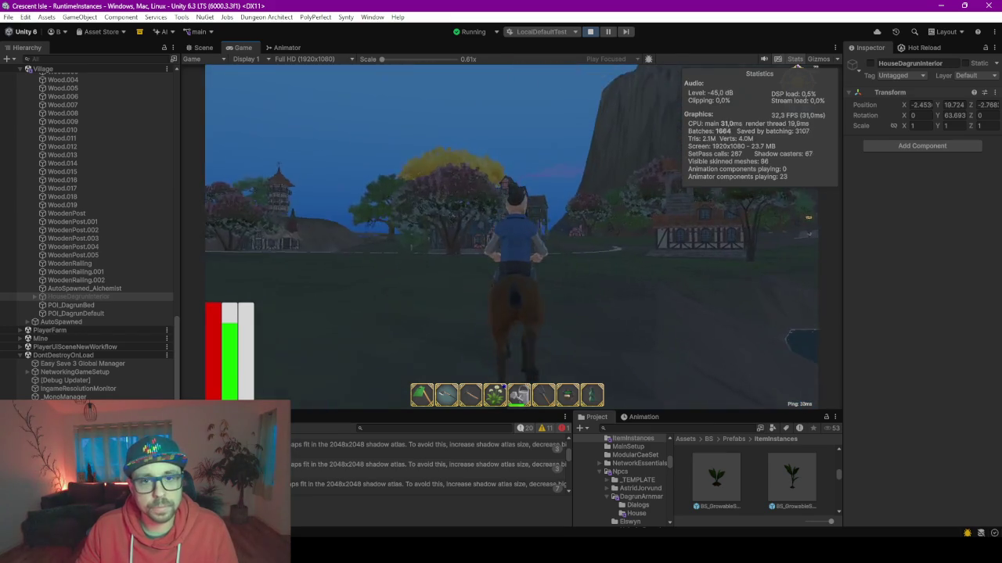
{"action": "key", "text": "w"}
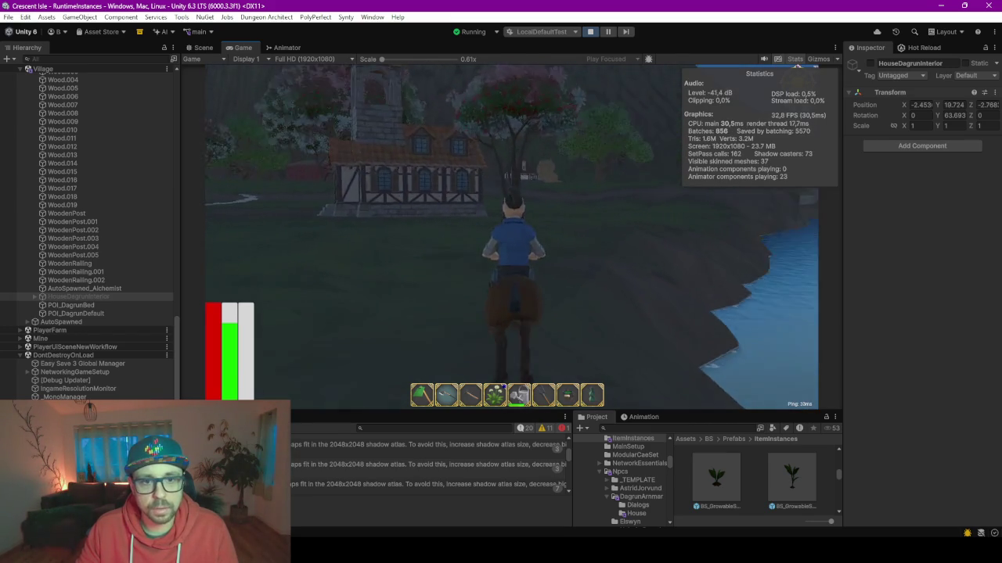
{"action": "key", "text": "w"}
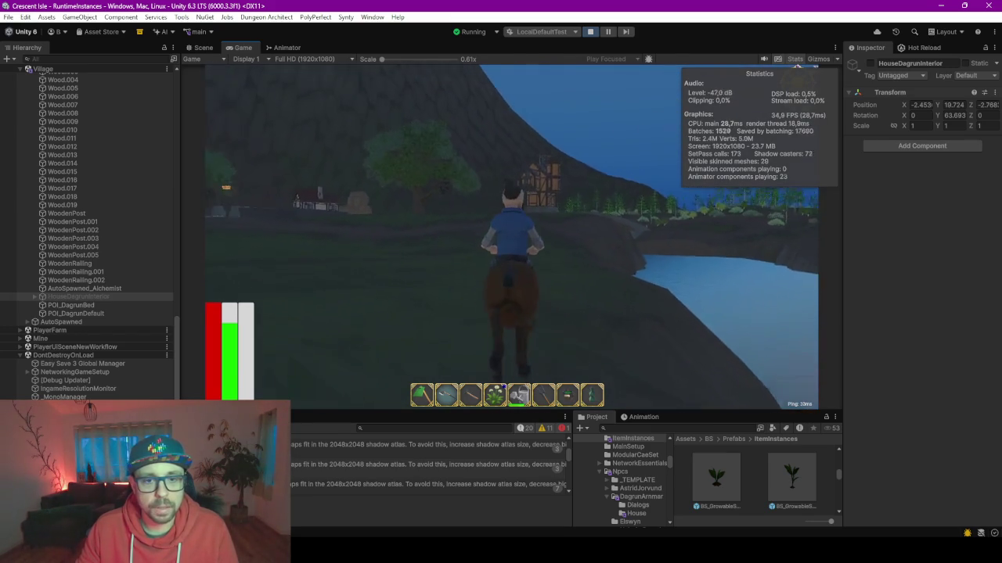
{"action": "key", "text": "w"}
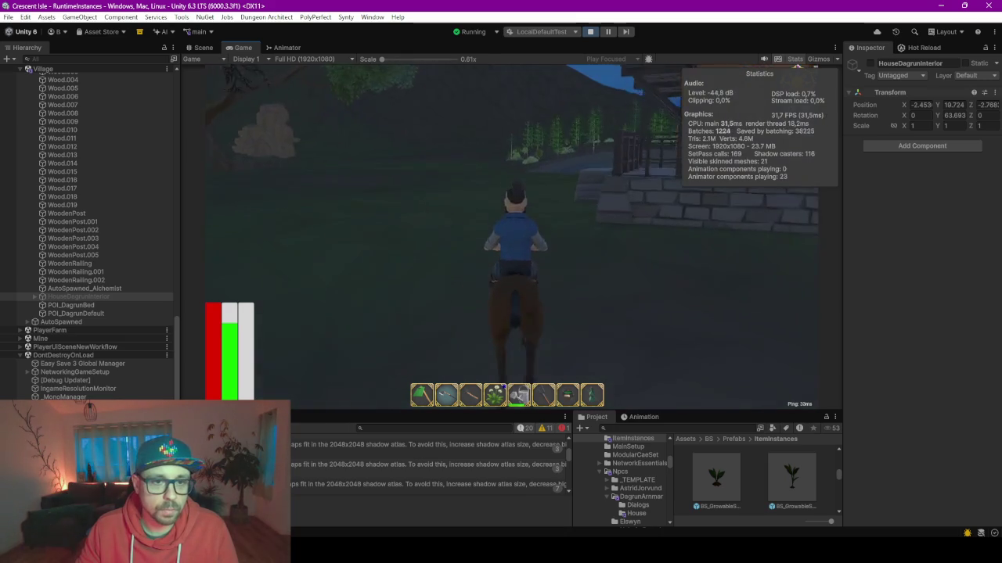
{"action": "key", "text": "w"}
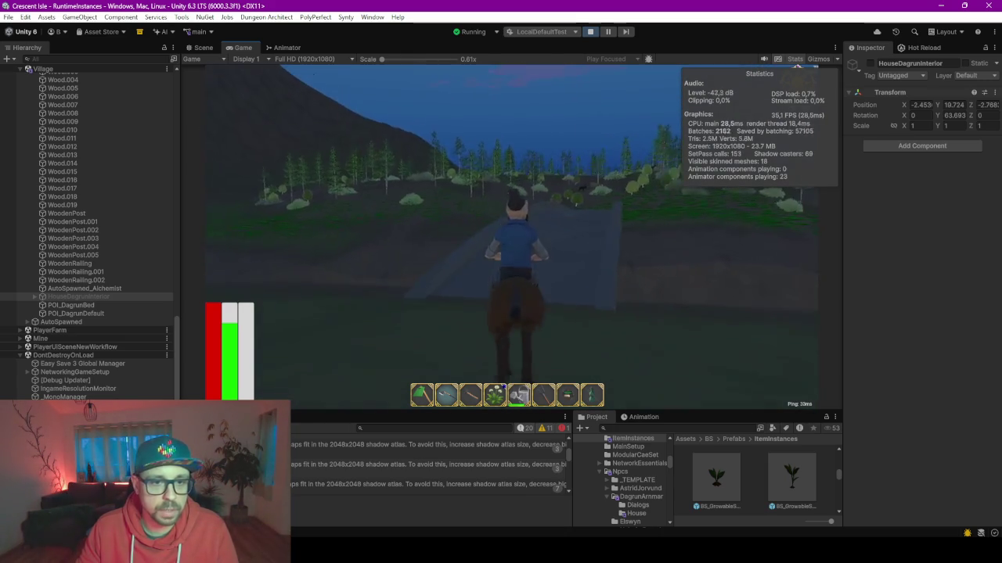
{"action": "key", "text": "w"}
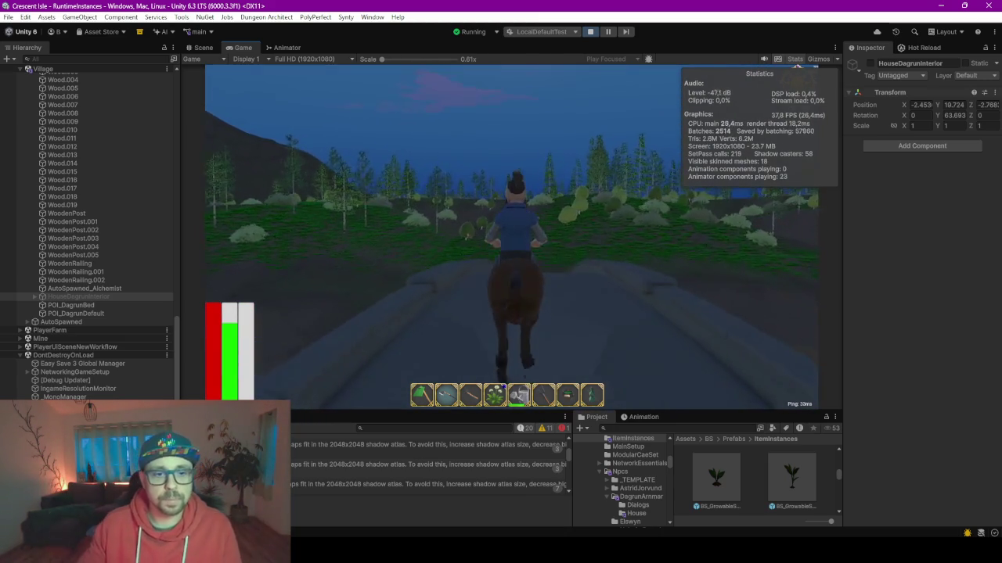
Step: Ride down the road across the grassland toward the rocks along the shore
{"action": "key", "text": "w"}
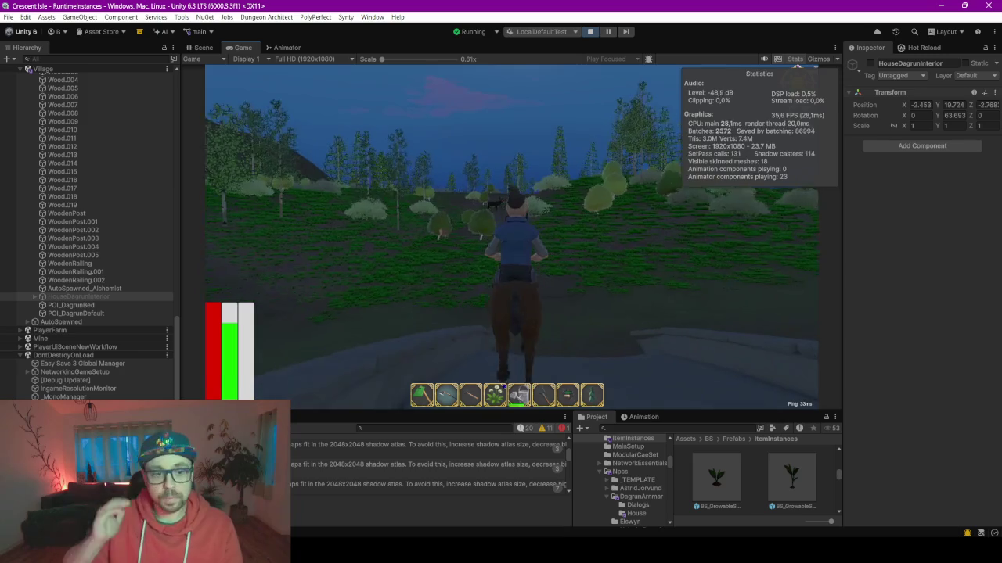
{"action": "key", "text": "w"}
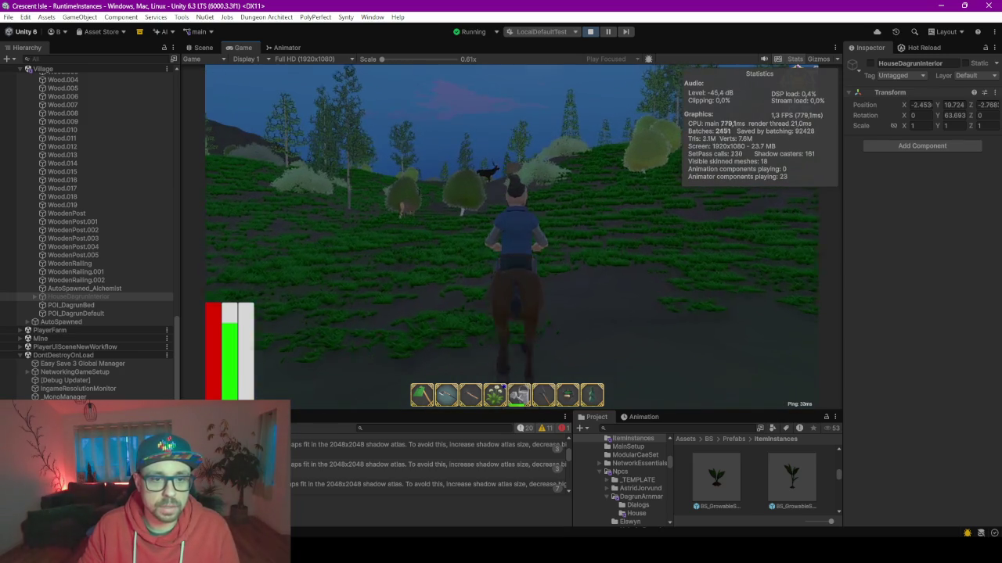
{"action": "key", "text": "w"}
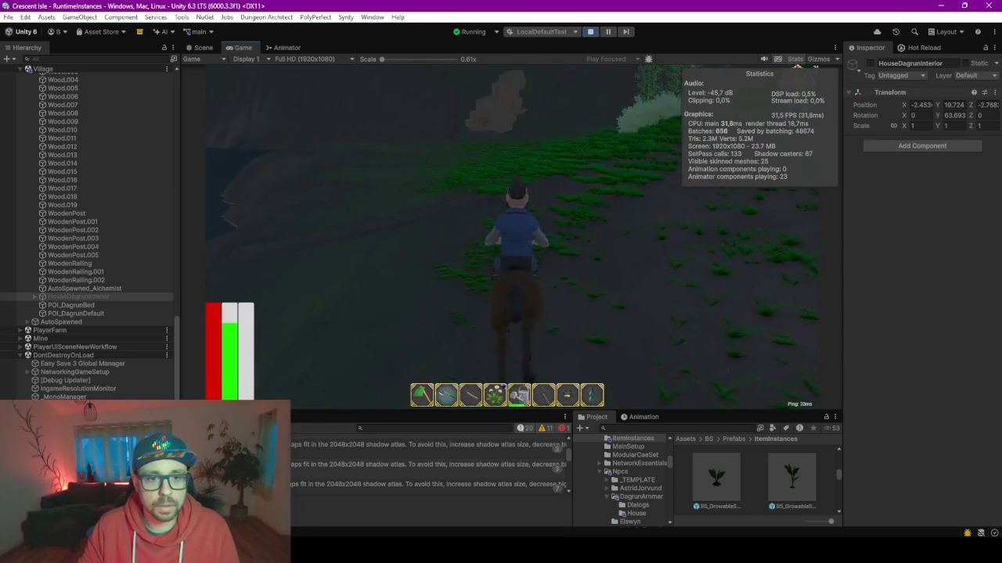
{"action": "key", "text": "w"}
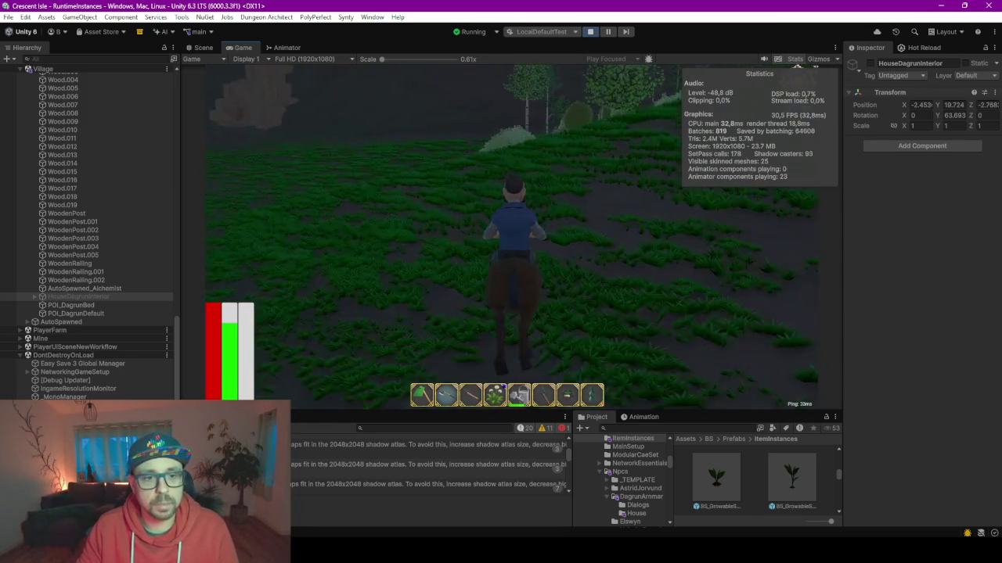
{"action": "key", "text": "w"}
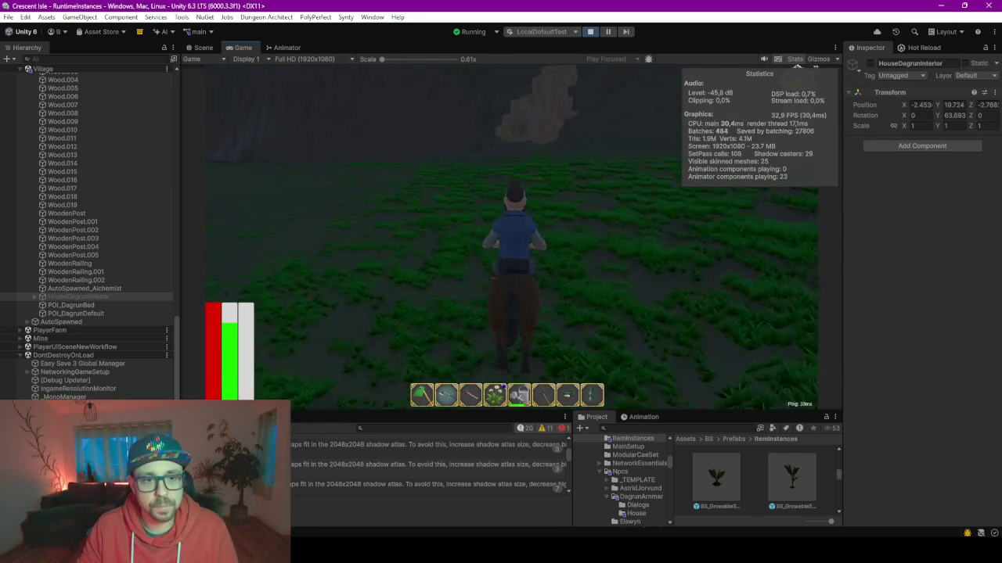
{"action": "key", "text": "w"}
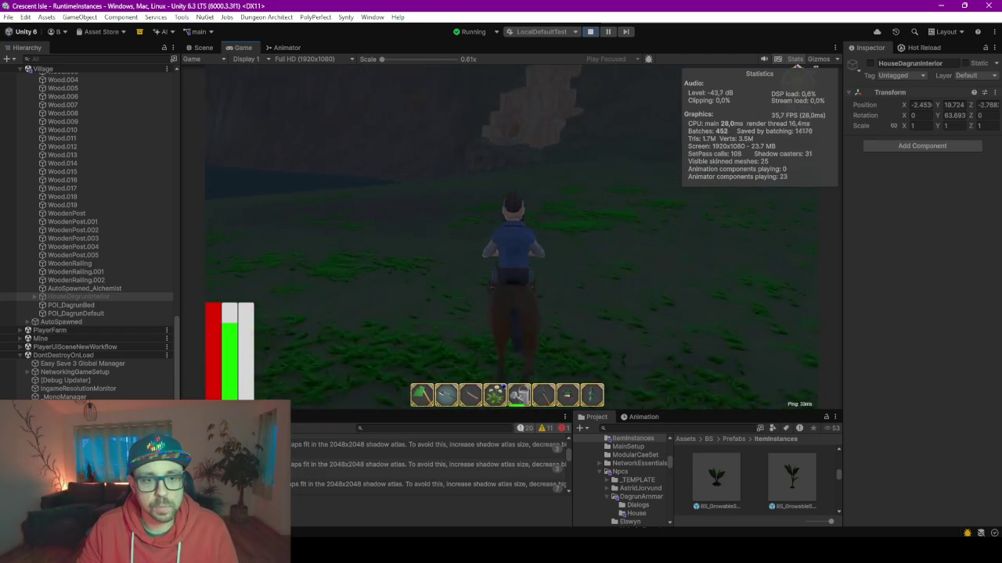
{"action": "key", "text": "w"}
{"action": "key", "text": "w"}
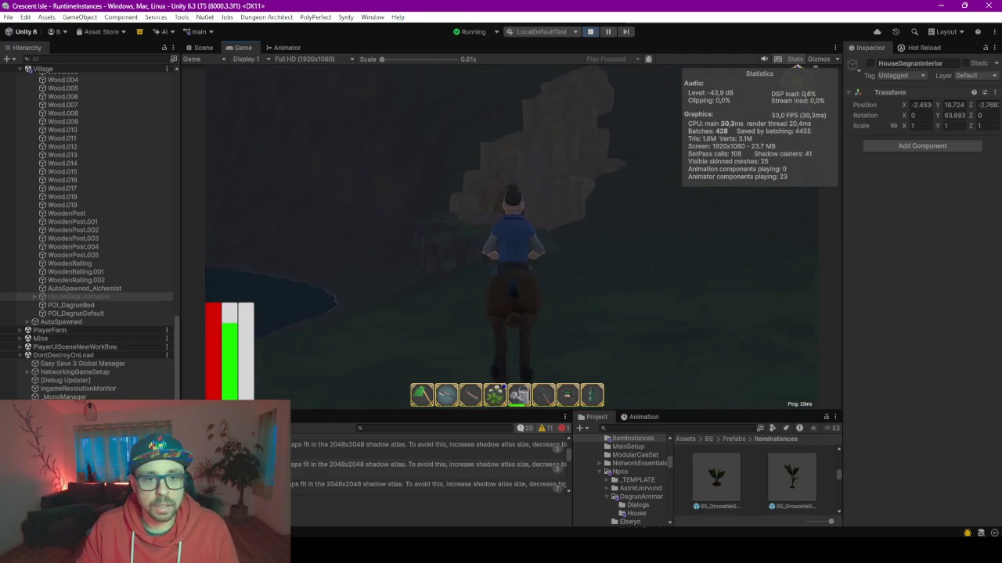
{"action": "key", "text": "w"}
{"action": "key", "text": "w"}
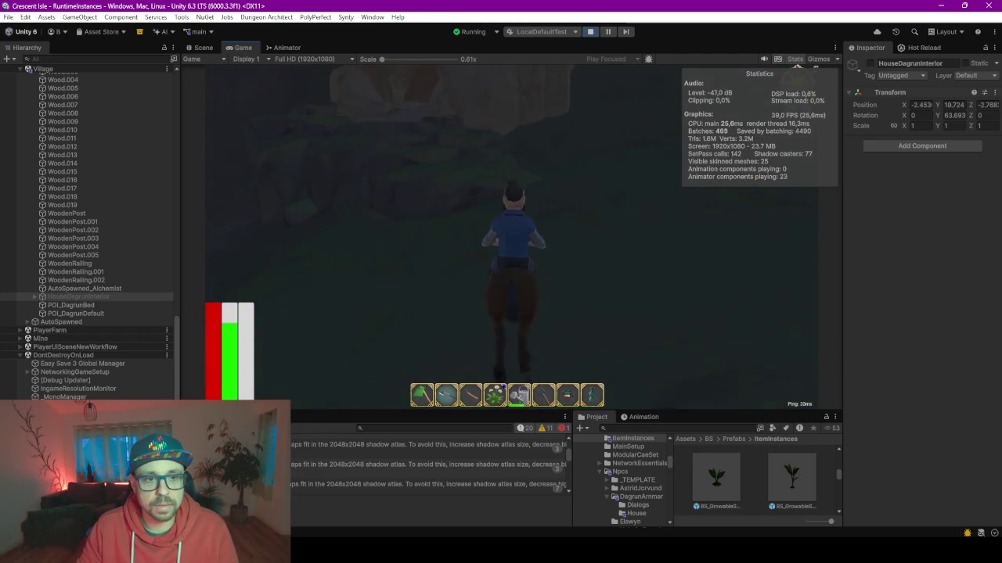
{"action": "key", "text": "w"}
{"action": "key", "text": "w"}
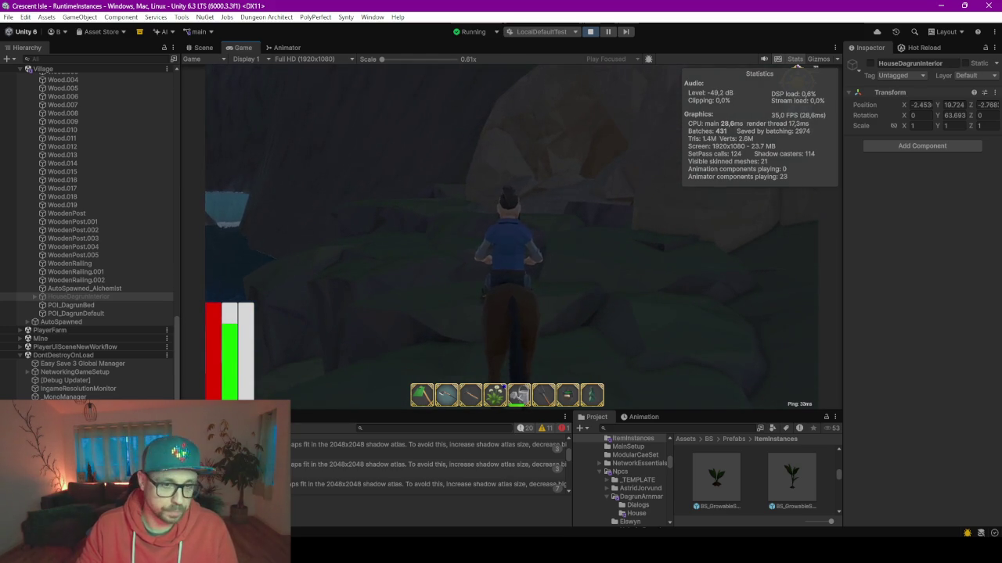
Step: Dismount, climb the rocky slope, and walk into the dark interior of HouseDagrun
{"action": "key", "text": "w"}
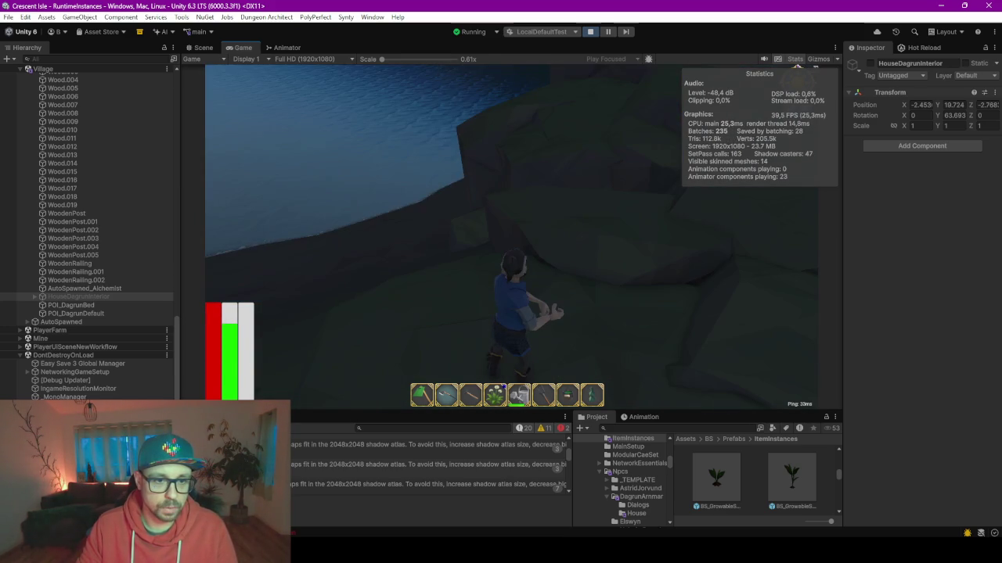
{"action": "key", "text": "w"}
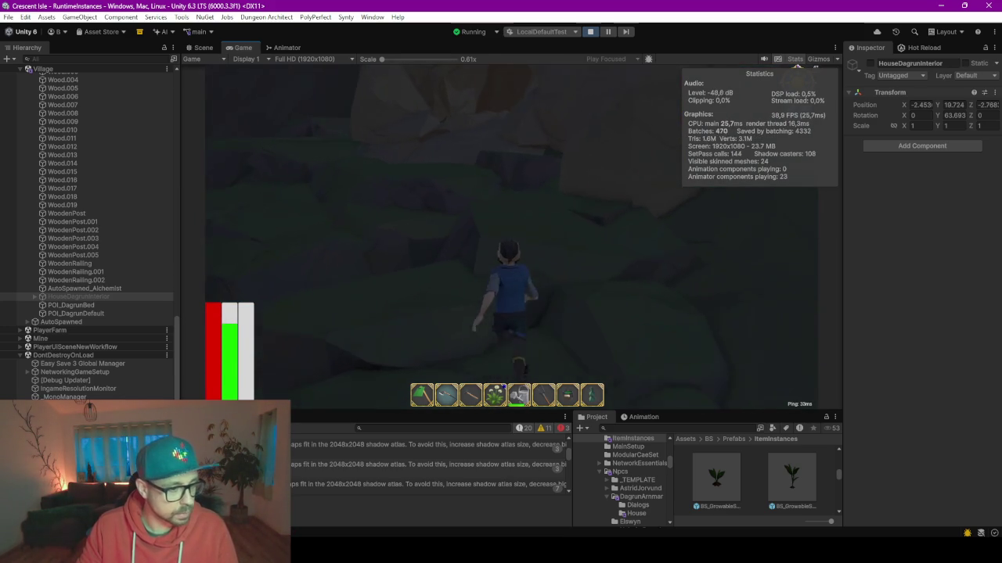
{"action": "key", "text": "w"}
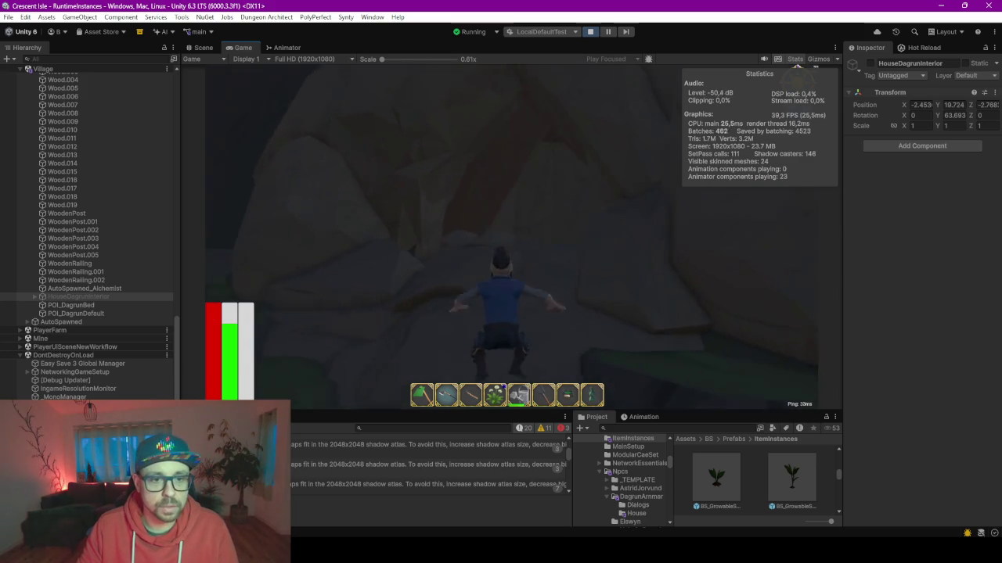
{"action": "key", "text": "w"}
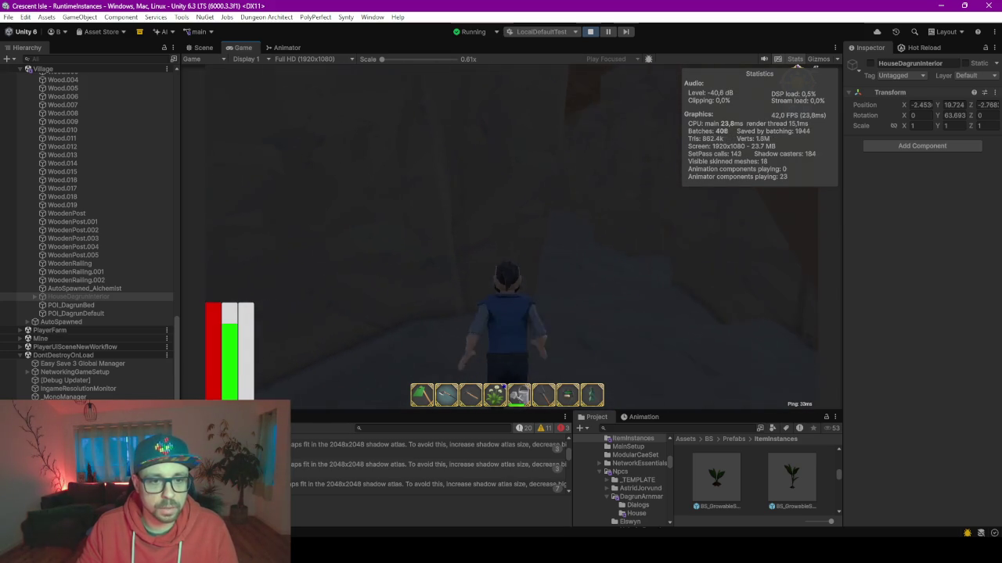
{"action": "key", "text": "w"}
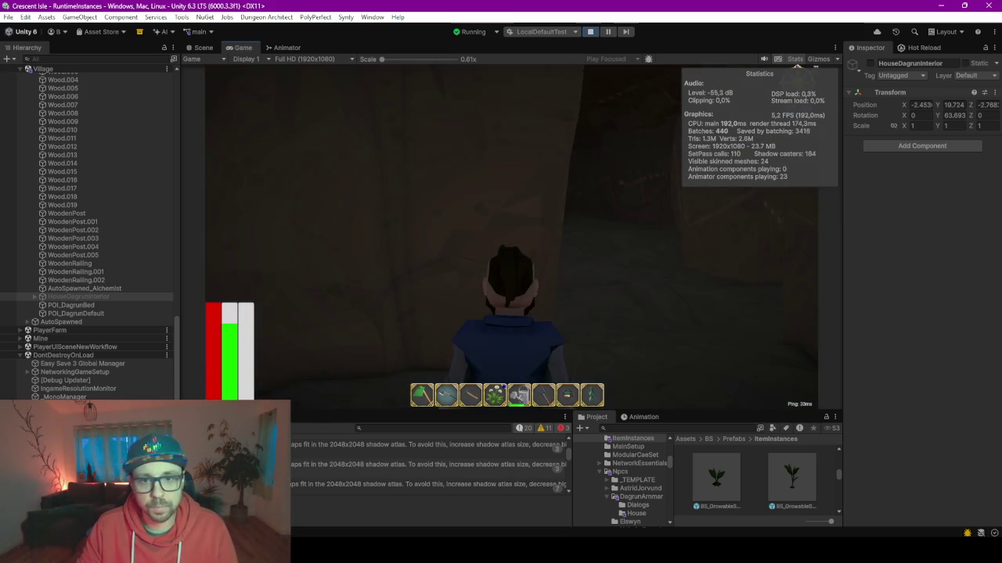
{"action": "key", "text": "w"}
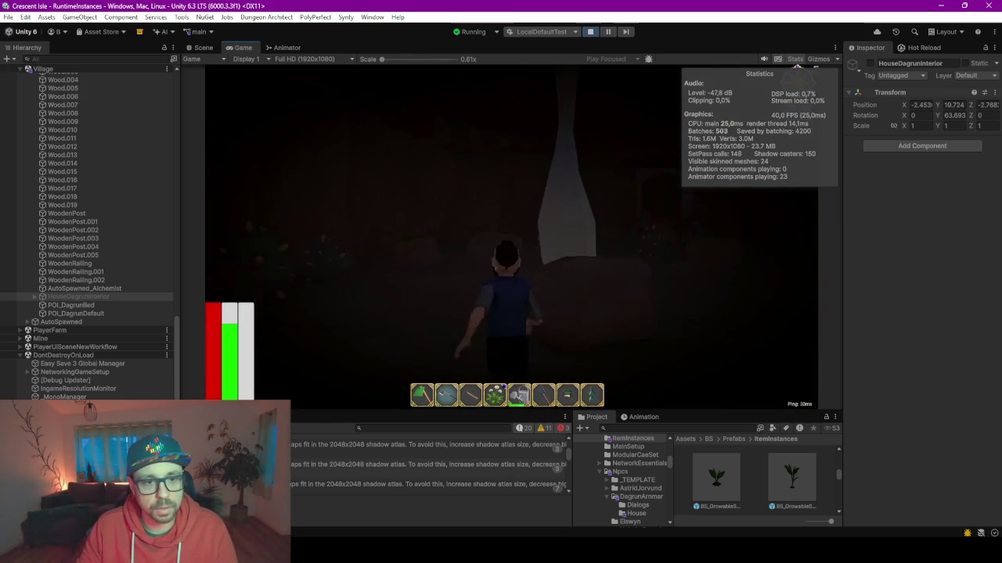
{"action": "key", "text": "w"}
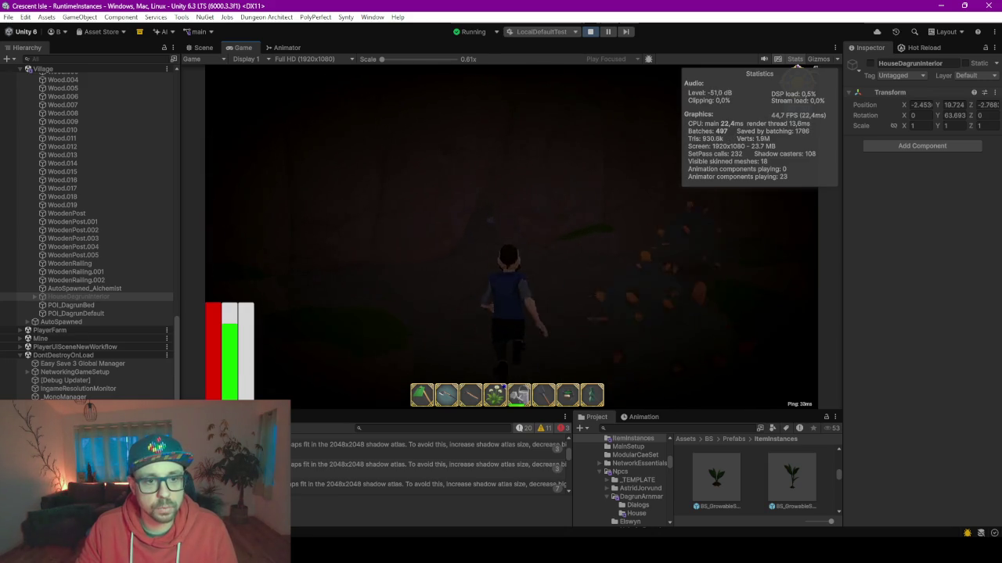
Step: Turn around and run through the dark cave to the lit rock wall and back
{"action": "key", "text": "s"}
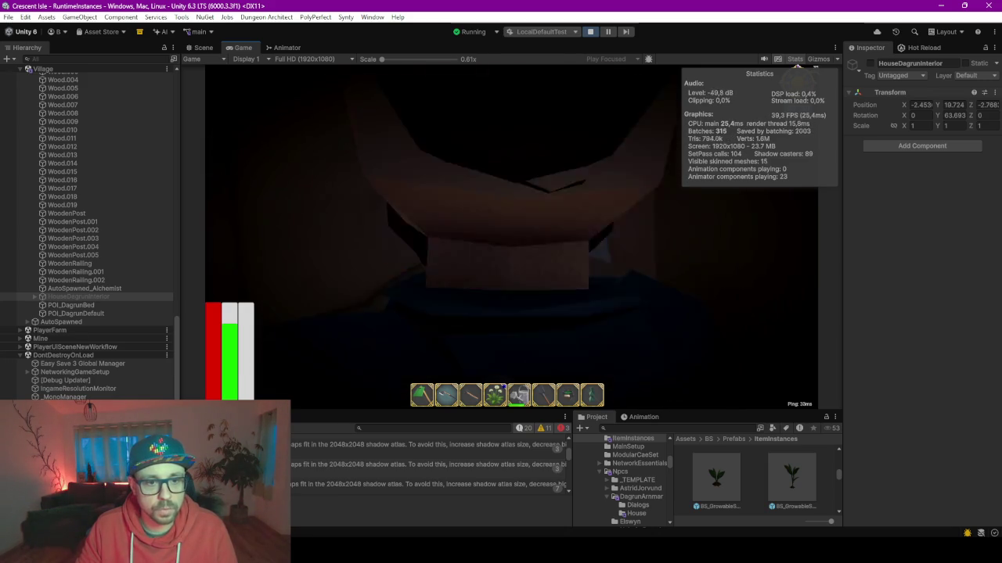
{"action": "key", "text": "w"}
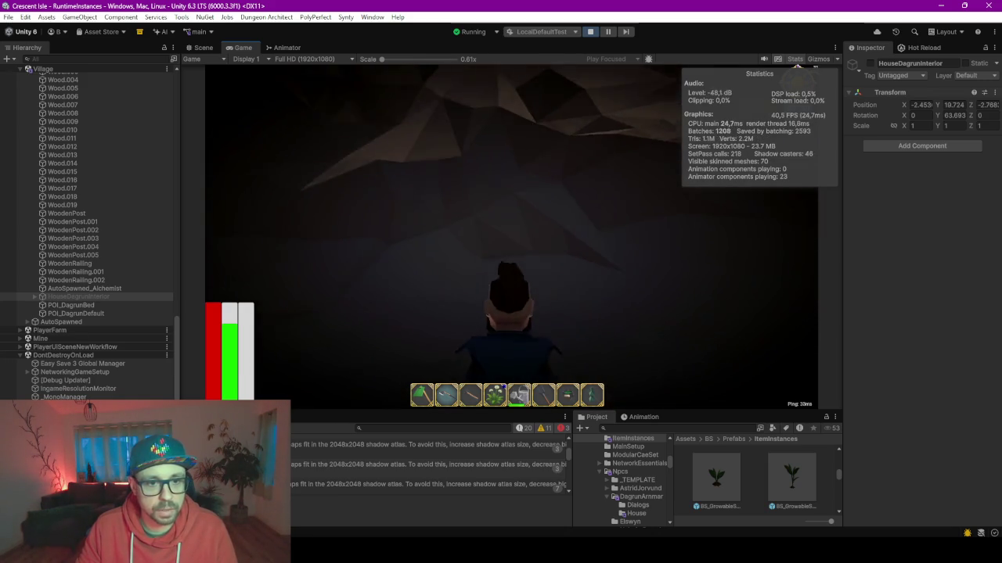
{"action": "key", "text": "w"}
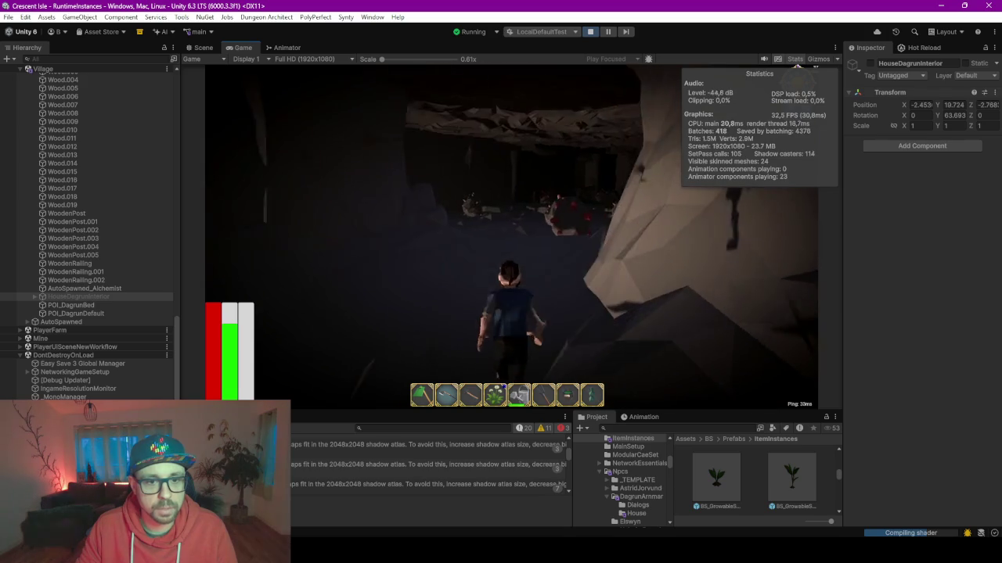
{"action": "key", "text": "w"}
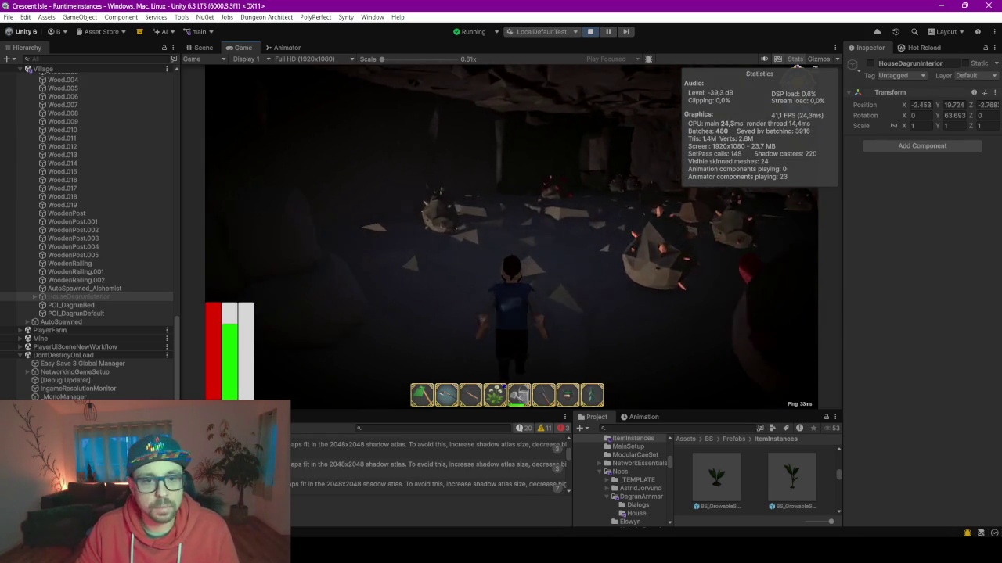
{"action": "key", "text": "w"}
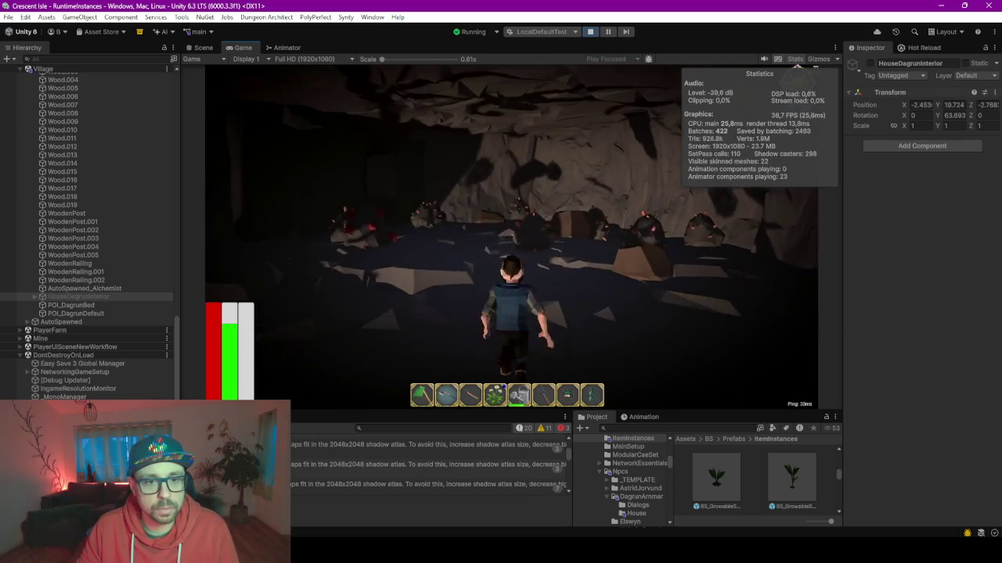
{"action": "key", "text": "w"}
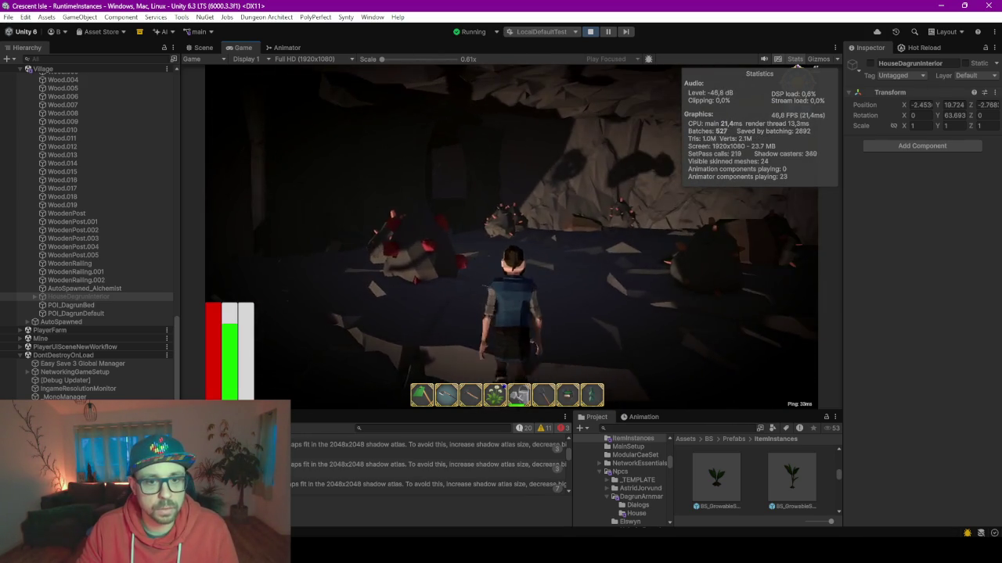
{"action": "key", "text": "w"}
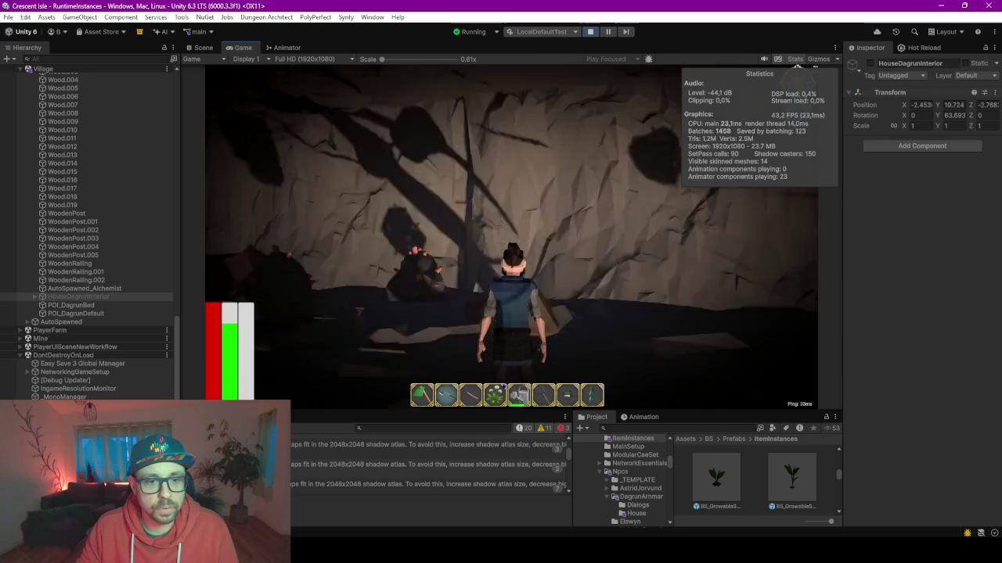
{"action": "key", "text": "w"}
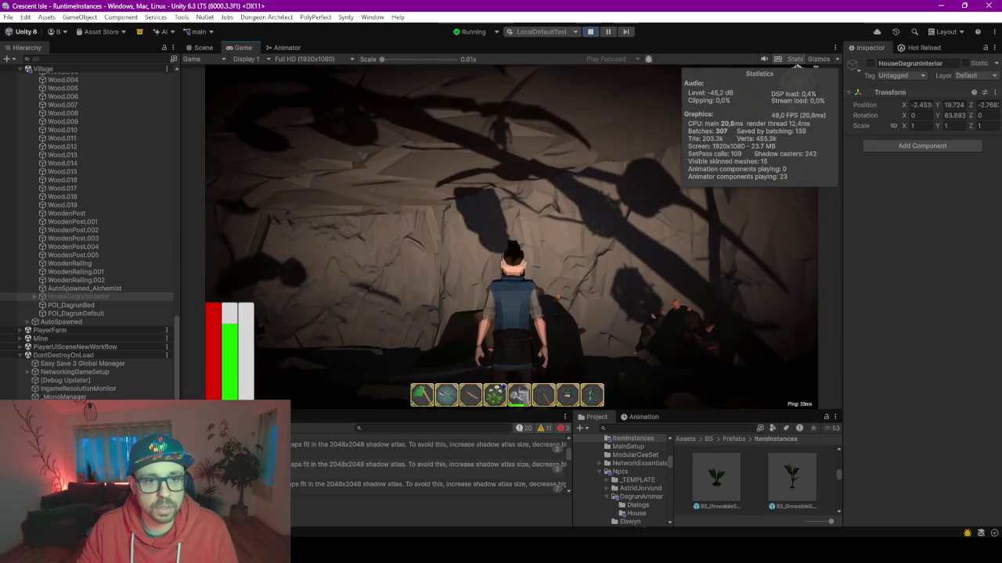
{"action": "left_click", "coordinate": [489, 197]}
{"action": "key", "text": "w"}
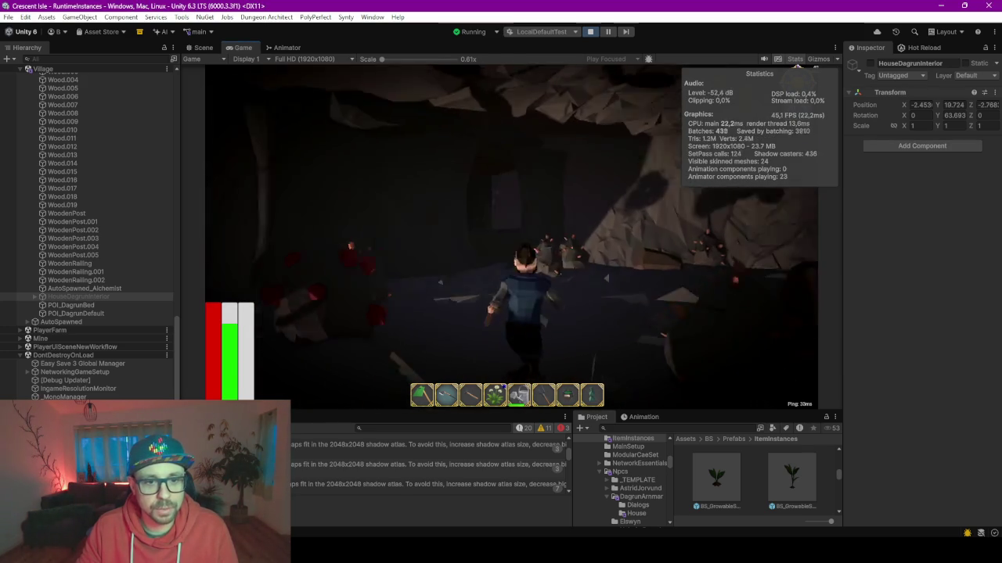
{"action": "key", "text": "w"}
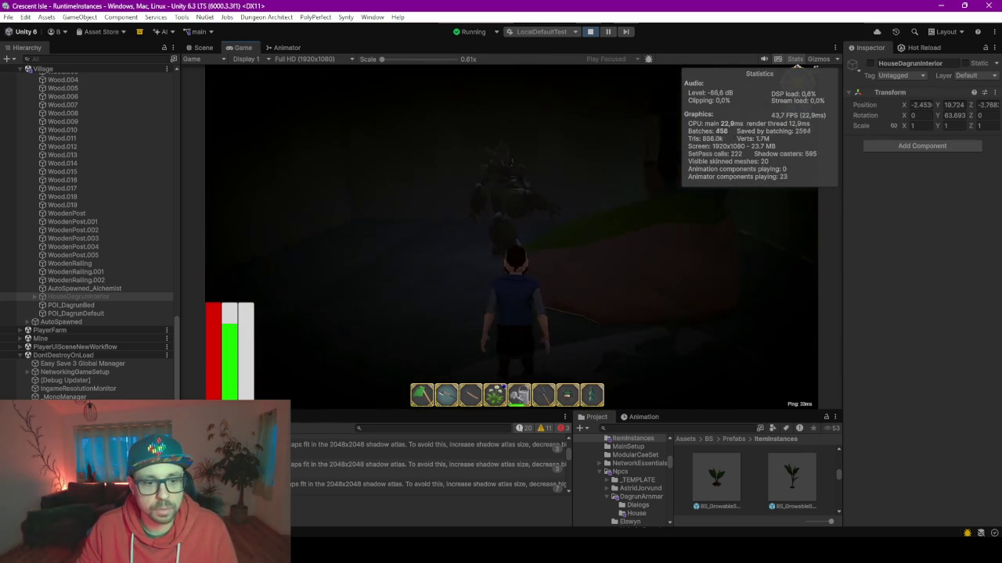
Step: Beside the monster, open the inventory, turn off the Stats overlay, and close the inventory
{"action": "key", "text": "w"}
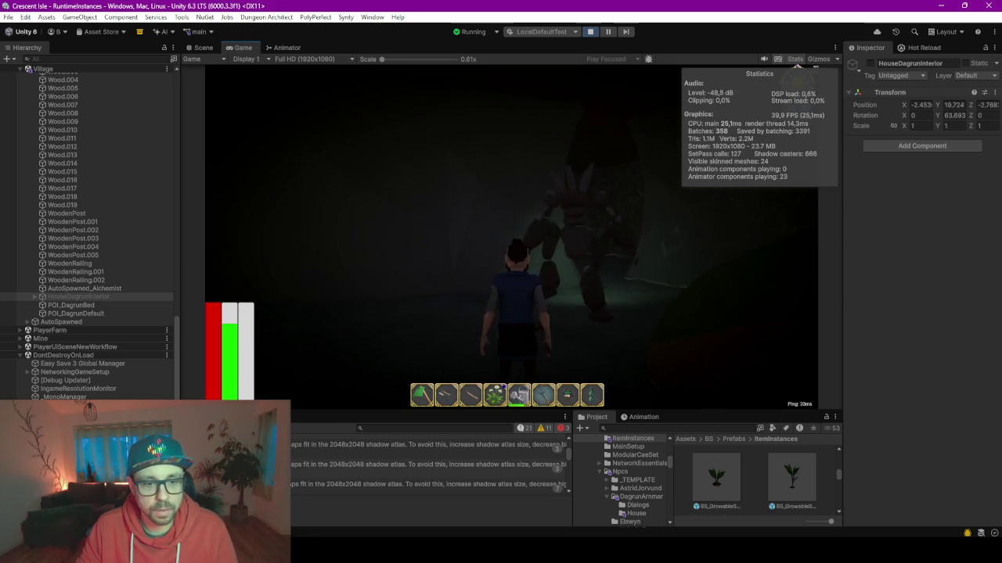
{"action": "key", "text": "i"}
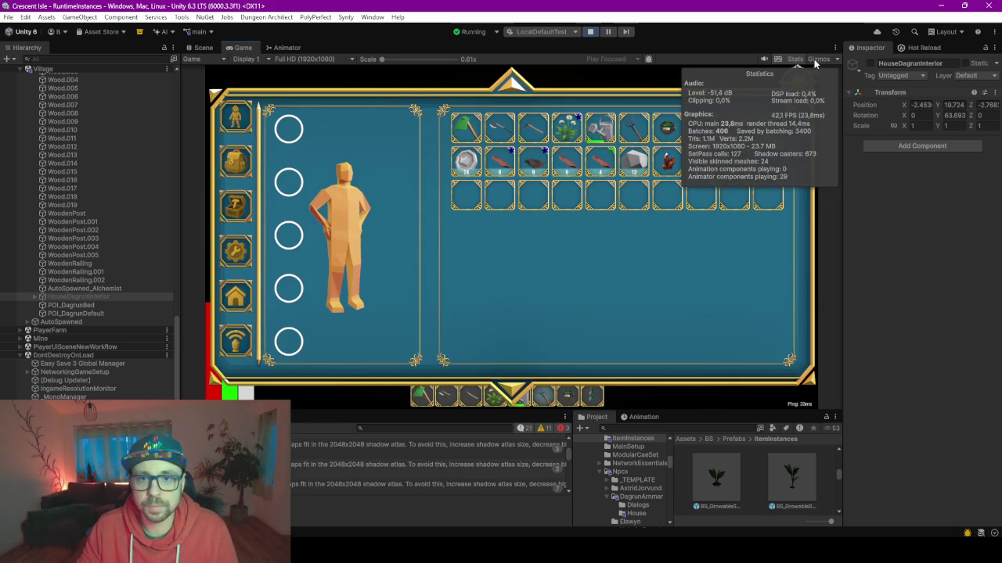
{"action": "left_click", "coordinate": [794, 59]}
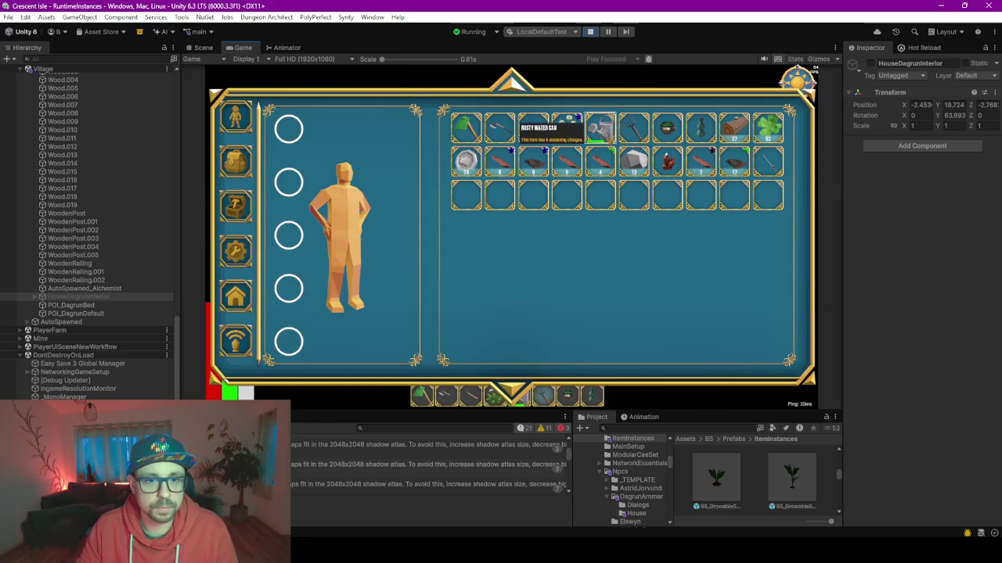
{"action": "key", "text": "i"}
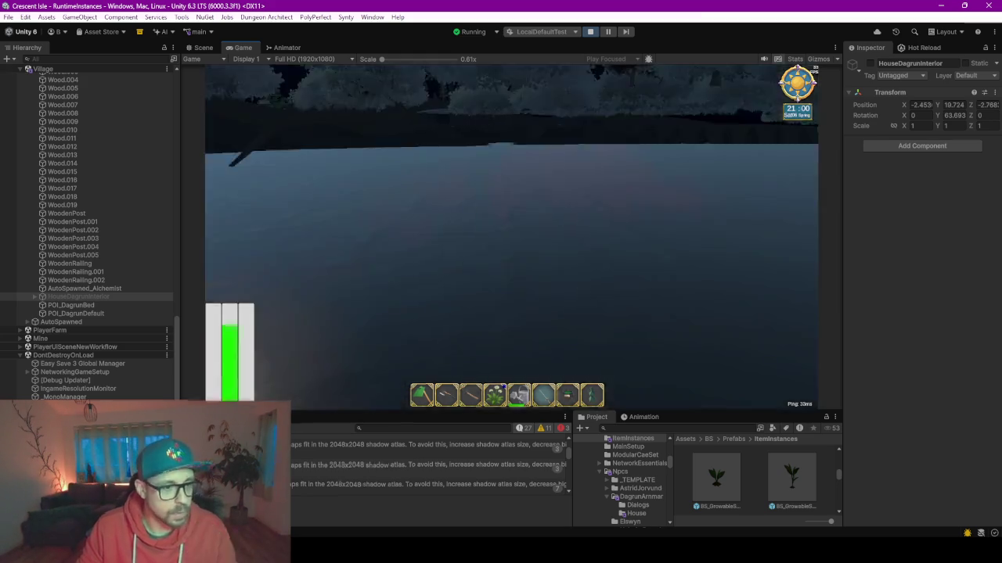
Step: Under NetworkGameManager(Clone), apply Hour To Set 7 on GameTimeAndWeather so the clock reads 07:20
{"action": "key", "text": "Escape"}
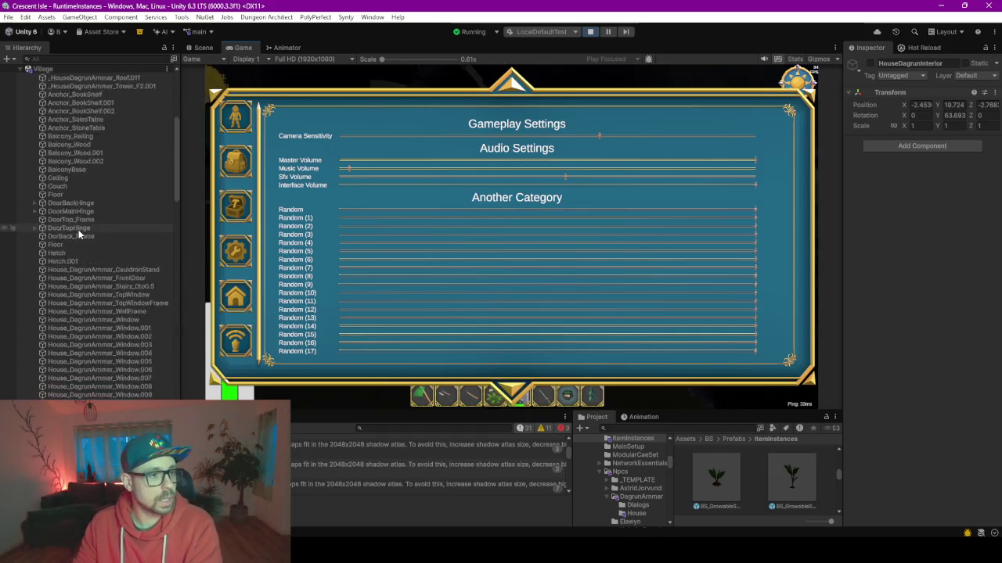
{"action": "left_click", "coordinate": [20, 110]}
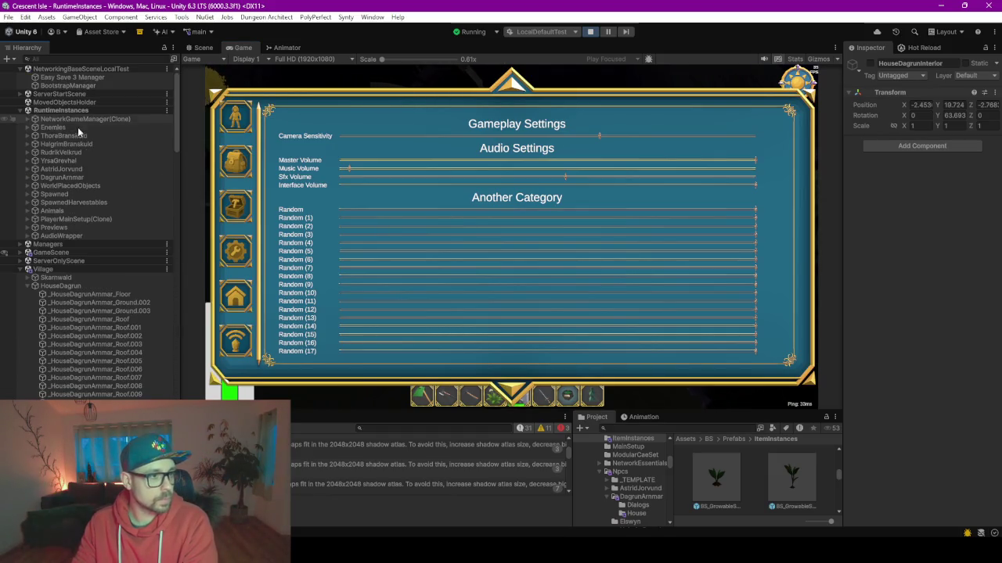
{"action": "left_click", "coordinate": [68, 119]}
{"action": "key", "text": "Right"}
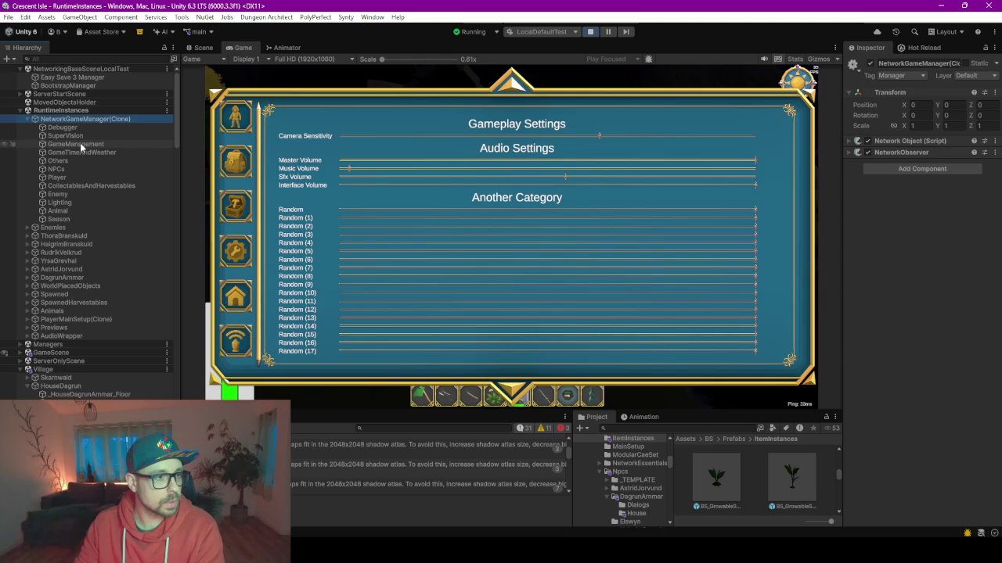
{"action": "left_click", "coordinate": [80, 146]}
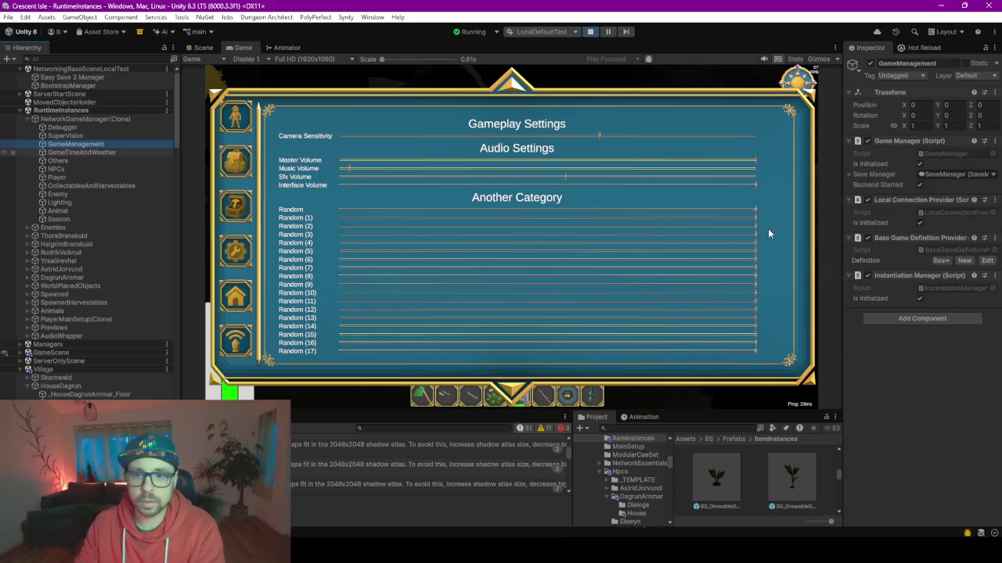
{"action": "left_click", "coordinate": [83, 152]}
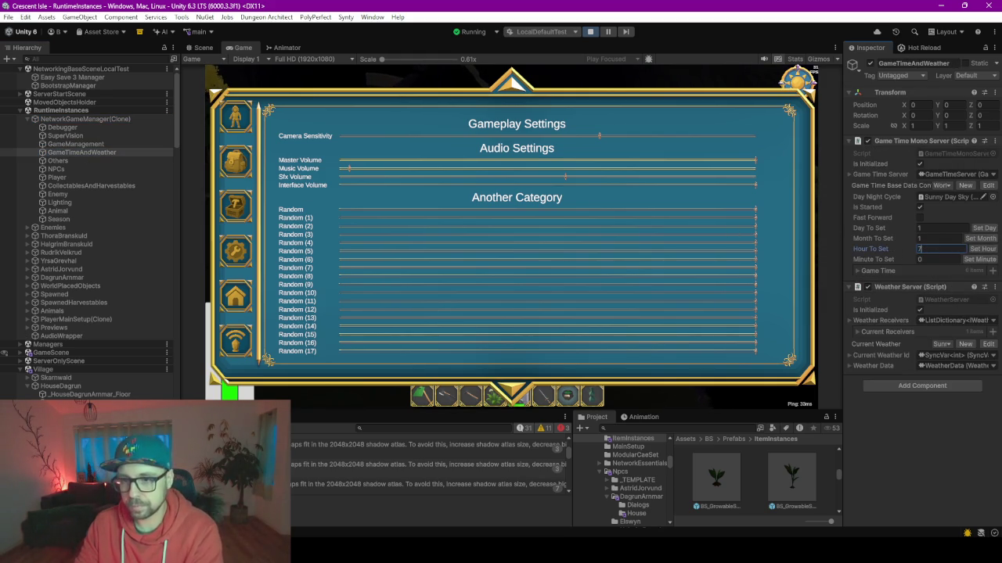
{"action": "left_click", "coordinate": [686, 114]}
{"action": "key", "text": "Escape"}
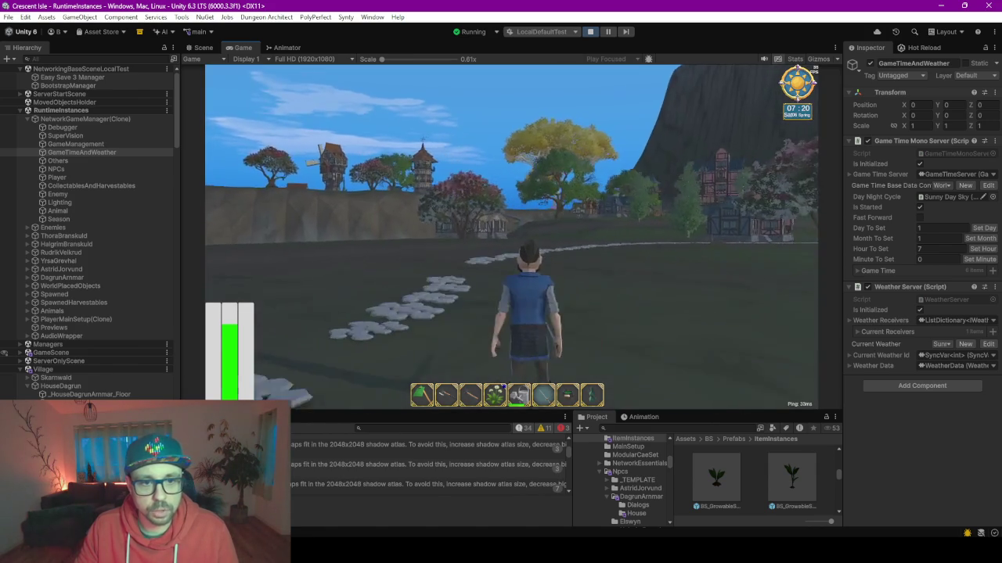
Step: Run the character across the daylit meadow along the stone path past the house, then pause
{"action": "key", "text": "w"}
{"action": "key", "text": "w"}
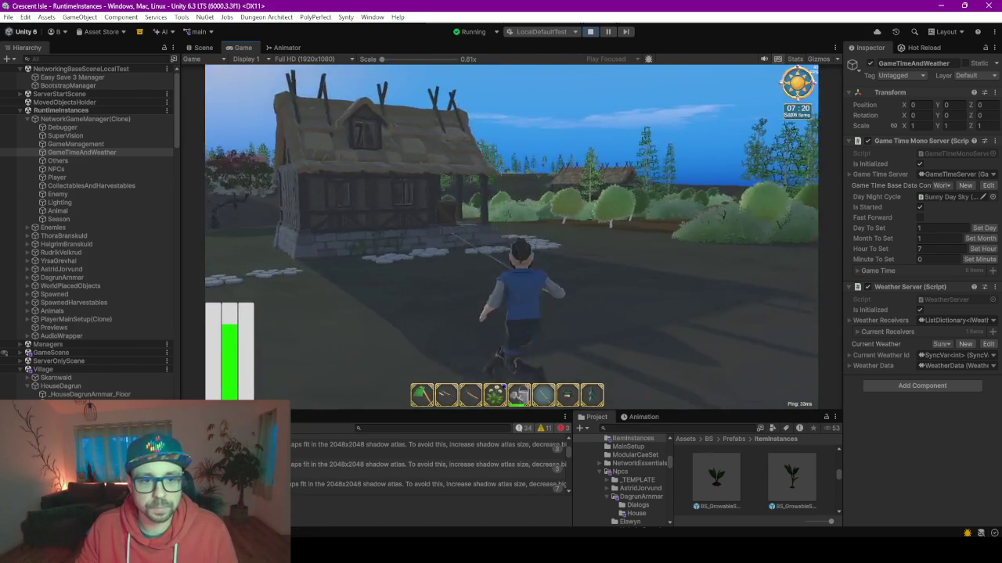
{"action": "key", "text": "w"}
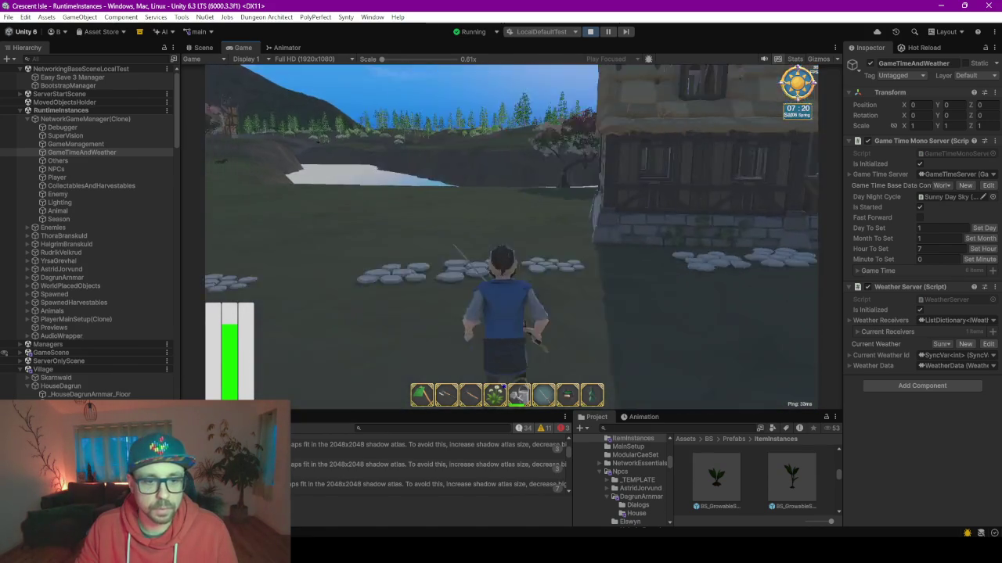
{"action": "key", "text": "w"}
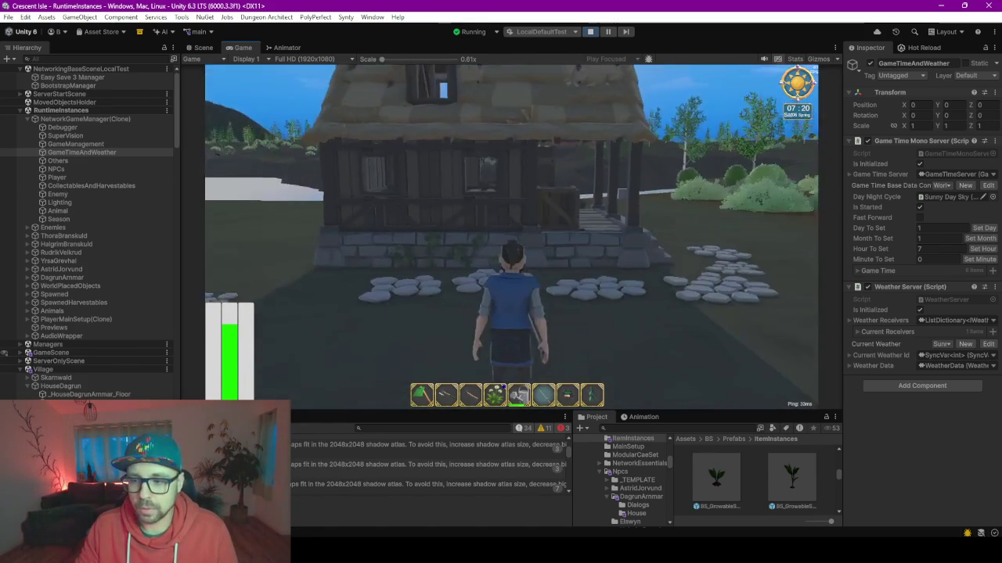
{"action": "key", "text": "w"}
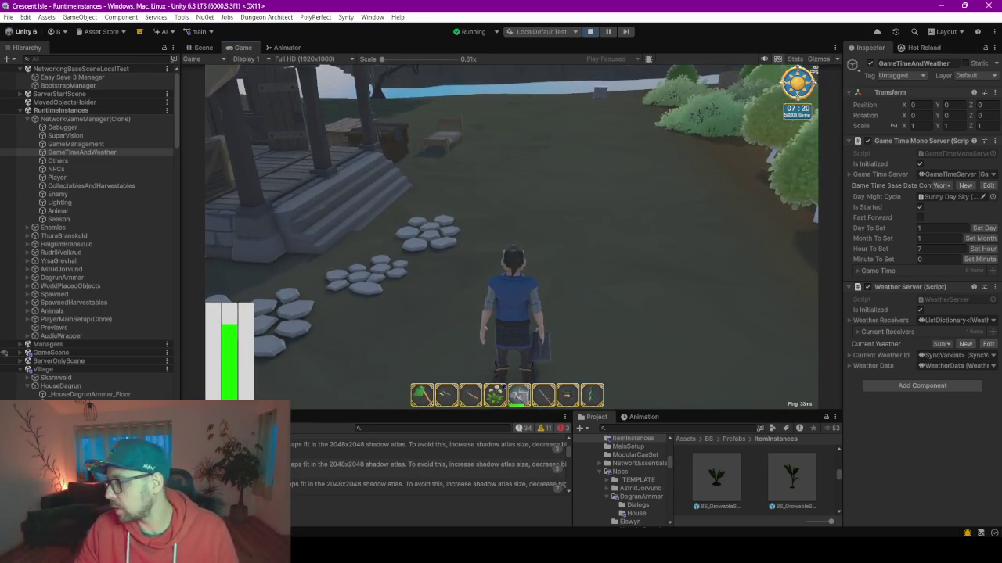
{"action": "key", "text": "w"}
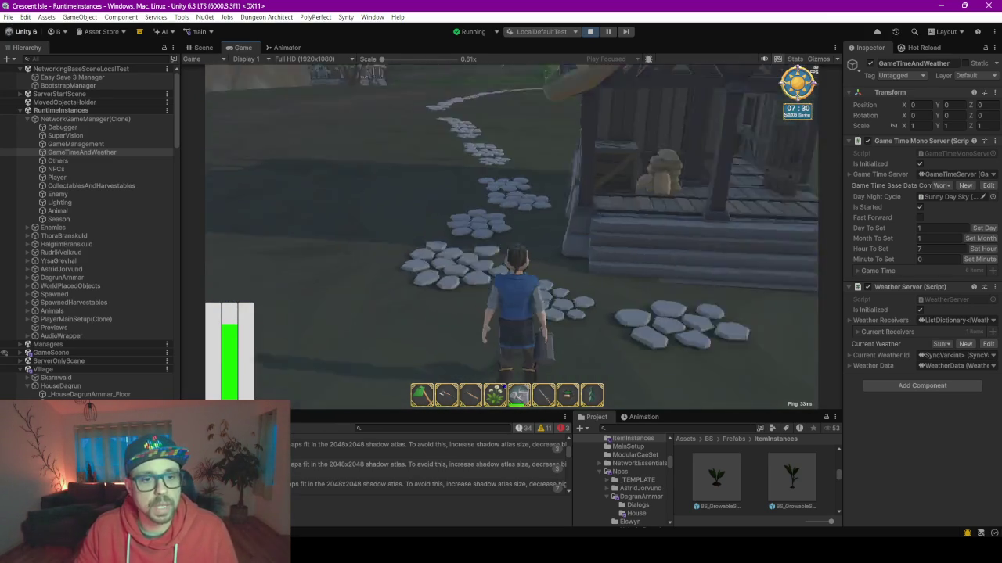
{"action": "key", "text": "w"}
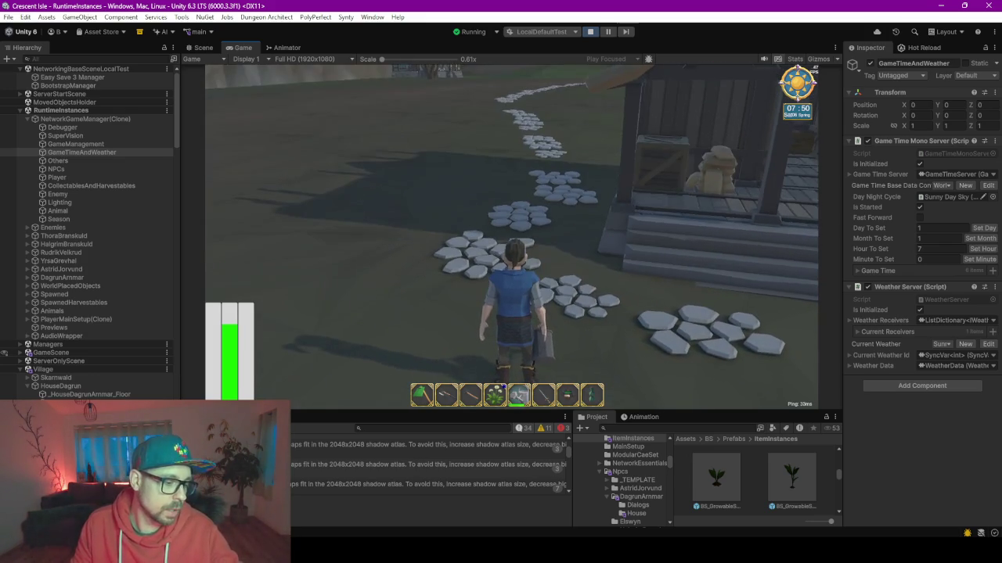
{"action": "key", "text": "Escape"}
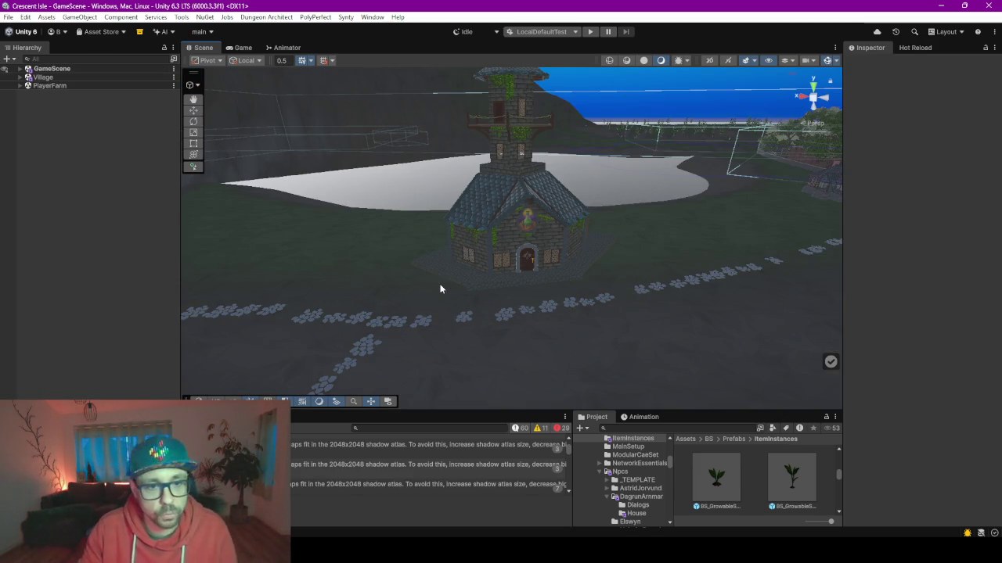
Step: Orbit and fly the Scene view to frame the church and stone tower at the cobbled path's end
{"action": "left_click_drag", "start_coordinate": [449, 299], "coordinate": [598, 277]}
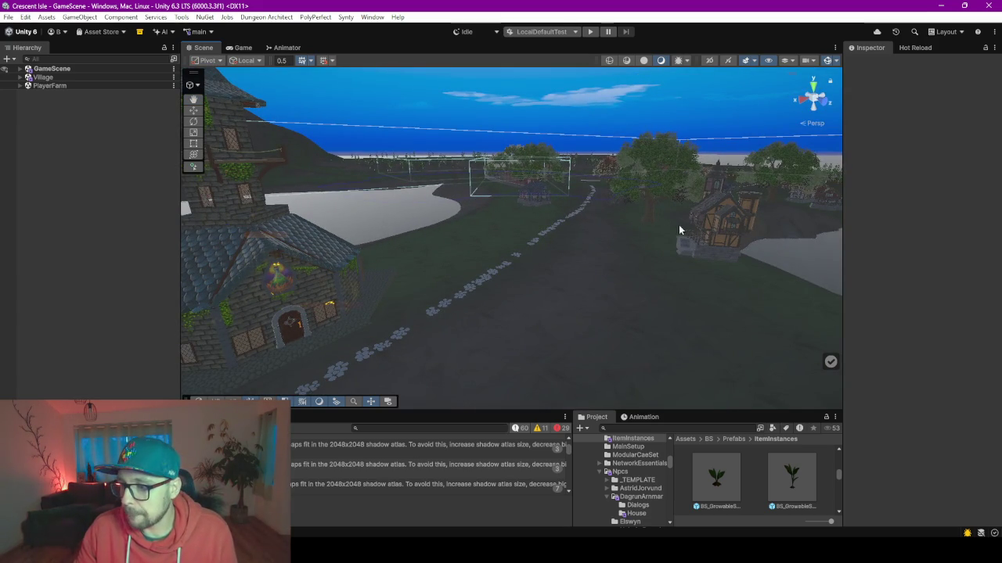
{"action": "mouse_move", "coordinate": [680, 229]}
{"action": "left_mouse_down"}
{"action": "mouse_move", "coordinate": [487, 250]}
{"action": "mouse_move", "coordinate": [342, 223]}
{"action": "mouse_move", "coordinate": [356, 270]}
{"action": "mouse_move", "coordinate": [730, 282]}
{"action": "left_mouse_up"}
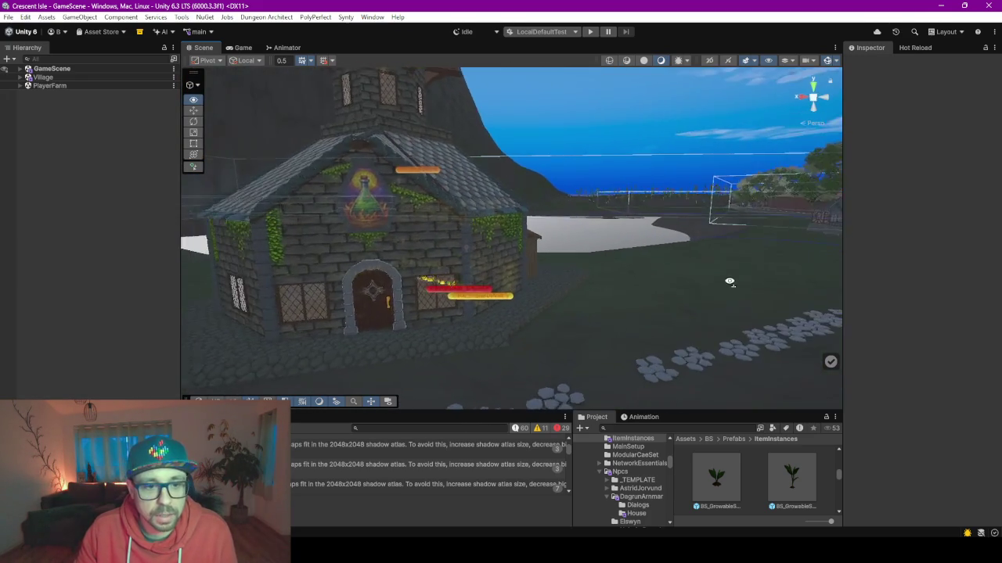
{"action": "left_click_drag", "start_coordinate": [730, 283], "coordinate": [736, 290]}
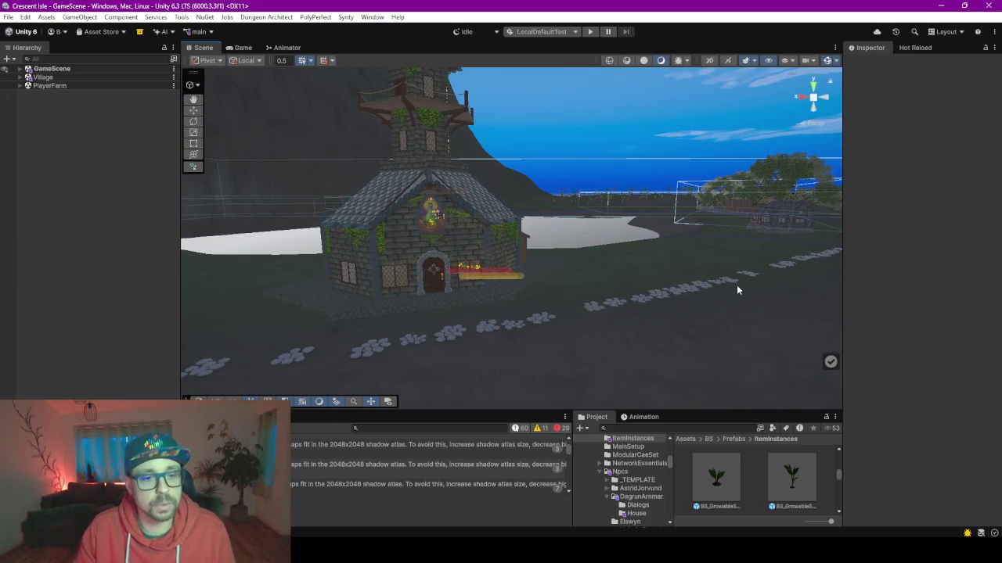
{"action": "mouse_move", "coordinate": [480, 311]}
{"action": "left_mouse_down"}
{"action": "mouse_move", "coordinate": [500, 292]}
{"action": "mouse_move", "coordinate": [565, 273]}
{"action": "mouse_move", "coordinate": [401, 273]}
{"action": "left_mouse_up"}
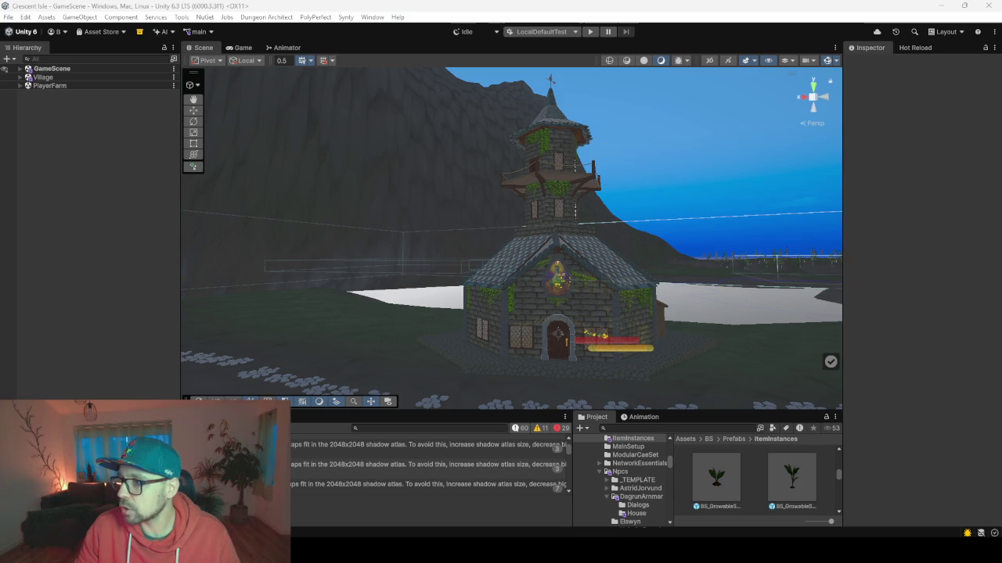
Step: Look over the Miro CI Board task cards, minimize it, and fly toward the church wall
{"action": "key", "text": "super+shift+Left"}
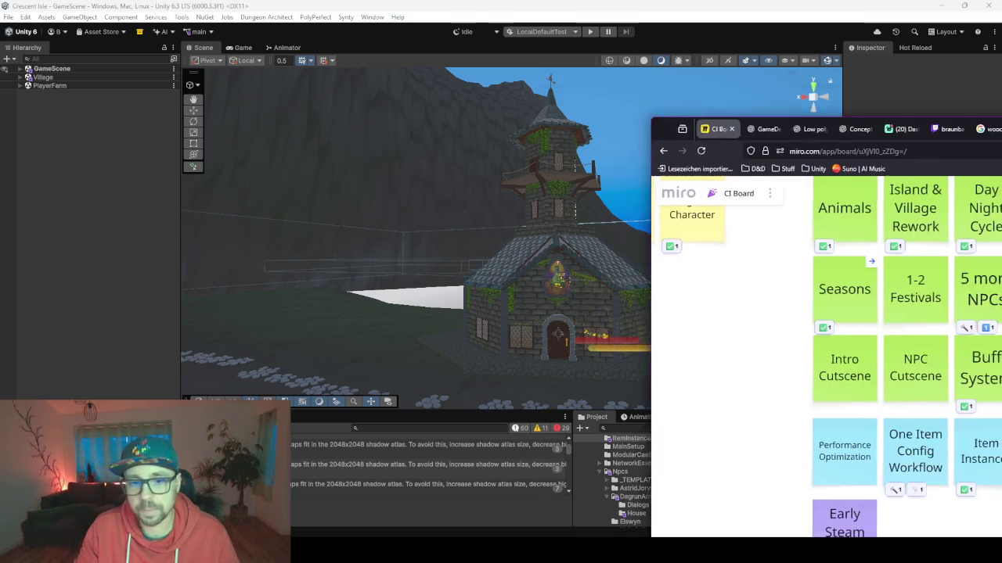
{"action": "left_click_drag", "start_coordinate": [537, 261], "coordinate": [541, 259]}
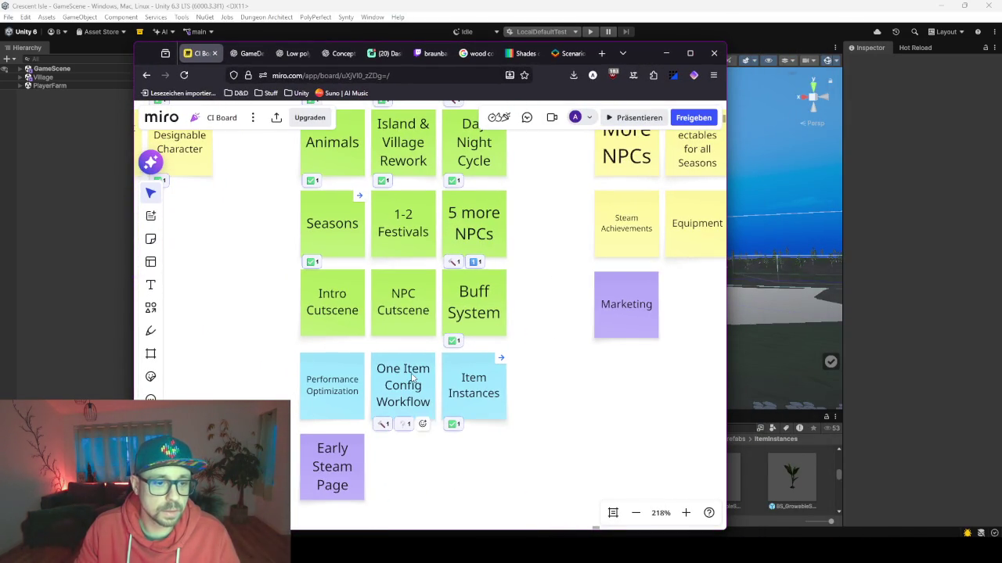
{"action": "left_click", "coordinate": [663, 57]}
{"action": "left_click_drag", "start_coordinate": [413, 265], "coordinate": [472, 300]}
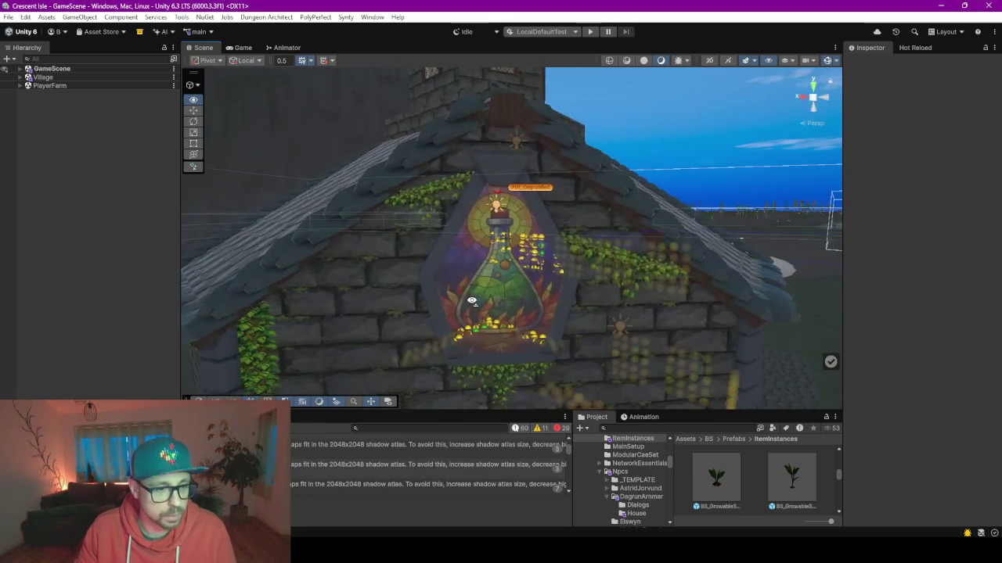
Step: Enlarge the Console to read shadow-atlas warnings, then fly inside and select the ceiling lamp's Point Light
{"action": "left_click_drag", "start_coordinate": [437, 412], "coordinate": [437, 257]}
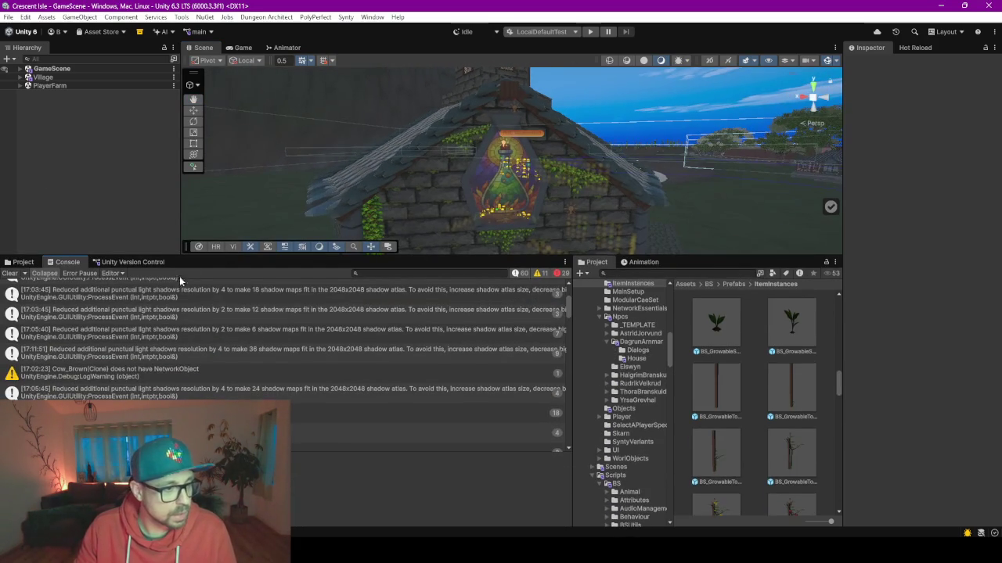
{"action": "left_click", "coordinate": [141, 315]}
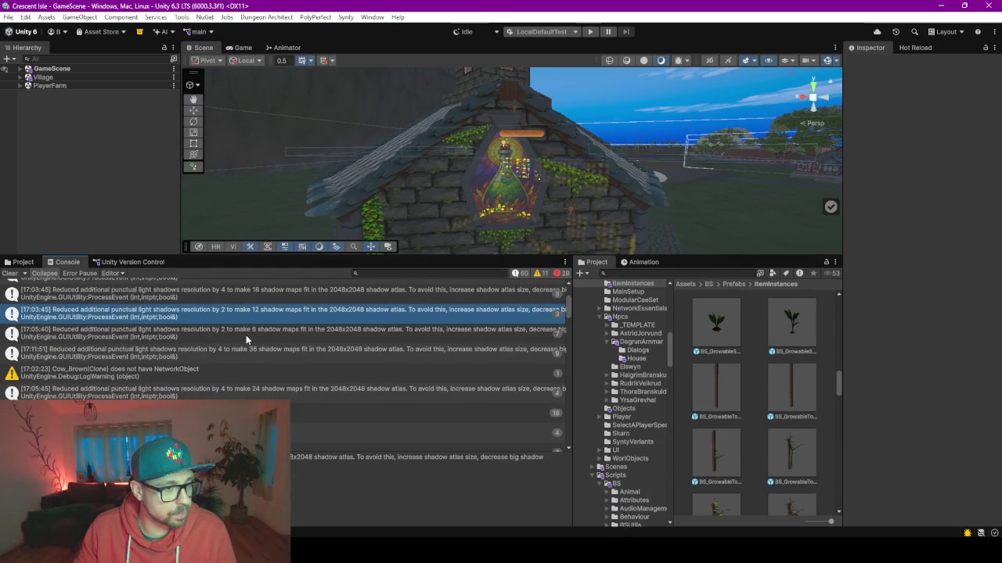
{"action": "mouse_move", "coordinate": [426, 152]}
{"action": "left_mouse_down"}
{"action": "mouse_move", "coordinate": [457, 178]}
{"action": "mouse_move", "coordinate": [499, 153]}
{"action": "left_mouse_up"}
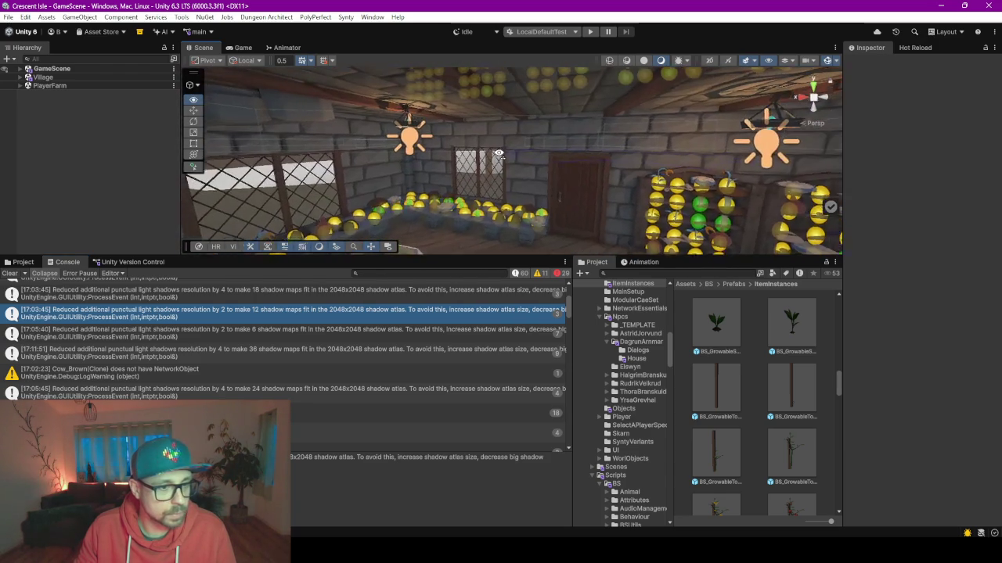
{"action": "left_click", "coordinate": [413, 141]}
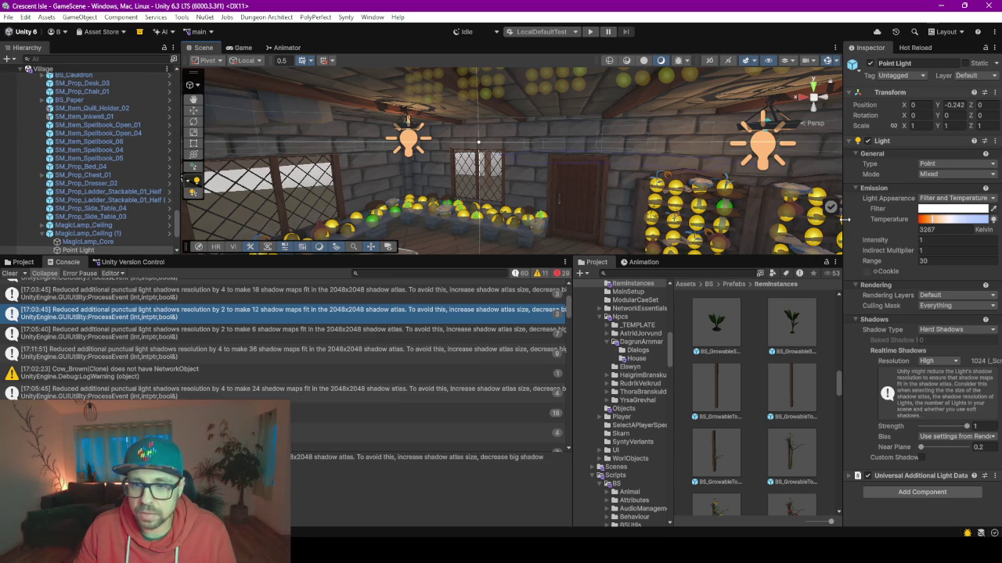
Step: Set the ceiling Point Light to Realtime mode with Hard Shadows at Low (256) resolution
{"action": "left_click_drag", "start_coordinate": [844, 219], "coordinate": [723, 219]}
{"action": "left_click", "coordinate": [853, 174]}
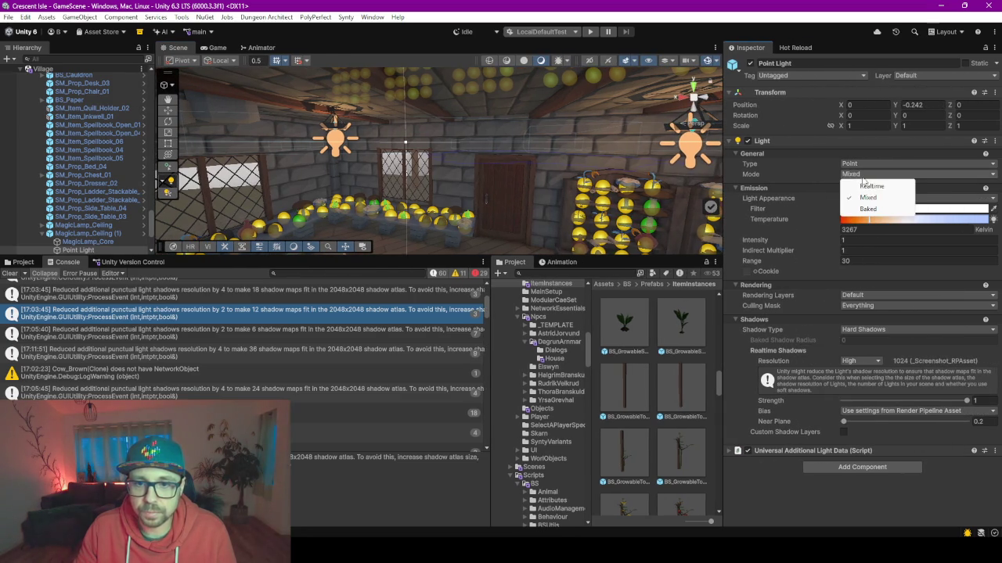
{"action": "left_click", "coordinate": [892, 185]}
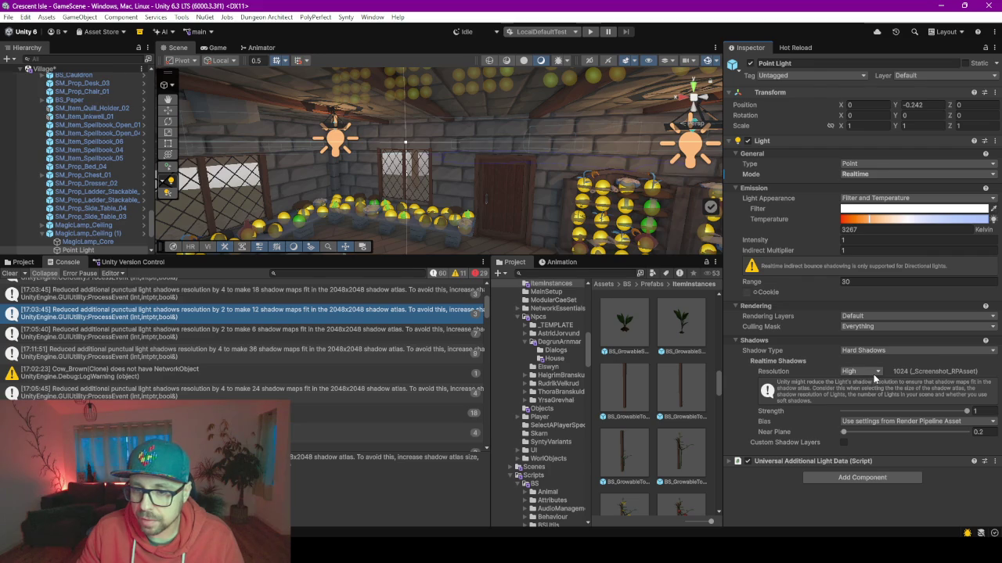
{"action": "left_click", "coordinate": [867, 351]}
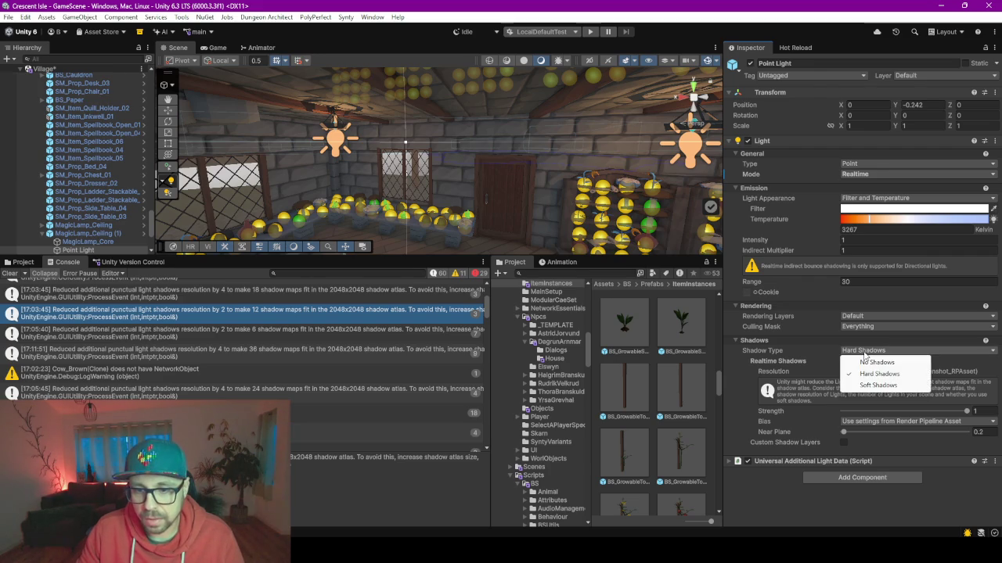
{"action": "left_click", "coordinate": [869, 385]}
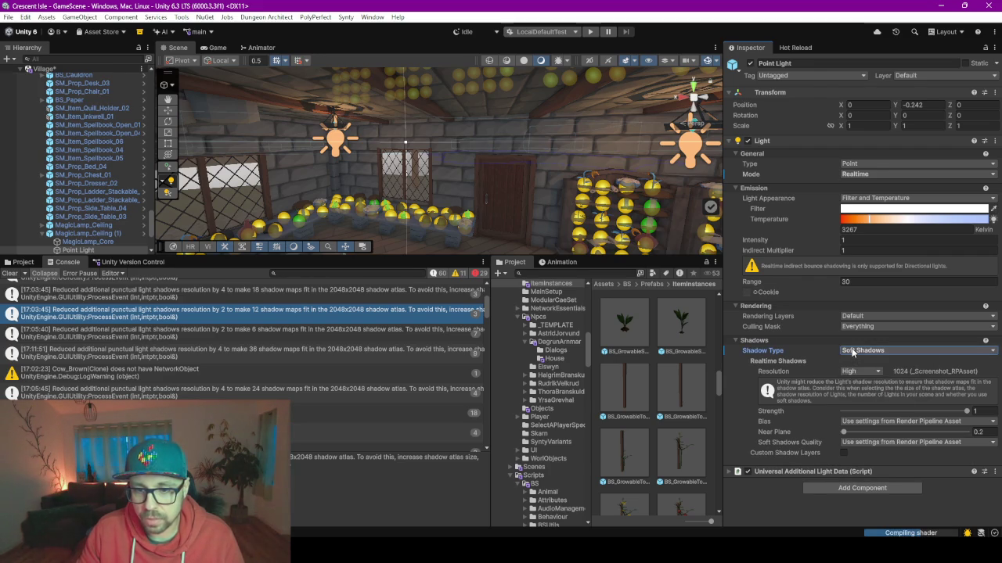
{"action": "left_click", "coordinate": [854, 352]}
{"action": "left_click", "coordinate": [870, 376]}
{"action": "left_click", "coordinate": [861, 371]}
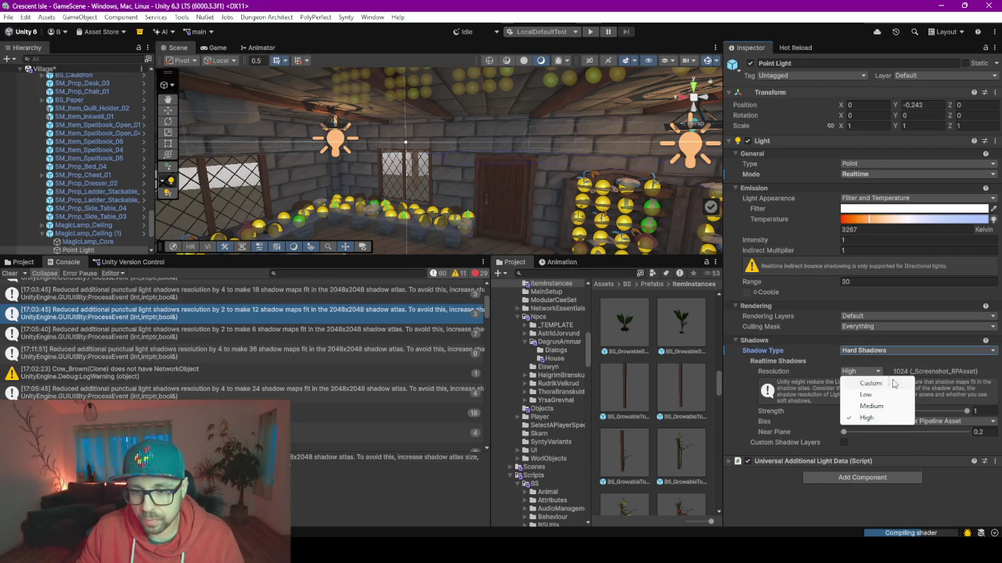
{"action": "left_click", "coordinate": [875, 396]}
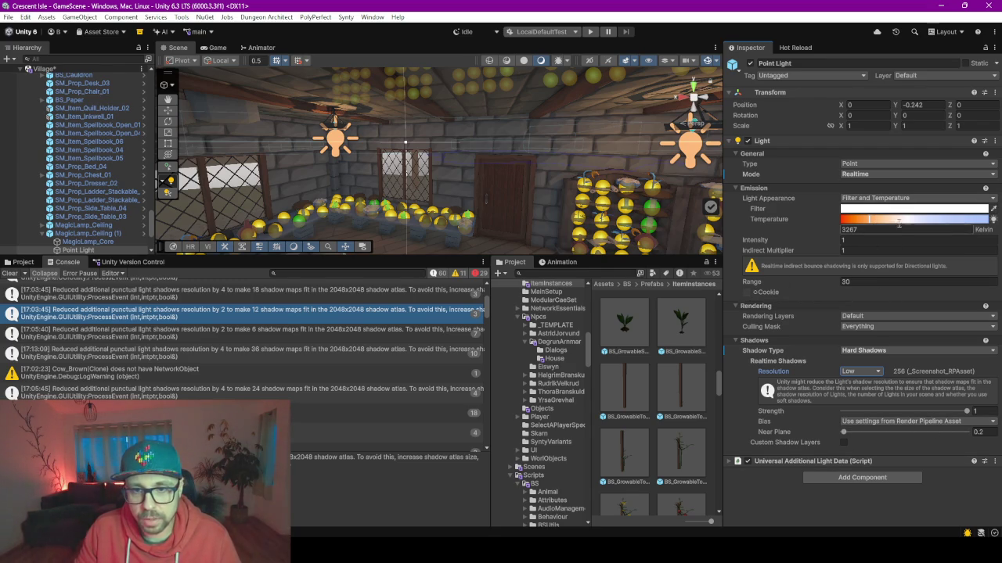
{"action": "left_click", "coordinate": [867, 174]}
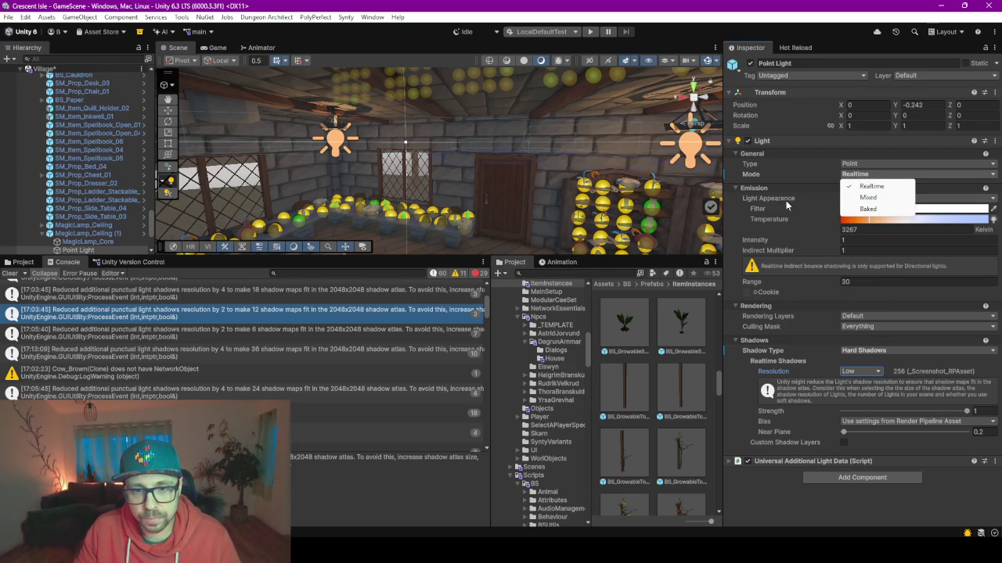
{"action": "left_click", "coordinate": [745, 190]}
{"action": "left_click", "coordinate": [747, 190]}
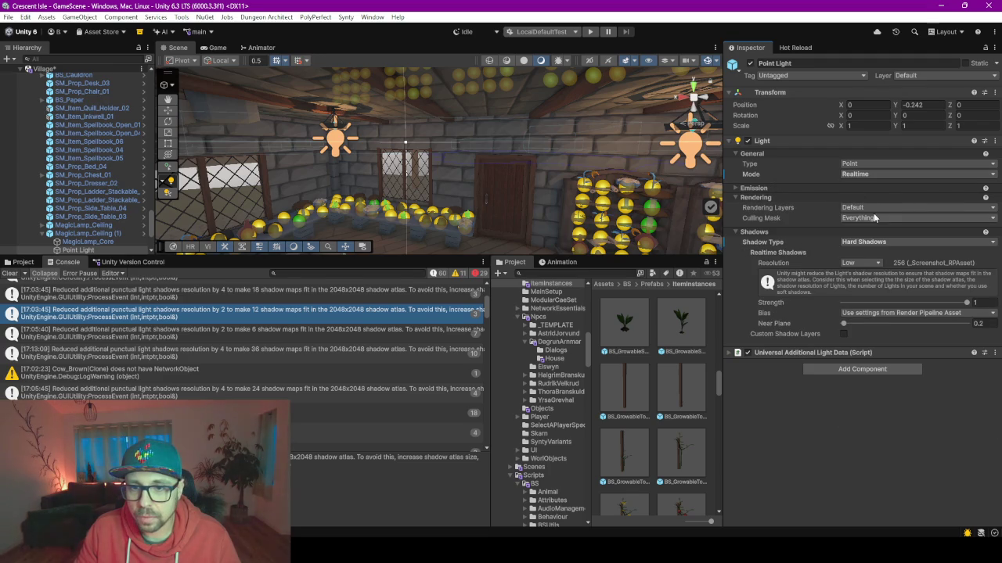
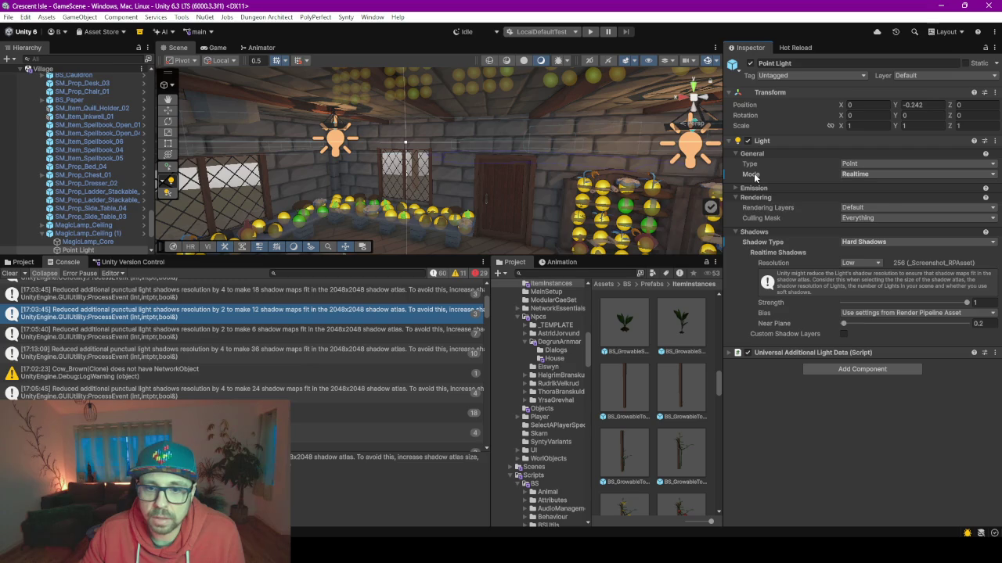
Step: Select the Point Light child of the MagicLamp_Ceiling (1) lamp instance
{"action": "right_click", "coordinate": [762, 244]}
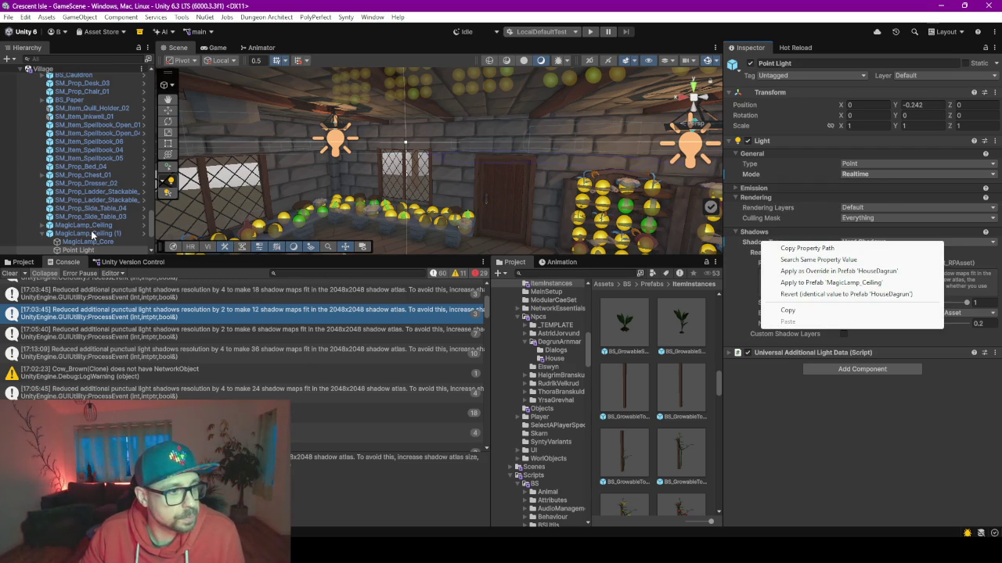
{"action": "left_click", "coordinate": [93, 235]}
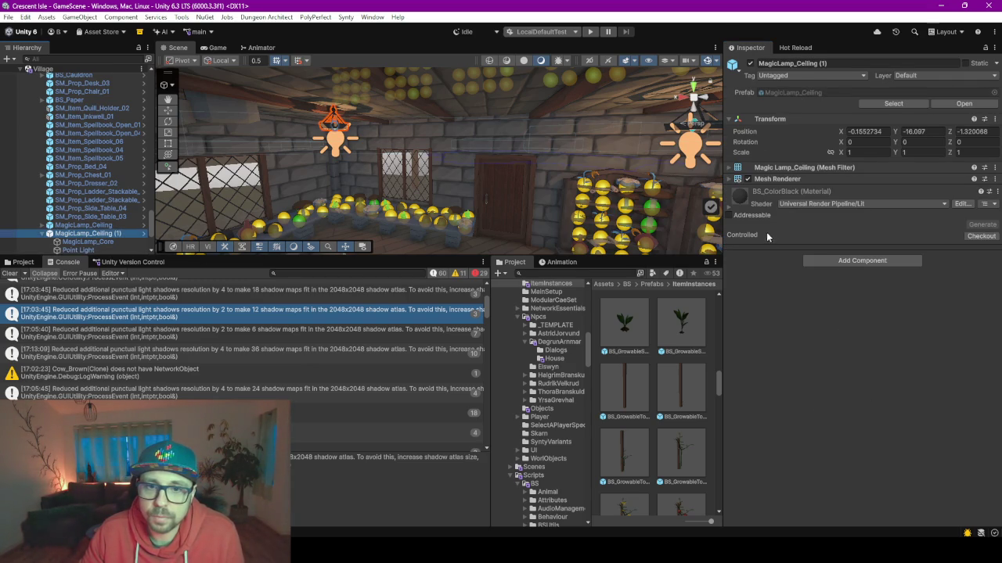
{"action": "left_click", "coordinate": [82, 242]}
{"action": "left_click", "coordinate": [87, 234]}
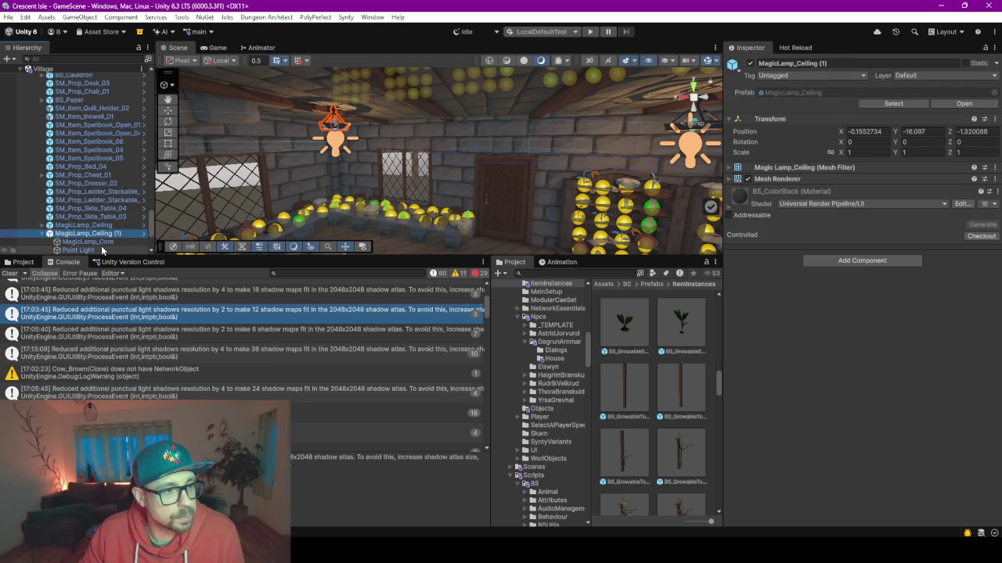
{"action": "left_click", "coordinate": [78, 251]}
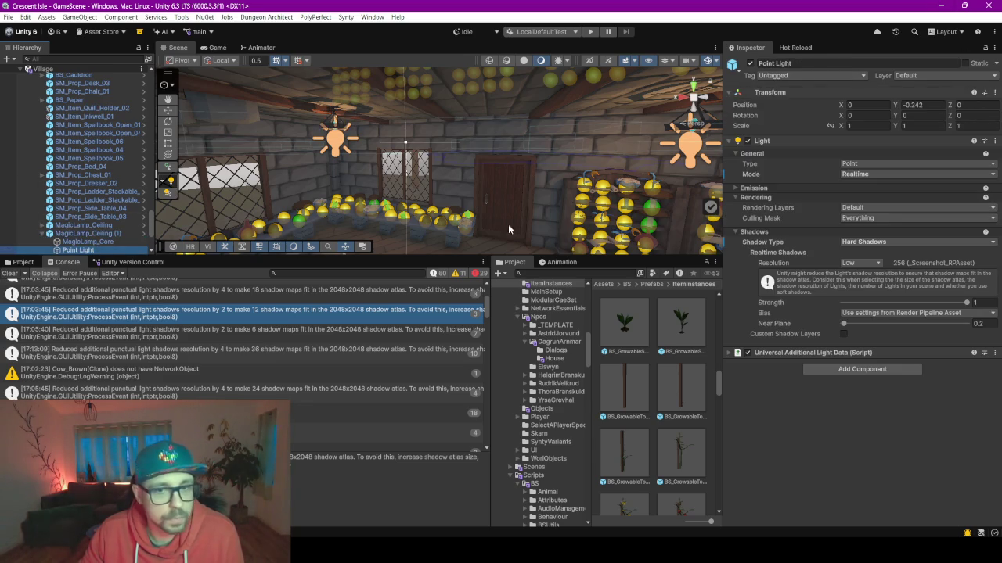
Step: Apply the light's Mode and Shadow Type overrides to the MagicLamp_Ceiling prefab, then reselect the lamp
{"action": "right_click", "coordinate": [750, 176]}
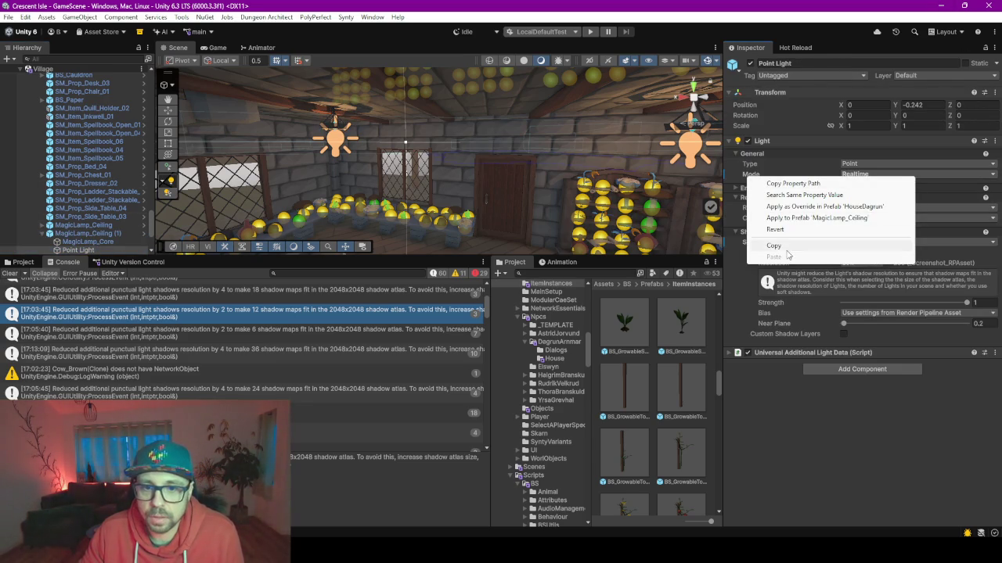
{"action": "left_click", "coordinate": [813, 217]}
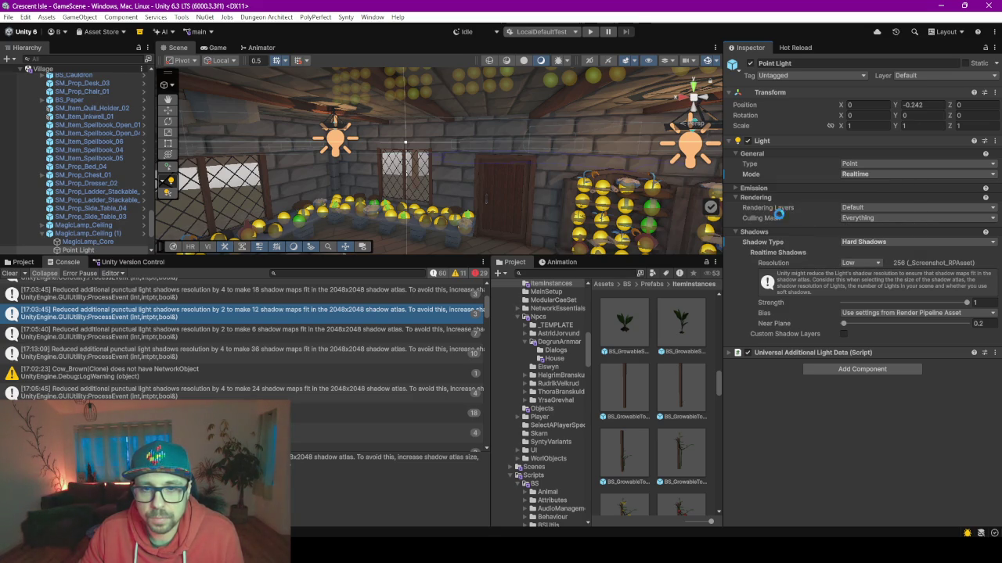
{"action": "right_click", "coordinate": [752, 242]}
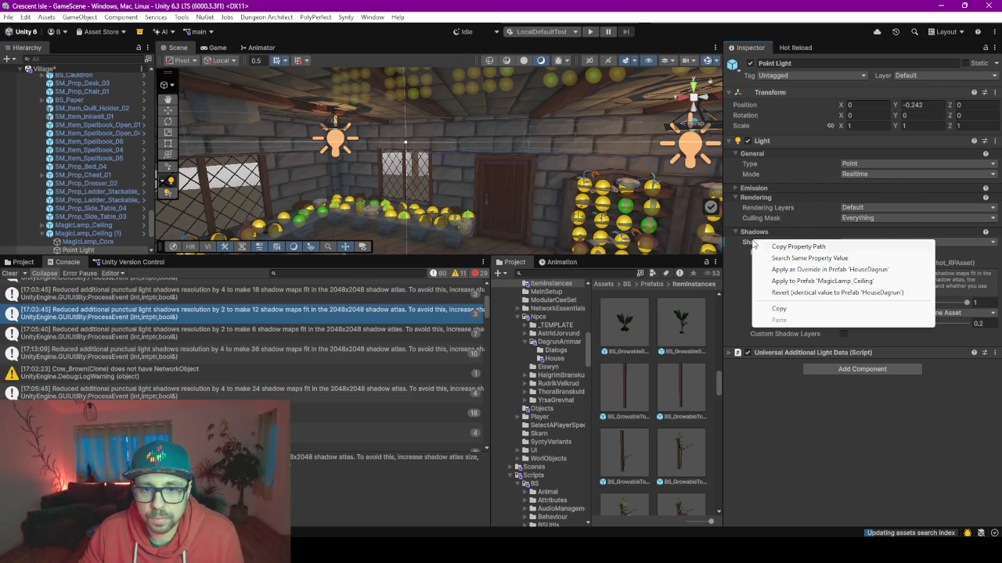
{"action": "left_click", "coordinate": [797, 287]}
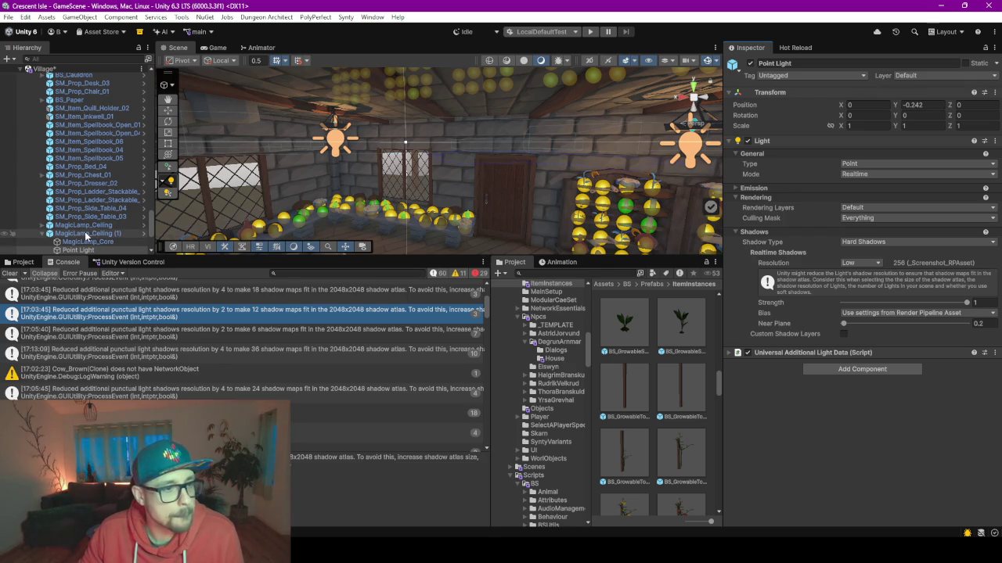
{"action": "key", "text": "Left"}
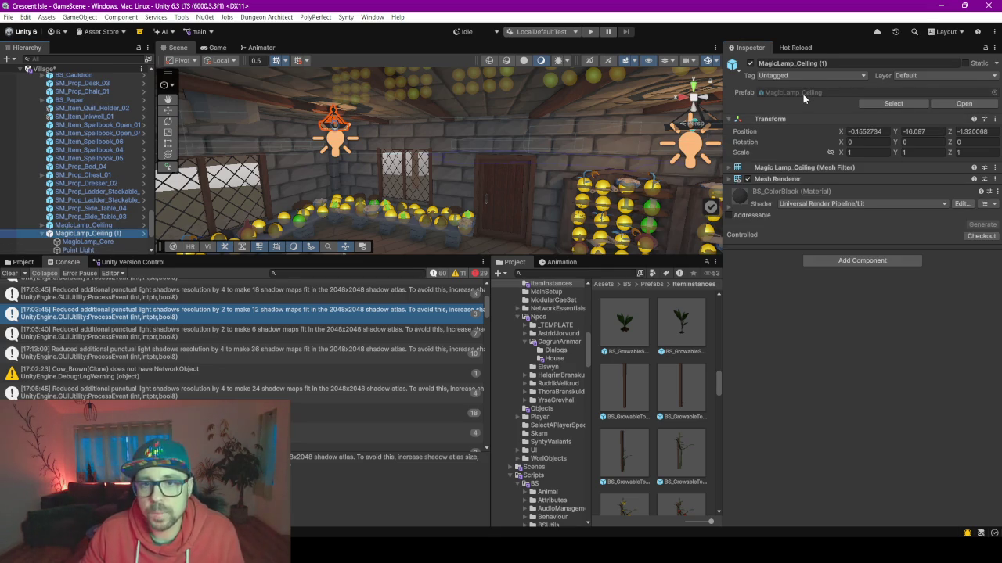
Step: Open MagicLamp_Ceiling in Prefab Mode and drop its Point Light shadow resolution from High to Low (256)
{"action": "double_click", "coordinate": [803, 92]}
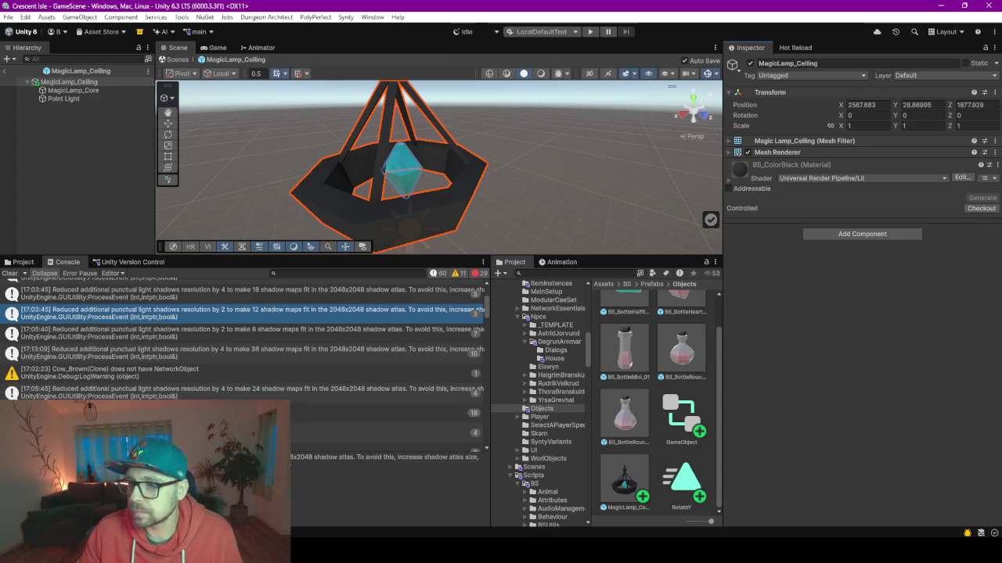
{"action": "left_click", "coordinate": [62, 99]}
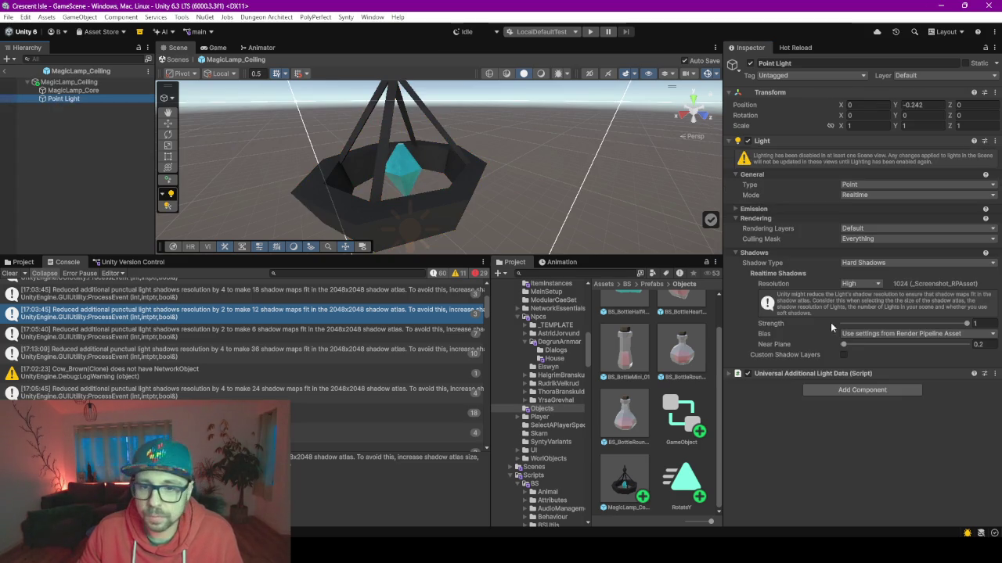
{"action": "left_click", "coordinate": [868, 284]}
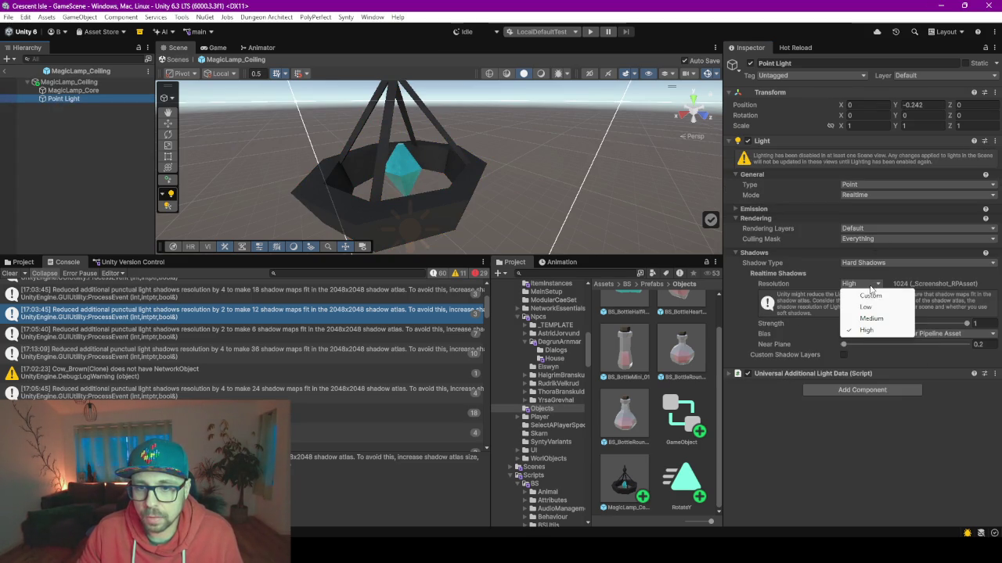
{"action": "left_click", "coordinate": [861, 298]}
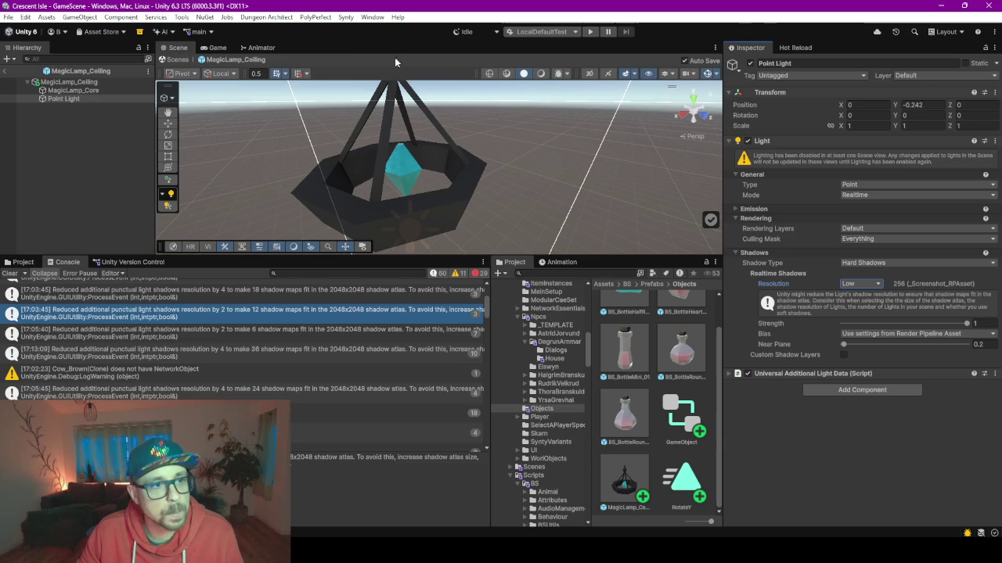
Step: Open Project Settings > Quality and compare the PC and Screenshot quality levels, ending on PC
{"action": "left_click", "coordinate": [138, 154]}
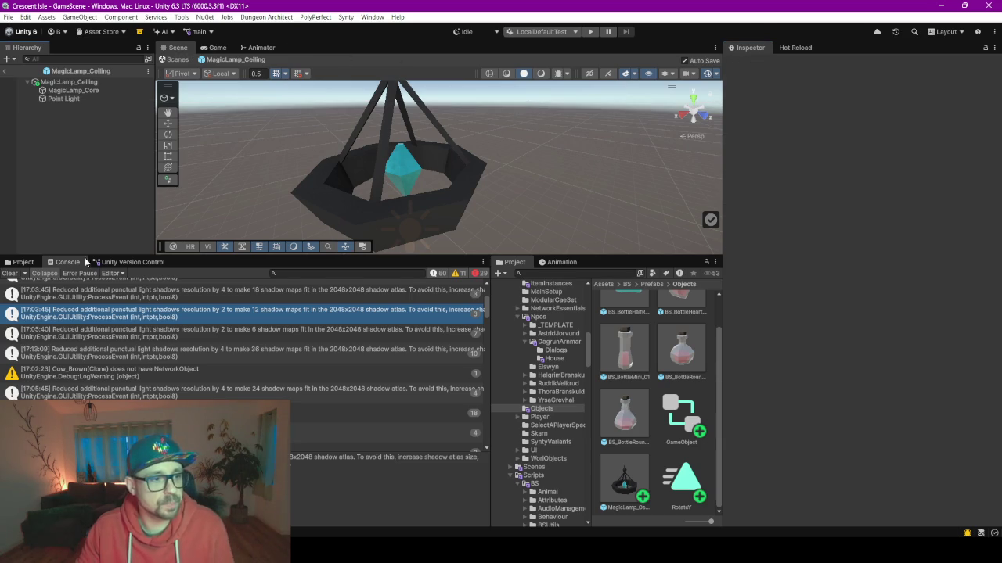
{"action": "left_click", "coordinate": [24, 18]}
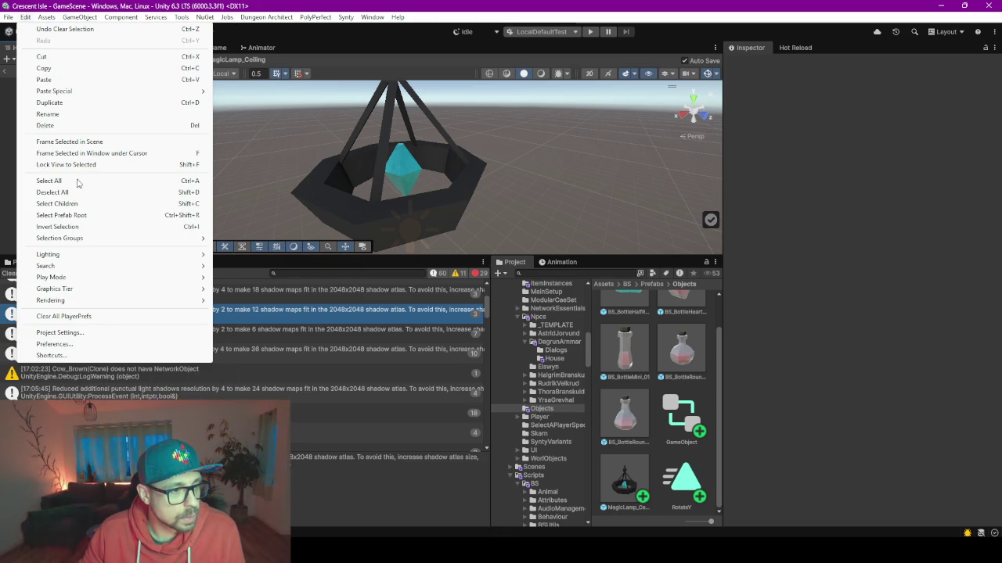
{"action": "left_click", "coordinate": [90, 332]}
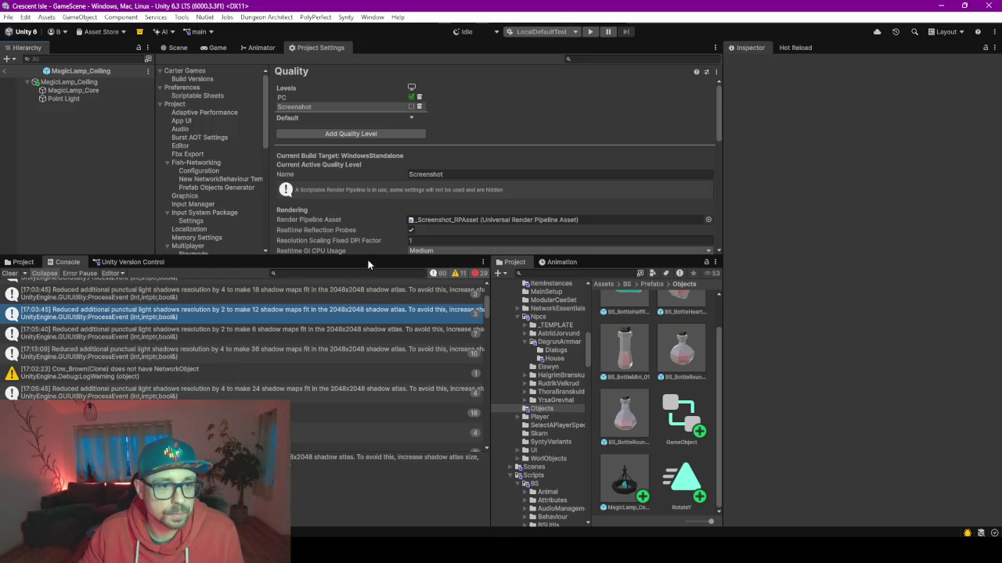
{"action": "left_click_drag", "start_coordinate": [365, 253], "coordinate": [350, 368]}
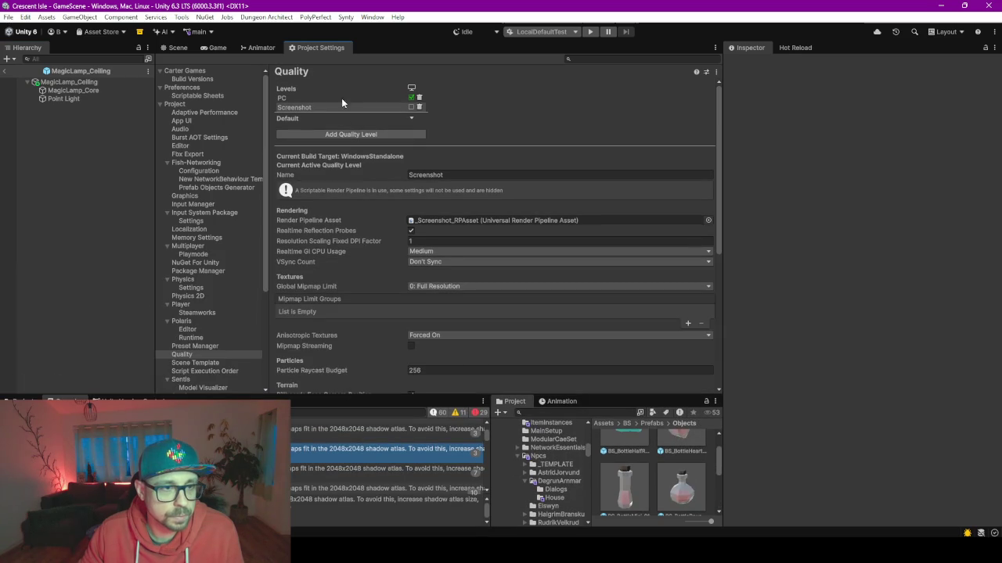
{"action": "left_click", "coordinate": [325, 99]}
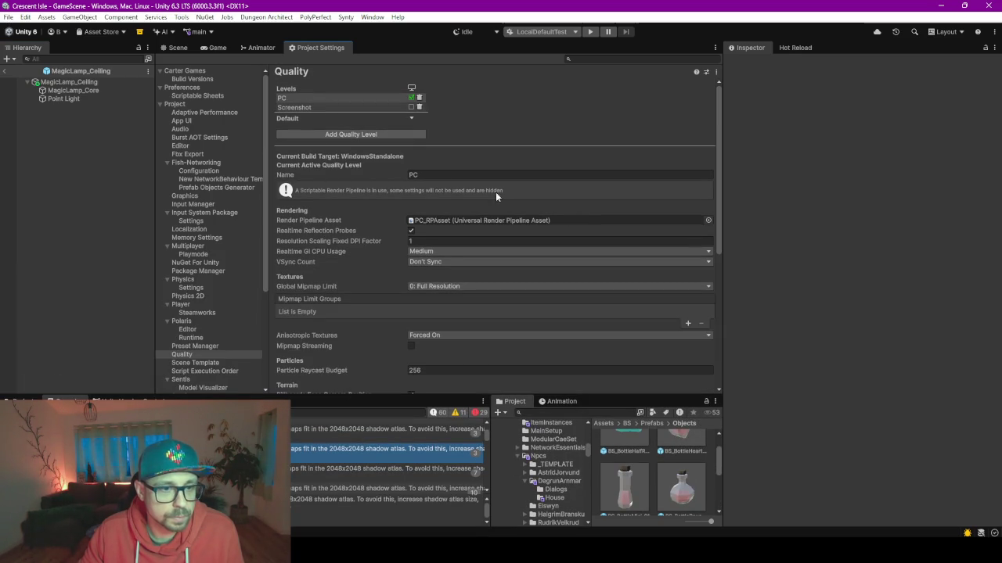
{"action": "left_click", "coordinate": [292, 108]}
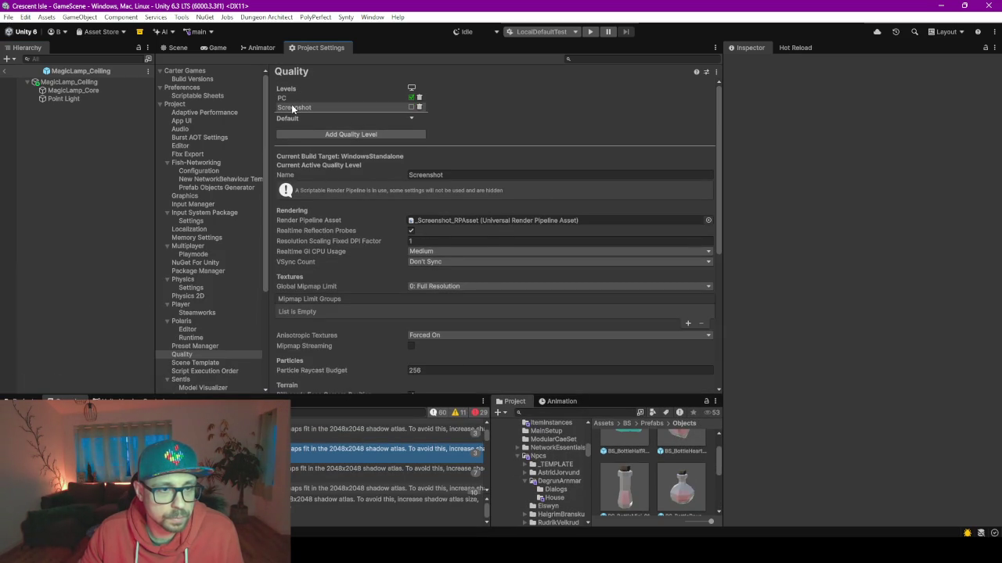
{"action": "left_click", "coordinate": [317, 98]}
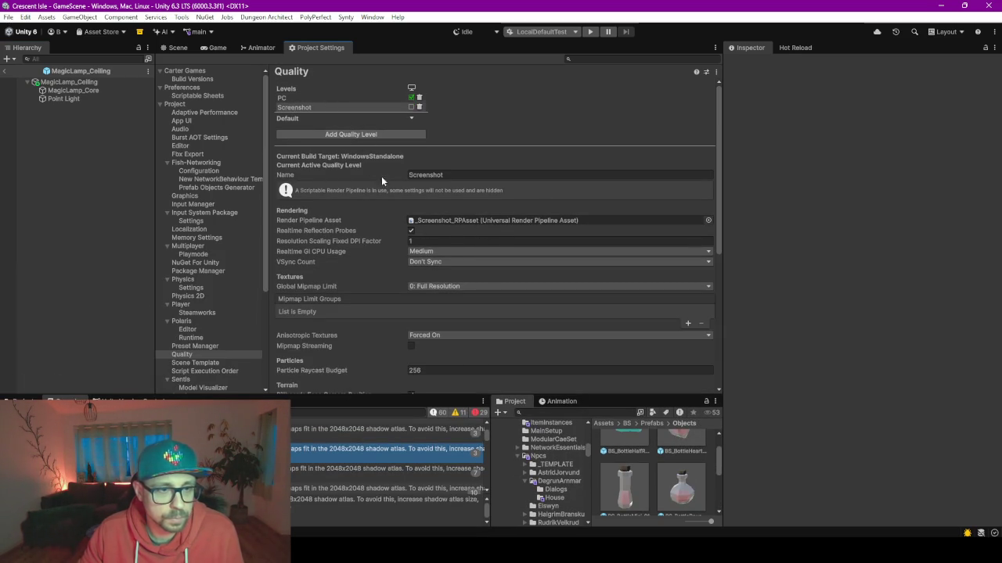
Step: Locate the PC level's PC_RPAsset render pipeline asset in the Project window
{"action": "left_click", "coordinate": [455, 222]}
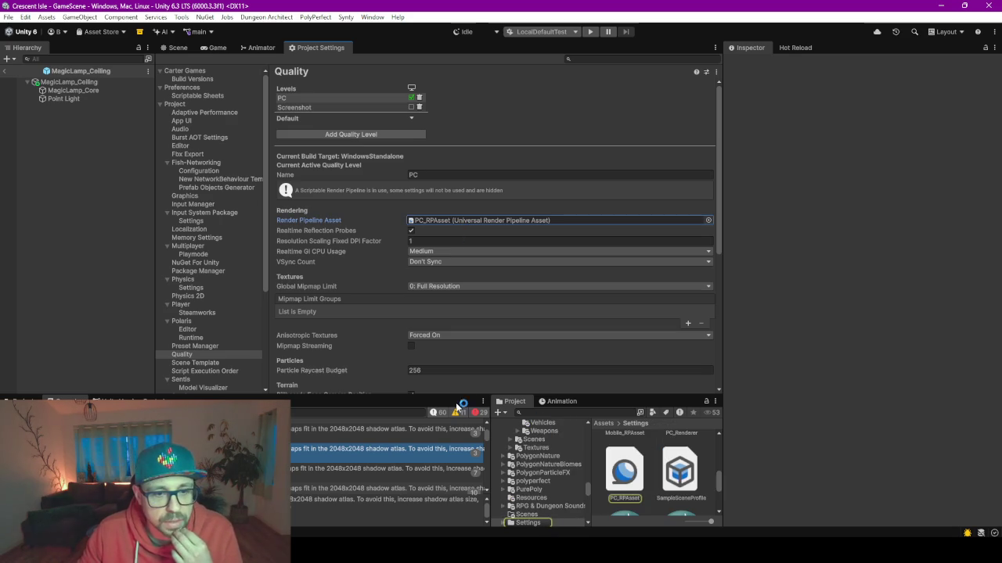
{"action": "left_click_drag", "start_coordinate": [499, 394], "coordinate": [482, 325]}
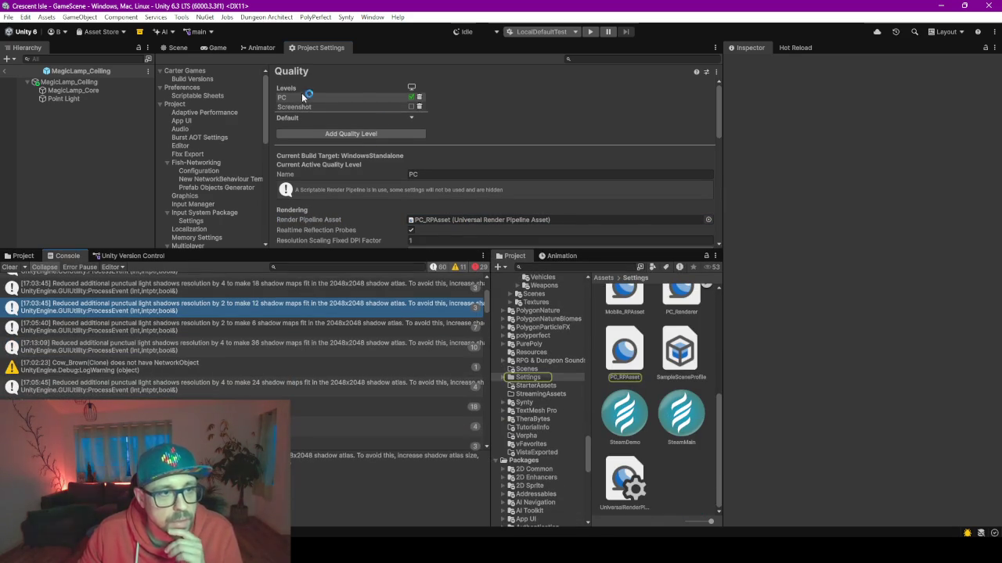
{"action": "scroll", "coordinate": [453, 135], "scroll_direction": "down", "scroll_amount": 1}
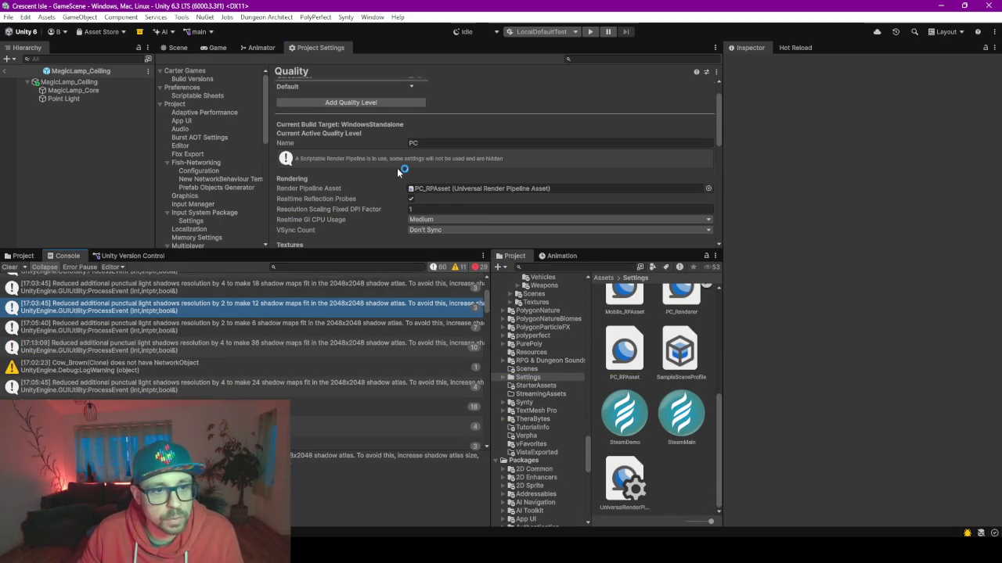
{"action": "scroll", "coordinate": [404, 172], "scroll_direction": "down", "scroll_amount": 3}
Step: Select PC_RPAsset and set its main light shadow resolution to 256
{"action": "left_click", "coordinate": [615, 356]}
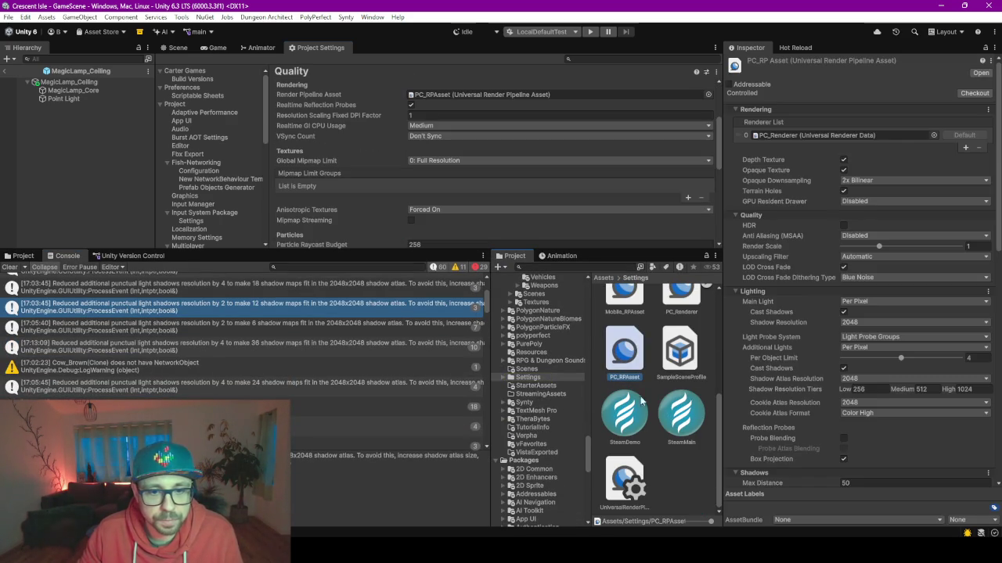
{"action": "scroll", "coordinate": [802, 226], "scroll_direction": "down", "scroll_amount": 1}
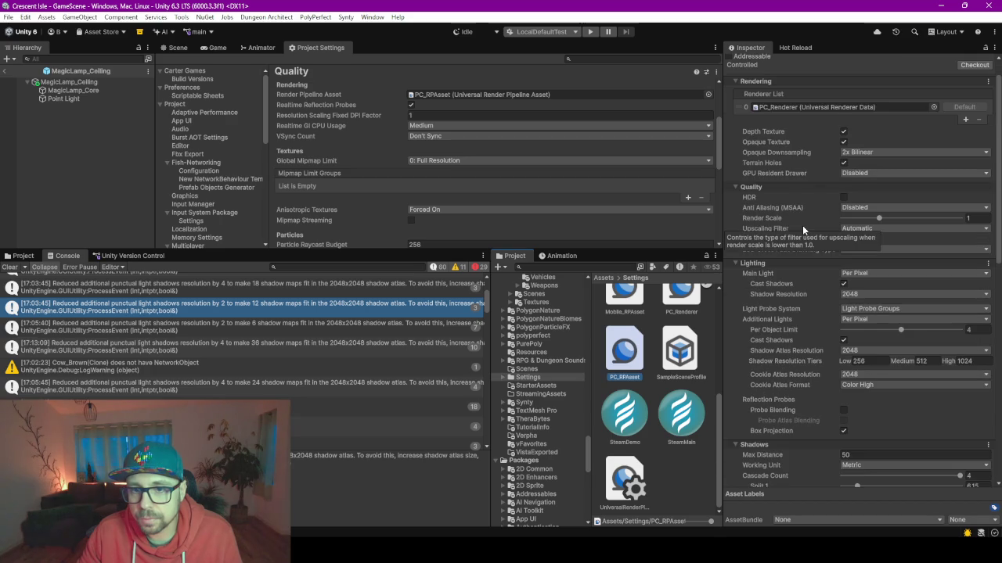
{"action": "scroll", "coordinate": [802, 225], "scroll_direction": "down", "scroll_amount": 2}
{"action": "scroll", "coordinate": [802, 225], "scroll_direction": "down", "scroll_amount": 2}
{"action": "scroll", "coordinate": [802, 225], "scroll_direction": "down", "scroll_amount": 2}
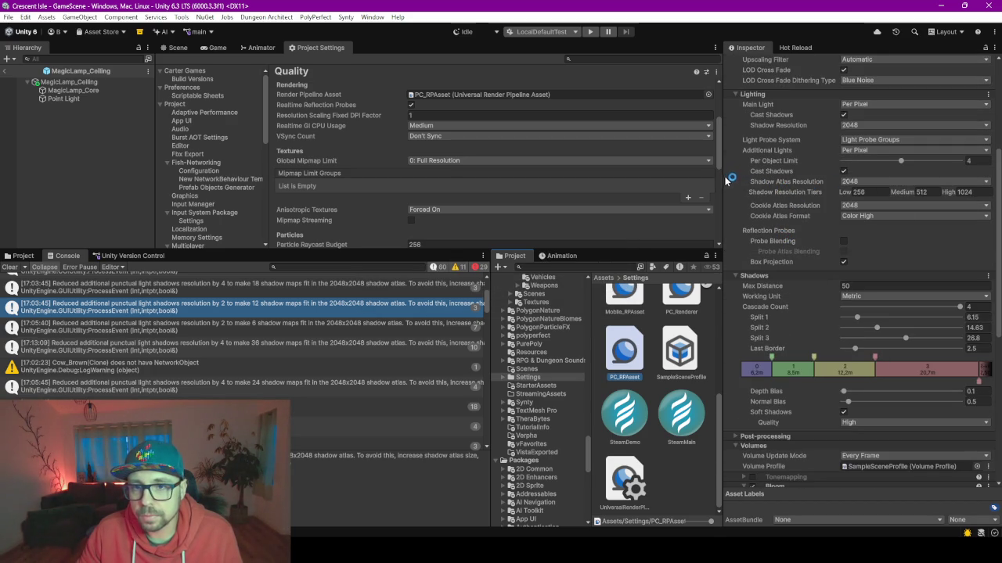
{"action": "left_click", "coordinate": [855, 125]}
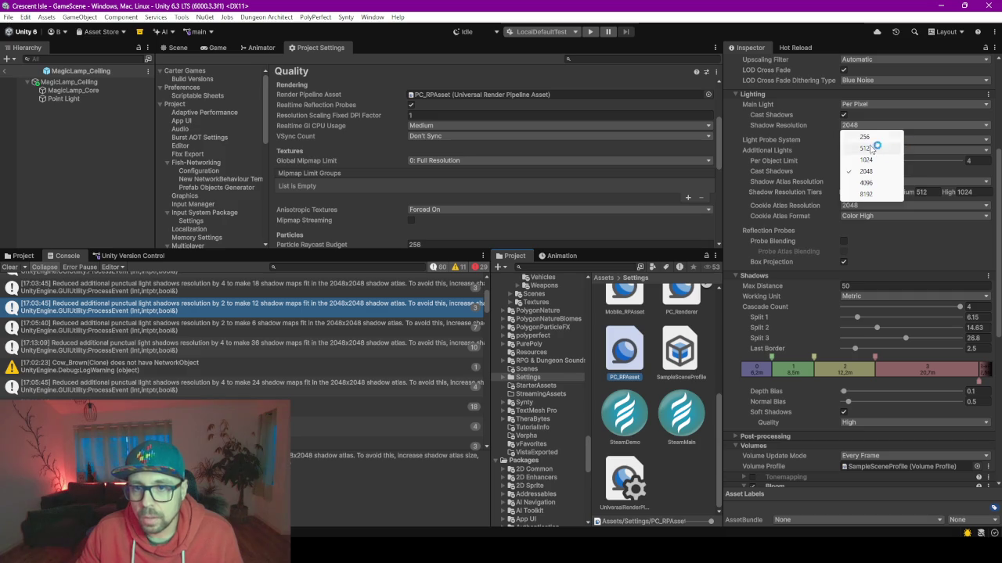
{"action": "left_click", "coordinate": [867, 139]}
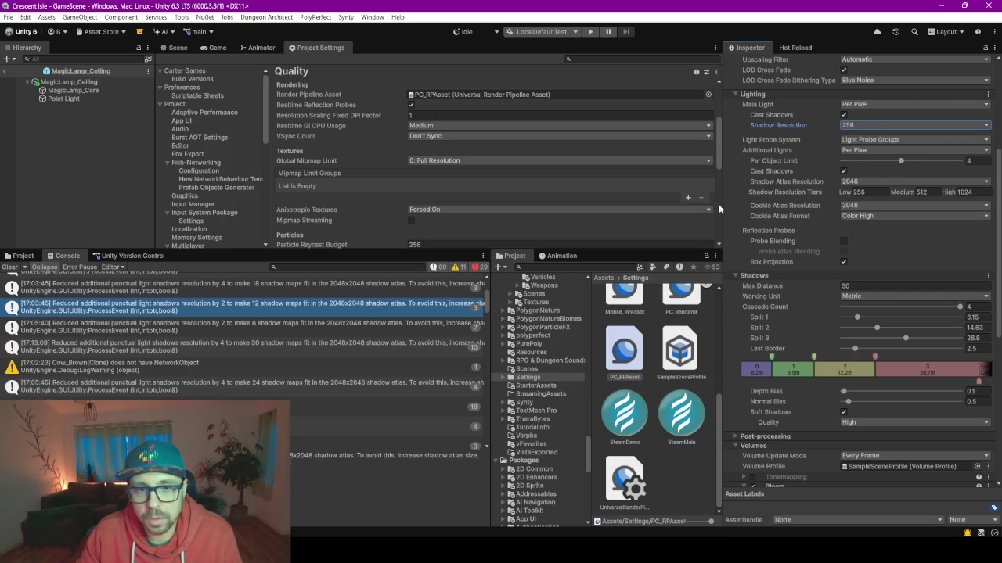
Step: Set the additional lights shadow atlas and cookie atlas resolutions both to 256
{"action": "left_click_drag", "start_coordinate": [723, 205], "coordinate": [606, 205]}
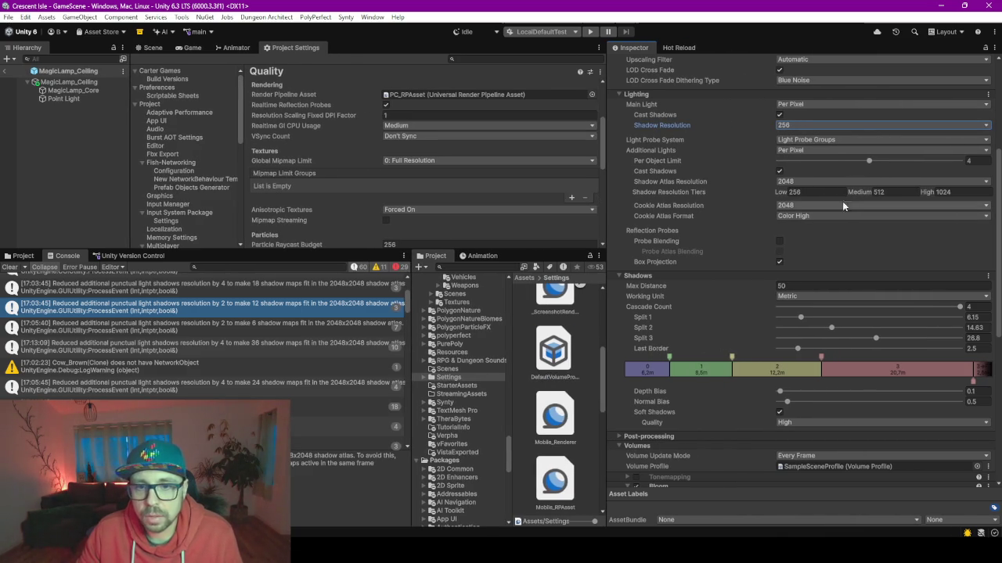
{"action": "left_click", "coordinate": [798, 190]}
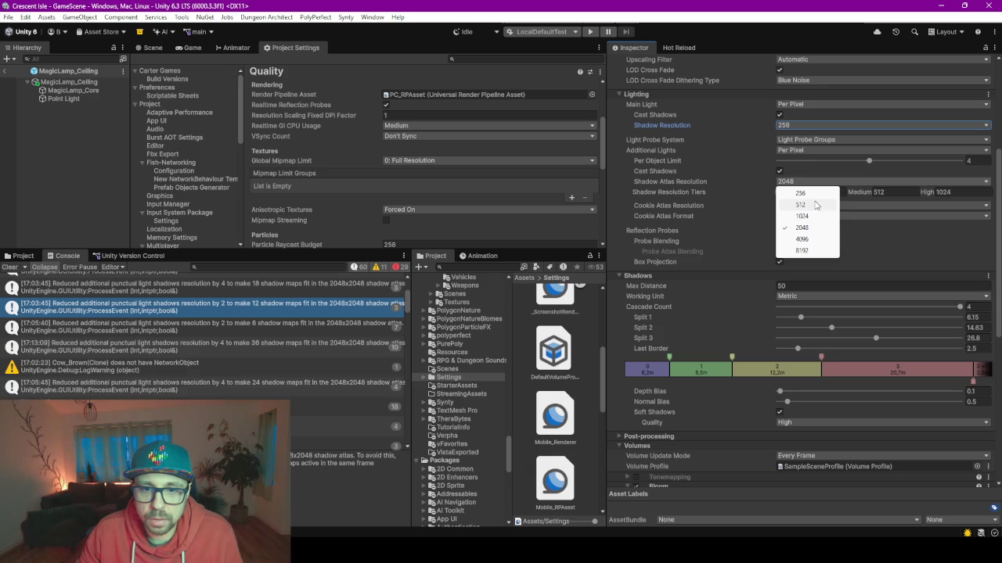
{"action": "left_click", "coordinate": [800, 195]}
{"action": "left_click", "coordinate": [799, 181]}
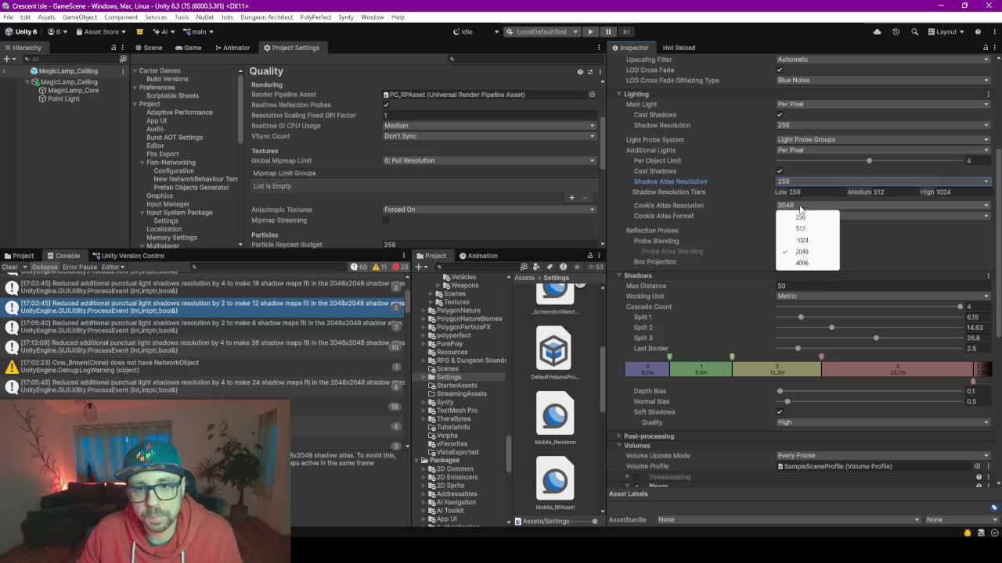
{"action": "left_click", "coordinate": [815, 218]}
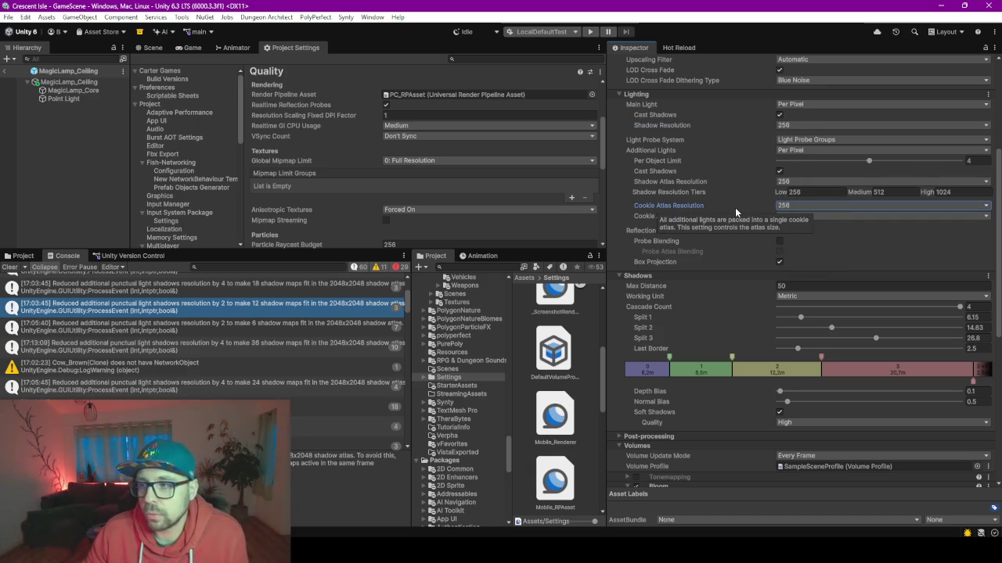
{"action": "scroll", "coordinate": [743, 210], "scroll_direction": "up", "scroll_amount": 2}
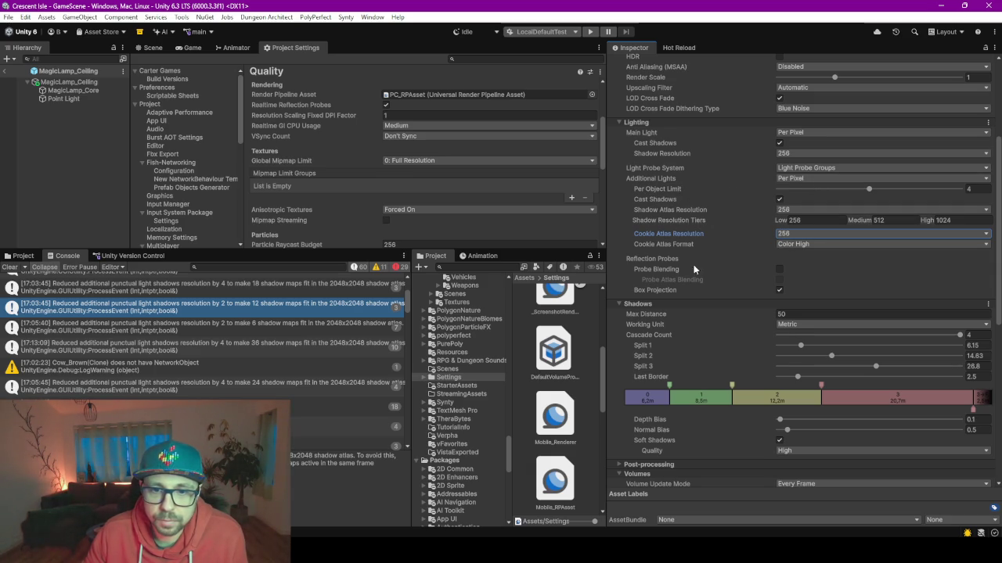
Step: Select the Console warning about fitting 24 shadow maps and highlight both lines of its details
{"action": "left_click", "coordinate": [202, 387]}
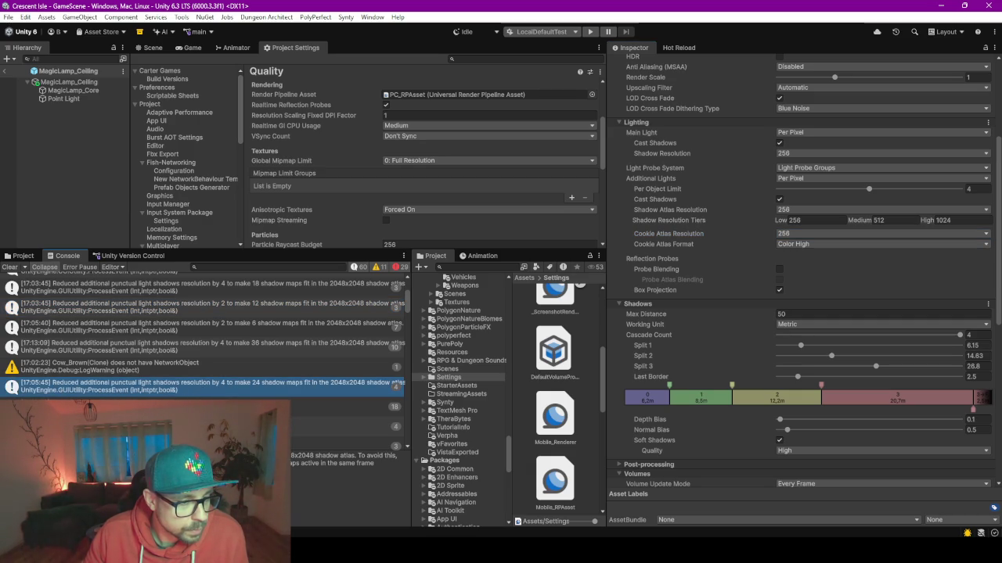
{"action": "key", "text": "ctrl+a"}
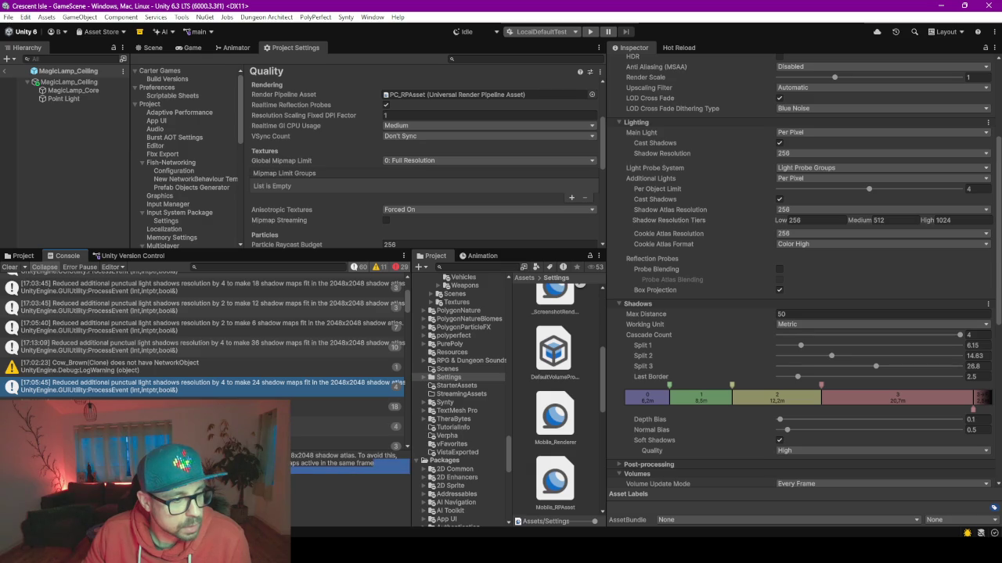
{"action": "left_click_drag", "start_coordinate": [384, 463], "coordinate": [291, 456]}
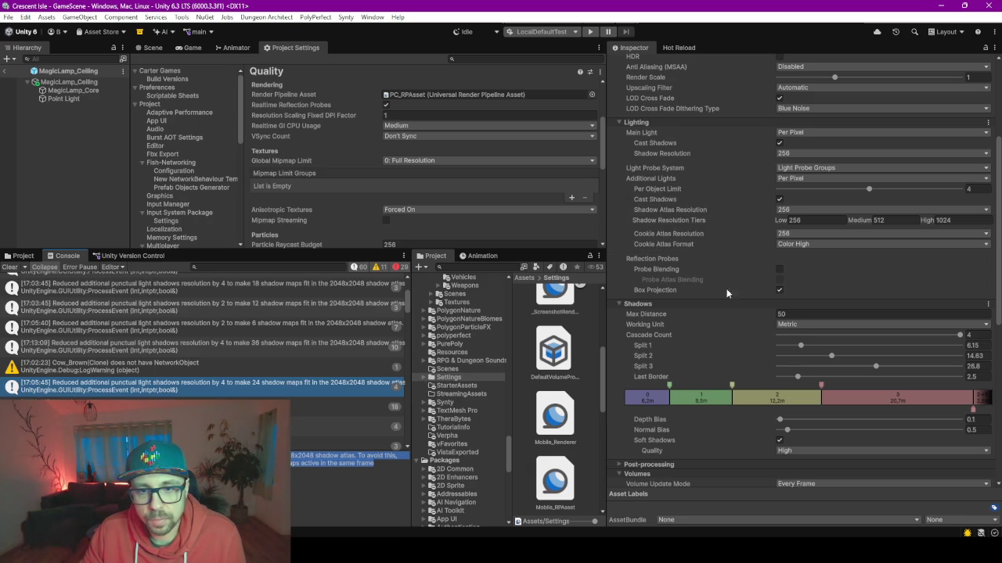
Step: Leave the main light mode unchanged and turn off Soft Shadows in PC_RPAsset
{"action": "left_click", "coordinate": [806, 132]}
{"action": "left_click", "coordinate": [806, 133]}
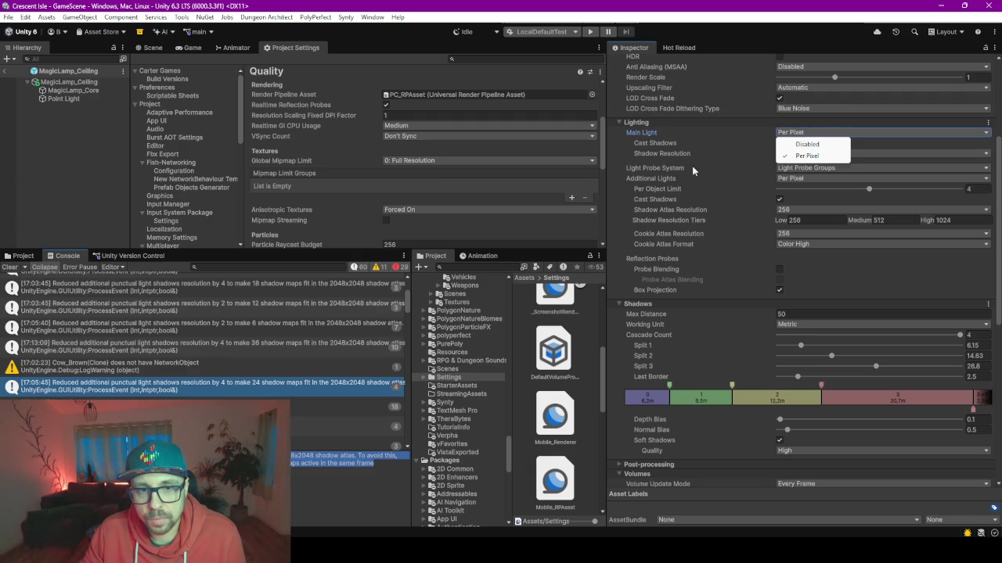
{"action": "left_click", "coordinate": [695, 208]}
{"action": "scroll", "coordinate": [691, 319], "scroll_direction": "down", "scroll_amount": 3}
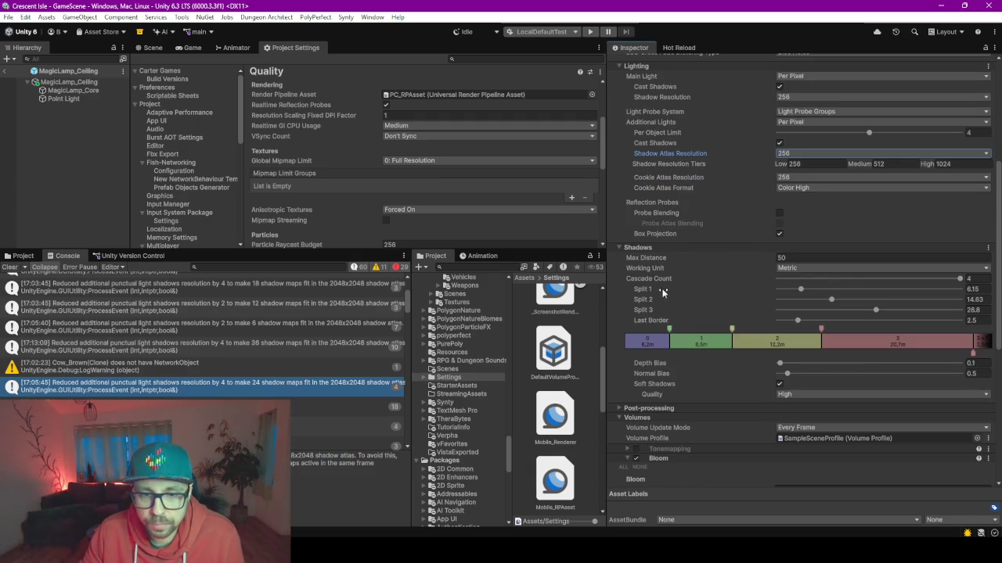
{"action": "scroll", "coordinate": [691, 298], "scroll_direction": "down", "scroll_amount": 3}
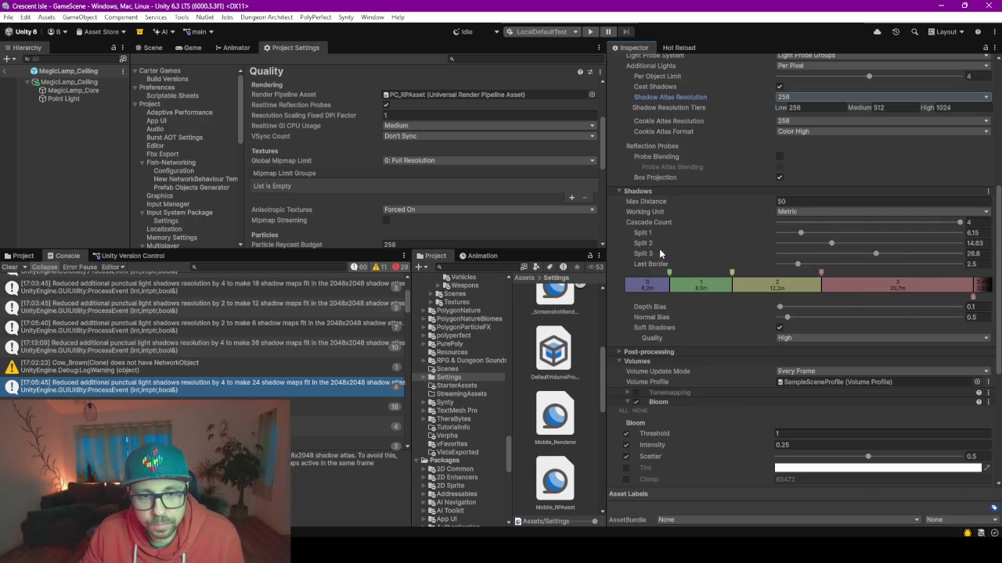
{"action": "scroll", "coordinate": [725, 316], "scroll_direction": "down", "scroll_amount": 2}
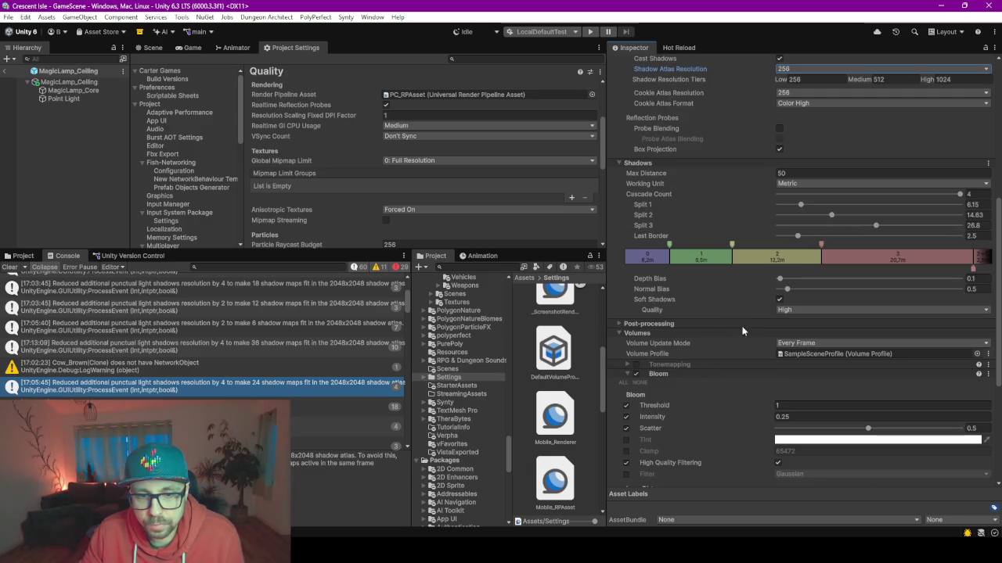
{"action": "left_click", "coordinate": [778, 299]}
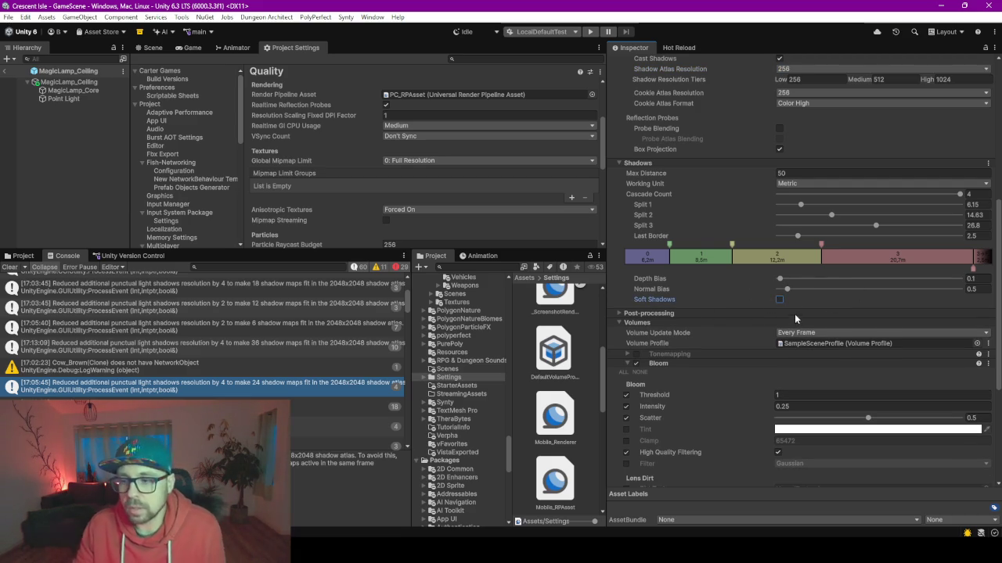
{"action": "scroll", "coordinate": [751, 258], "scroll_direction": "down", "scroll_amount": 4}
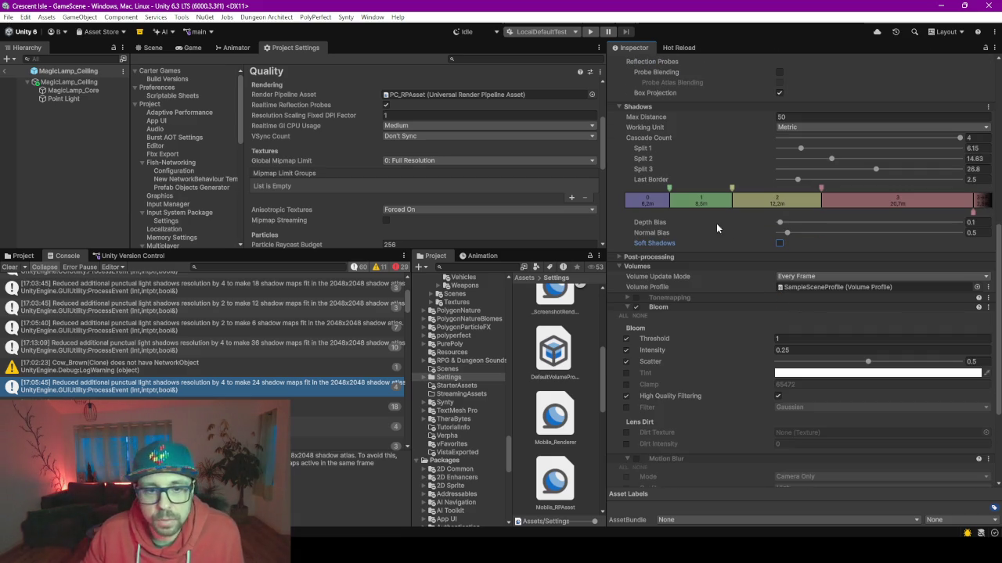
Step: Expand Post-processing, switch to the lamp's Scene view and clear the Console messages
{"action": "left_click", "coordinate": [642, 257]}
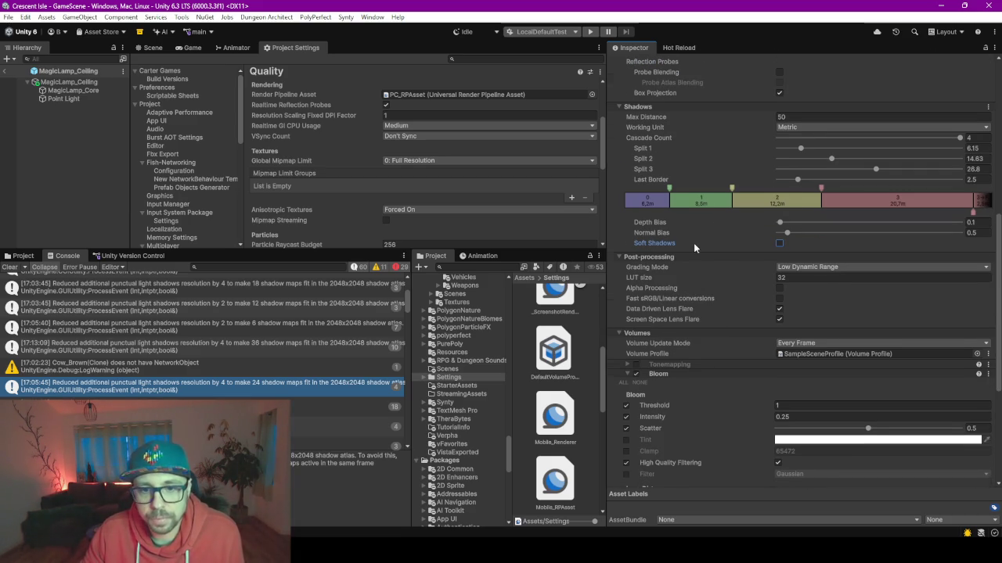
{"action": "scroll", "coordinate": [693, 242], "scroll_direction": "down", "scroll_amount": 4}
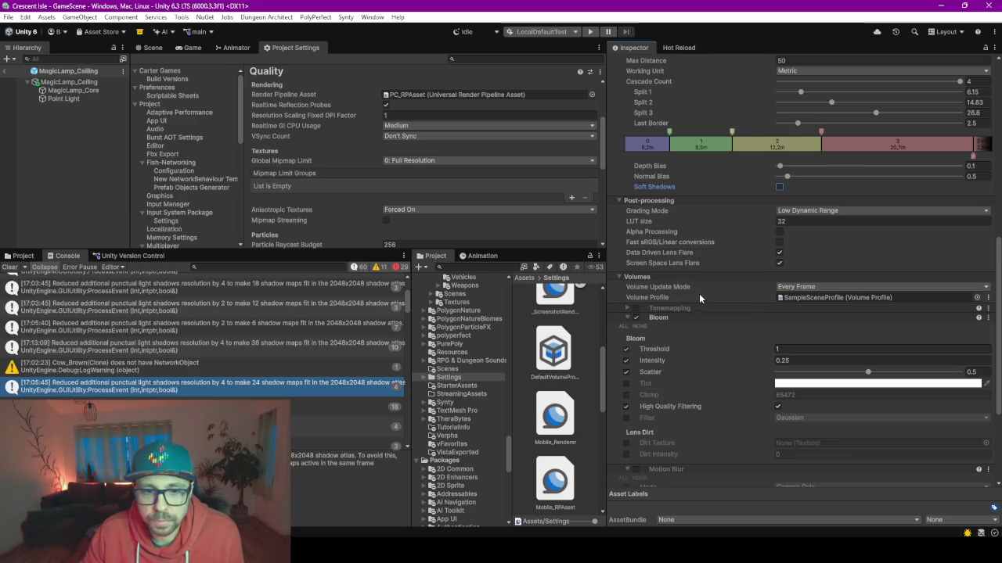
{"action": "left_click", "coordinate": [153, 48]}
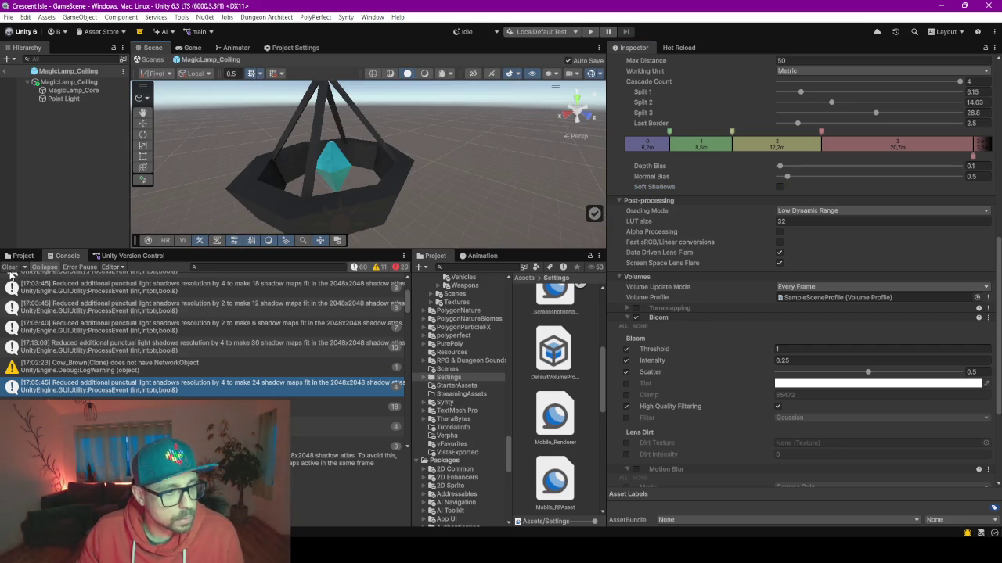
{"action": "left_click", "coordinate": [246, 345]}
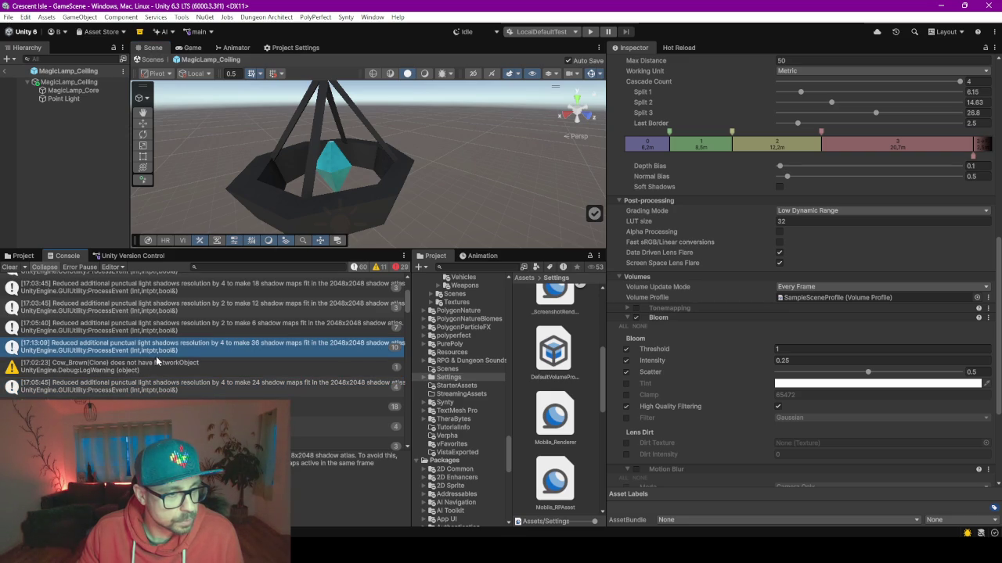
{"action": "left_click", "coordinate": [10, 268]}
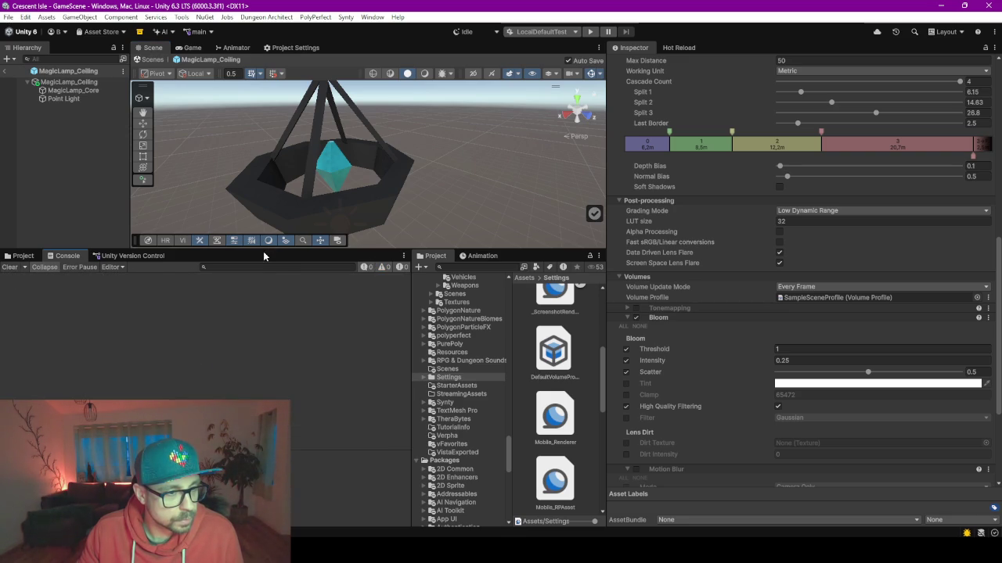
{"action": "left_click_drag", "start_coordinate": [263, 252], "coordinate": [258, 352]}
{"action": "scroll", "coordinate": [258, 238], "scroll_direction": "down", "scroll_amount": 3}
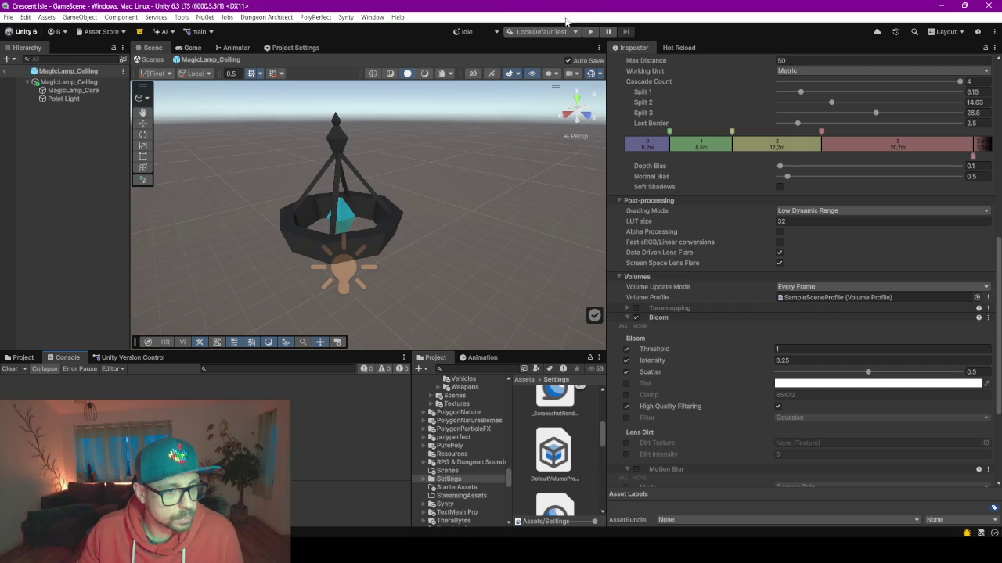
Step: Exit Prefab Mode, enter Play mode and save the modified Village scene
{"action": "left_click", "coordinate": [5, 71]}
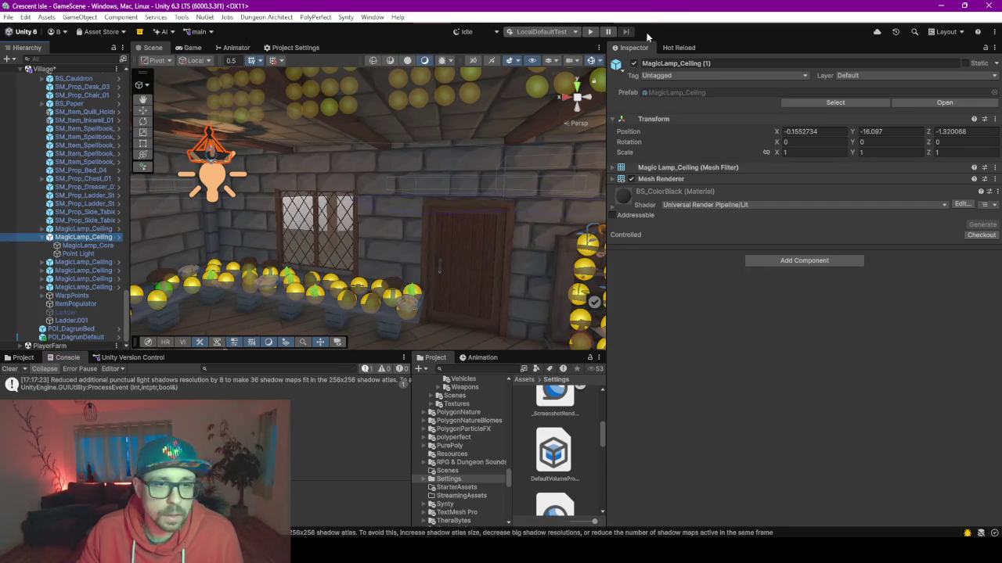
{"action": "left_click", "coordinate": [589, 32]}
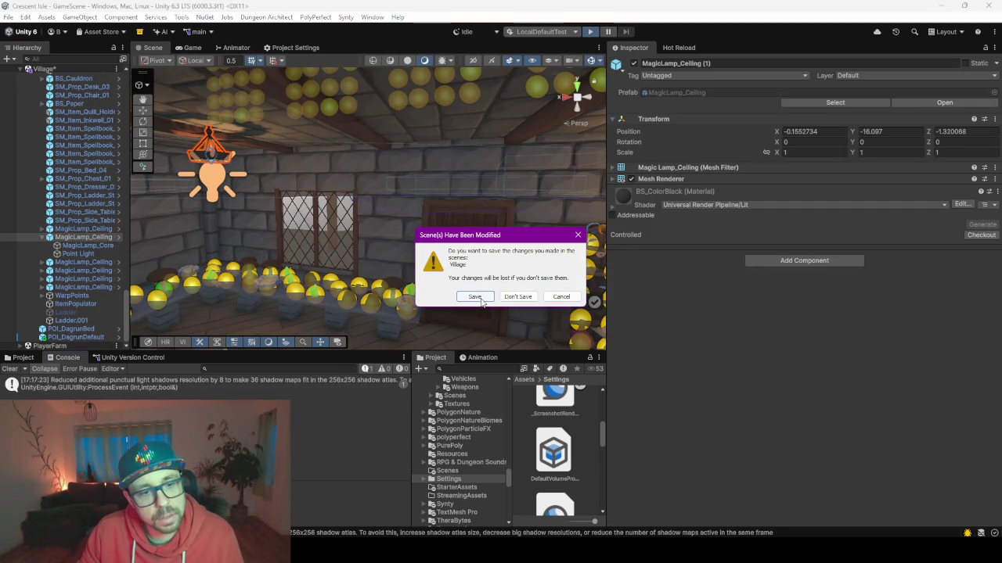
{"action": "left_click", "coordinate": [476, 297]}
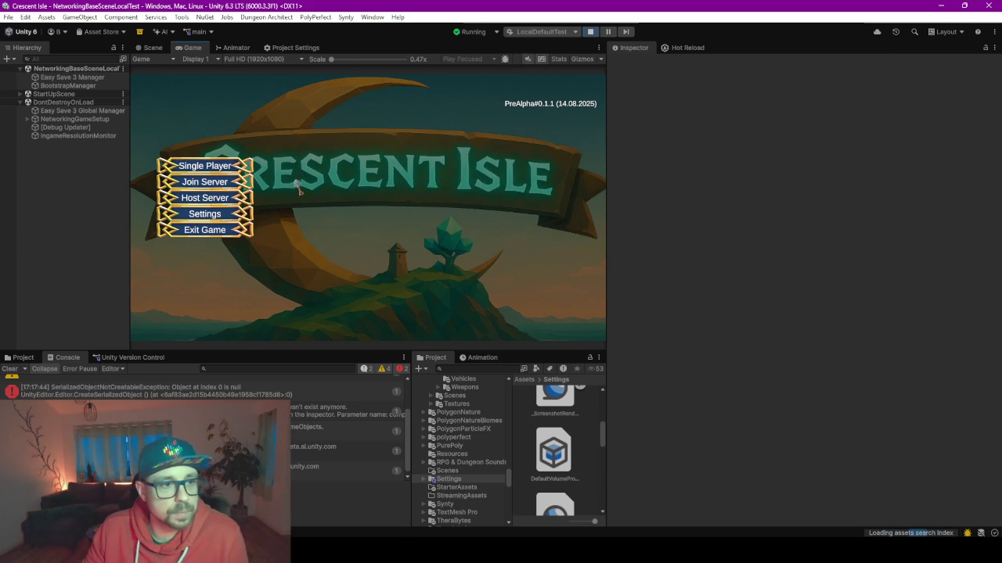
Step: Choose Single Player > New Game, create and select a character, and start the game
{"action": "left_click", "coordinate": [211, 171]}
{"action": "left_click", "coordinate": [343, 127]}
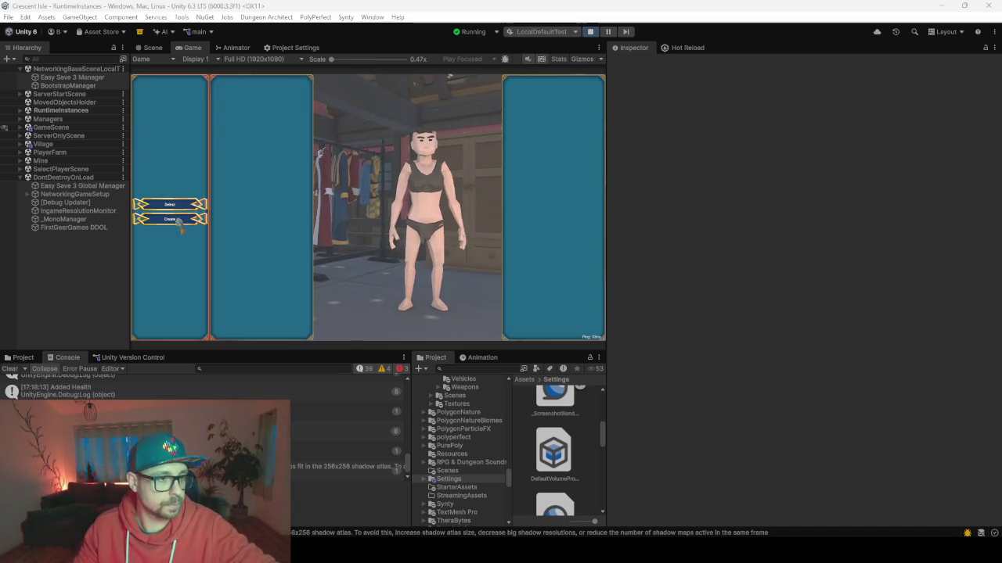
{"action": "left_click", "coordinate": [170, 205]}
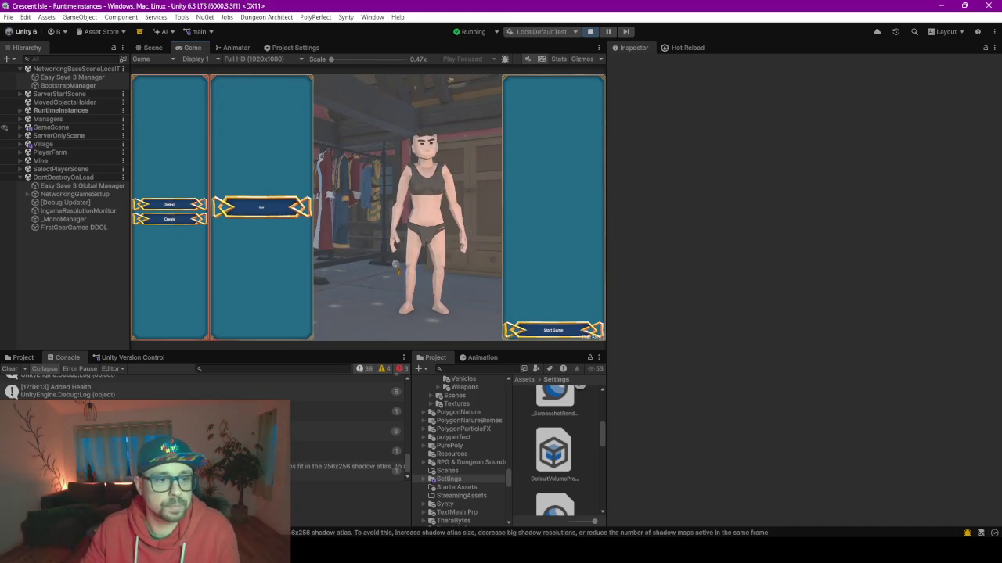
{"action": "left_click", "coordinate": [272, 208]}
{"action": "left_click", "coordinate": [554, 331]}
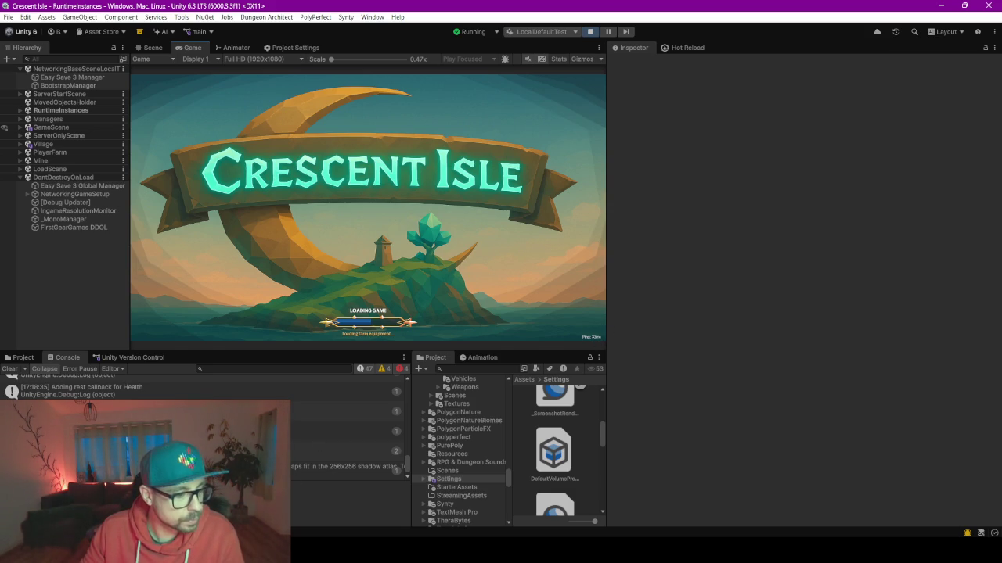
Step: Make the Console taller than the Game view and select the shadow atlas warning
{"action": "left_click", "coordinate": [344, 466]}
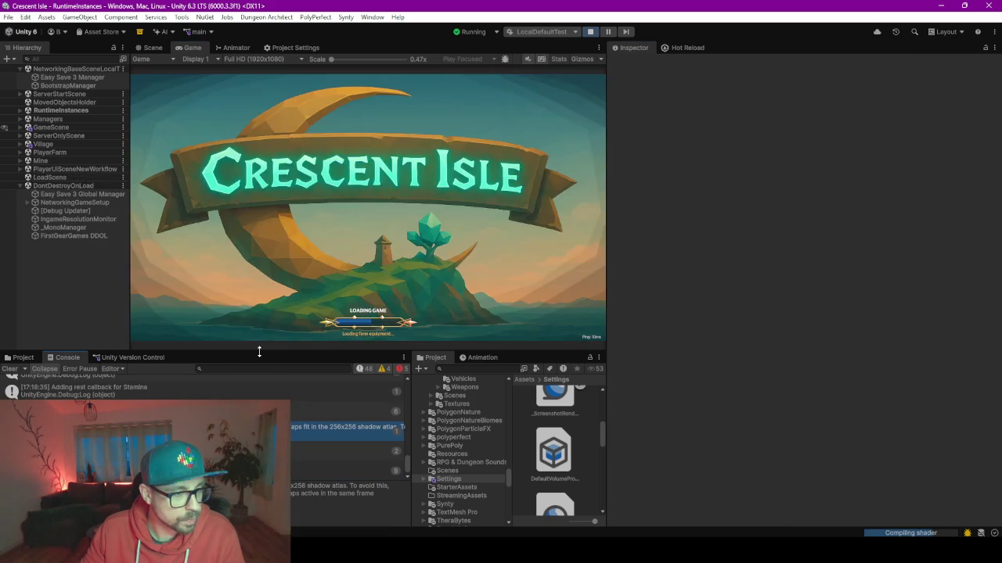
{"action": "left_click_drag", "start_coordinate": [261, 323], "coordinate": [273, 266]}
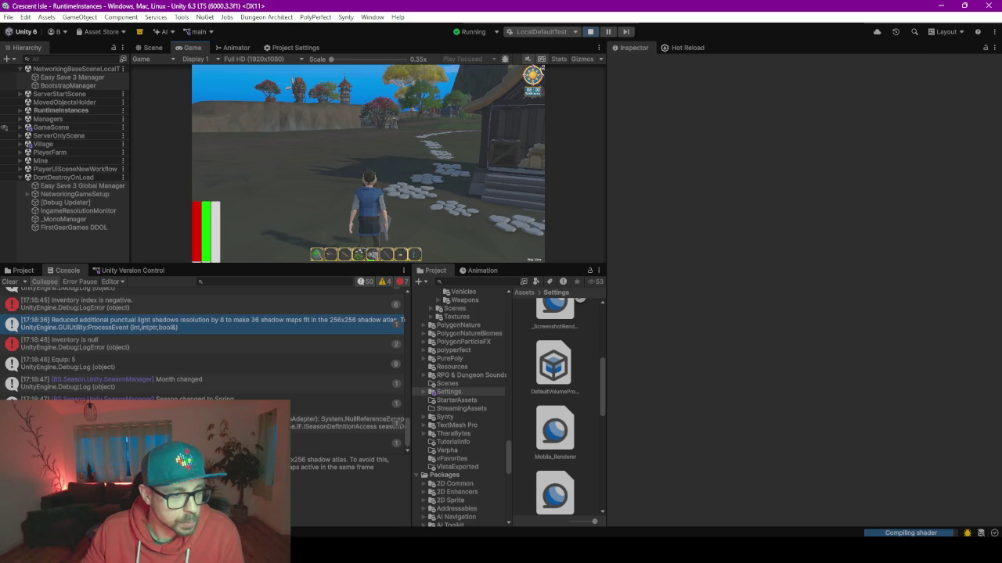
{"action": "scroll", "coordinate": [262, 371], "scroll_direction": "up", "scroll_amount": 3}
{"action": "scroll", "coordinate": [262, 371], "scroll_direction": "up", "scroll_amount": 3}
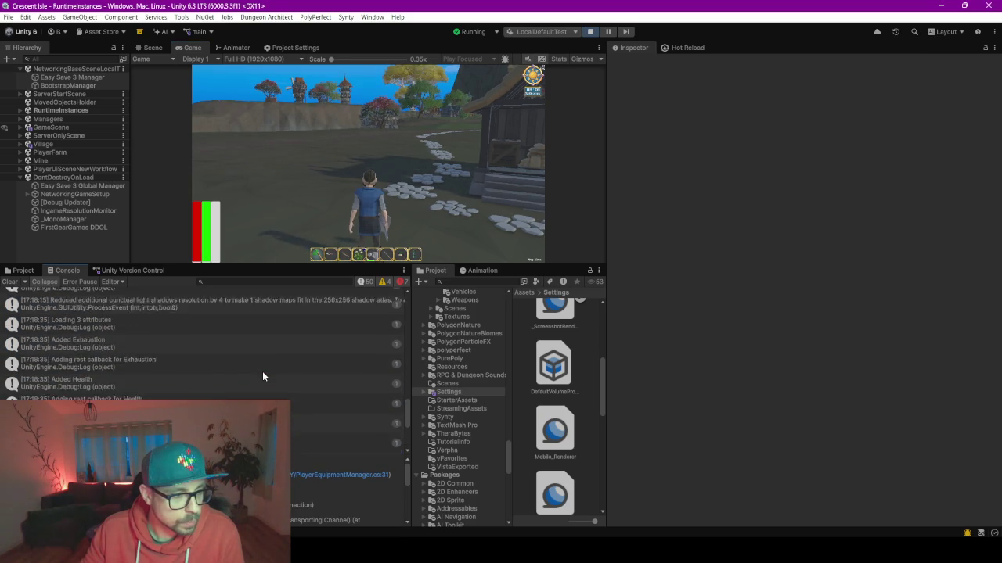
{"action": "scroll", "coordinate": [262, 371], "scroll_direction": "up", "scroll_amount": 2}
{"action": "left_click", "coordinate": [250, 425]}
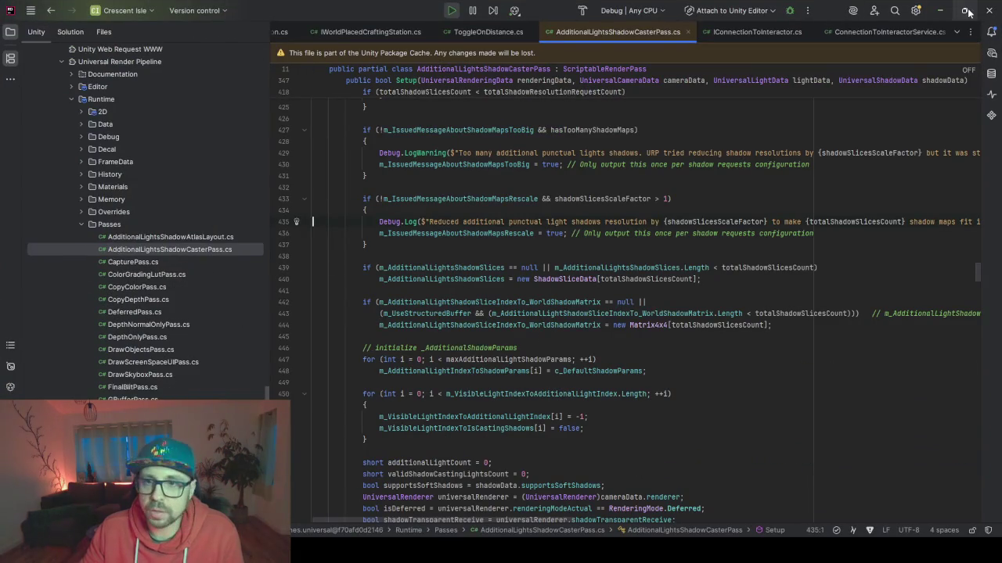
{"action": "left_click", "coordinate": [942, 10]}
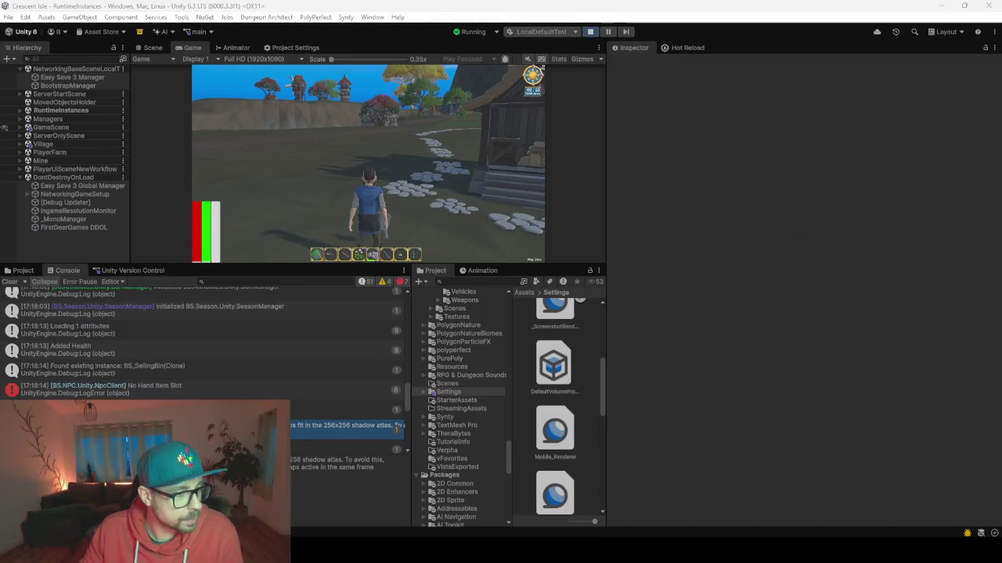
Step: Clear the Console, widen the Inspector side and dock the Console into the Inspector's panel group
{"action": "scroll", "coordinate": [274, 380], "scroll_direction": "up", "scroll_amount": 3}
{"action": "scroll", "coordinate": [275, 380], "scroll_direction": "up", "scroll_amount": 3}
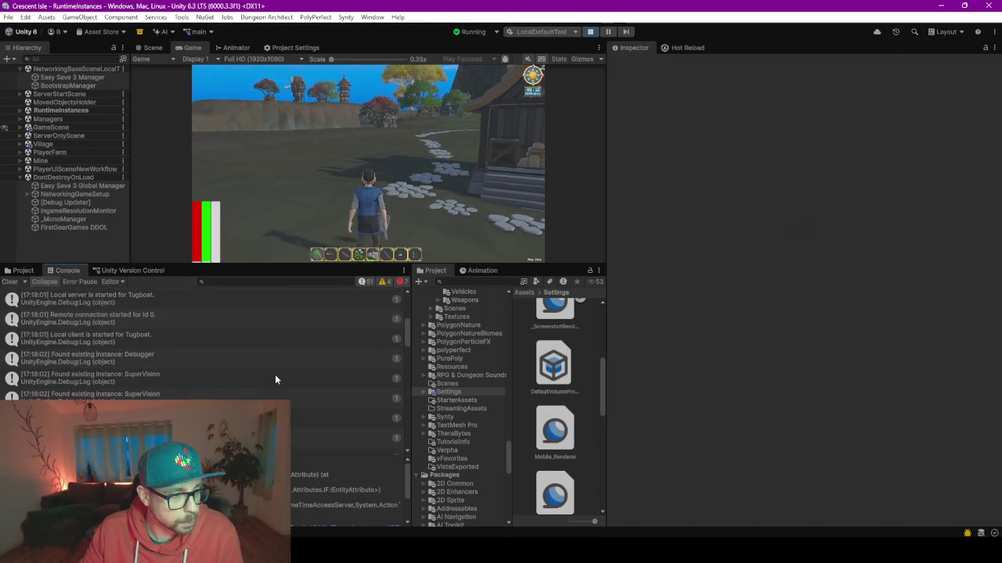
{"action": "scroll", "coordinate": [275, 381], "scroll_direction": "up", "scroll_amount": 3}
{"action": "scroll", "coordinate": [275, 374], "scroll_direction": "down", "scroll_amount": 3}
{"action": "scroll", "coordinate": [275, 374], "scroll_direction": "down", "scroll_amount": 3}
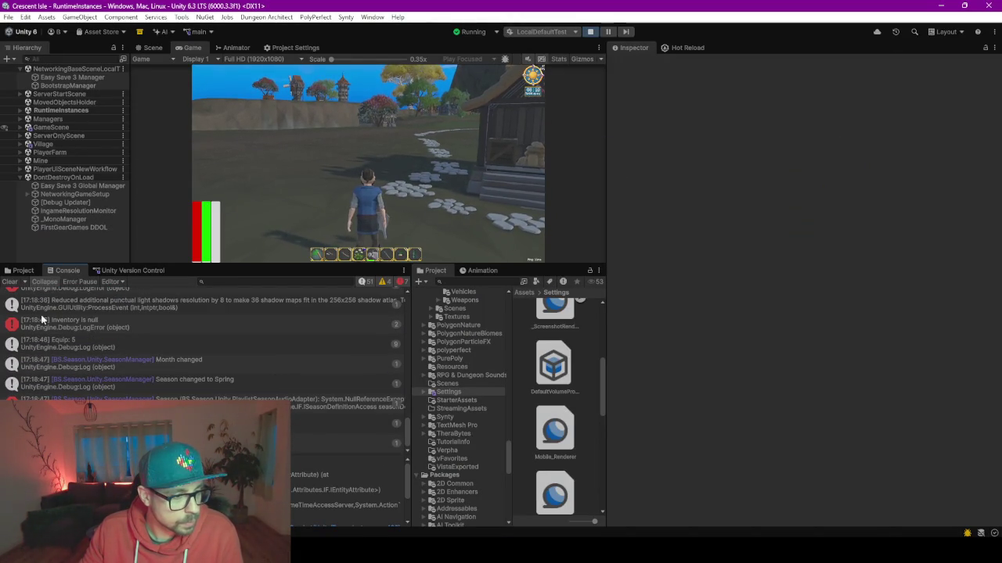
{"action": "left_click", "coordinate": [11, 282]}
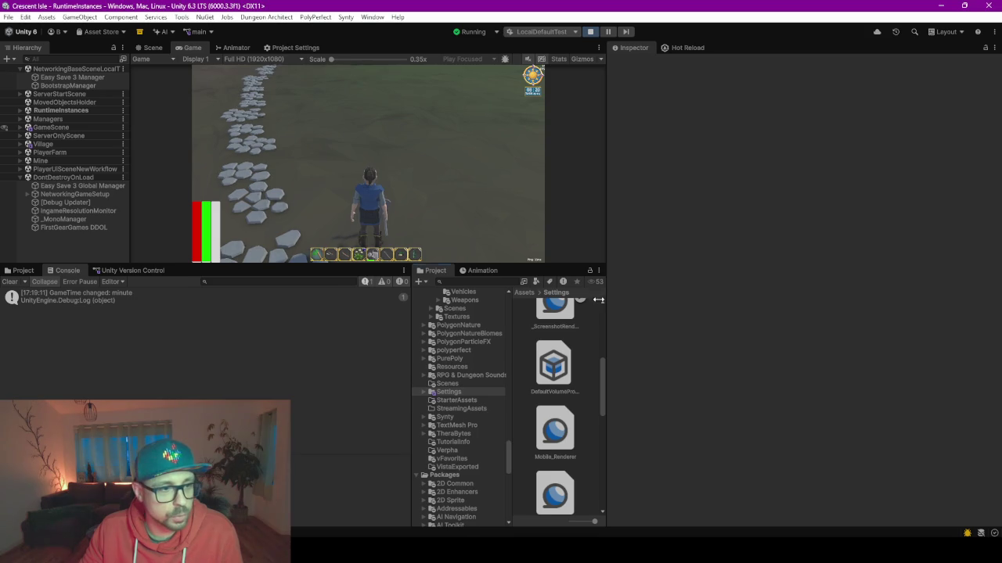
{"action": "left_click_drag", "start_coordinate": [604, 267], "coordinate": [585, 267]}
{"action": "left_click_drag", "start_coordinate": [52, 274], "coordinate": [739, 46]}
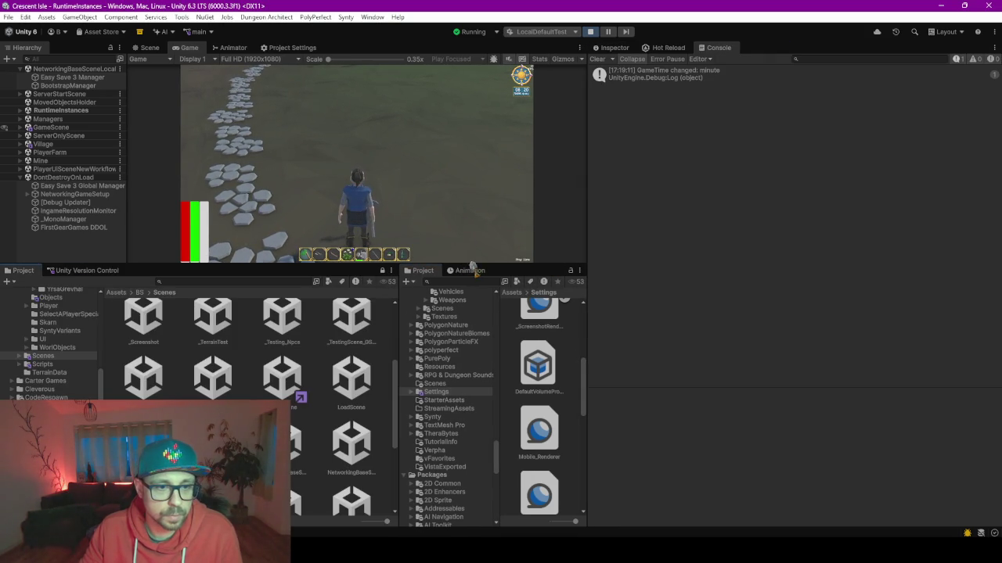
Step: Make the Game view taller and wider, enable the Stats overlay, and move the character through the village
{"action": "left_click_drag", "start_coordinate": [467, 264], "coordinate": [467, 499]}
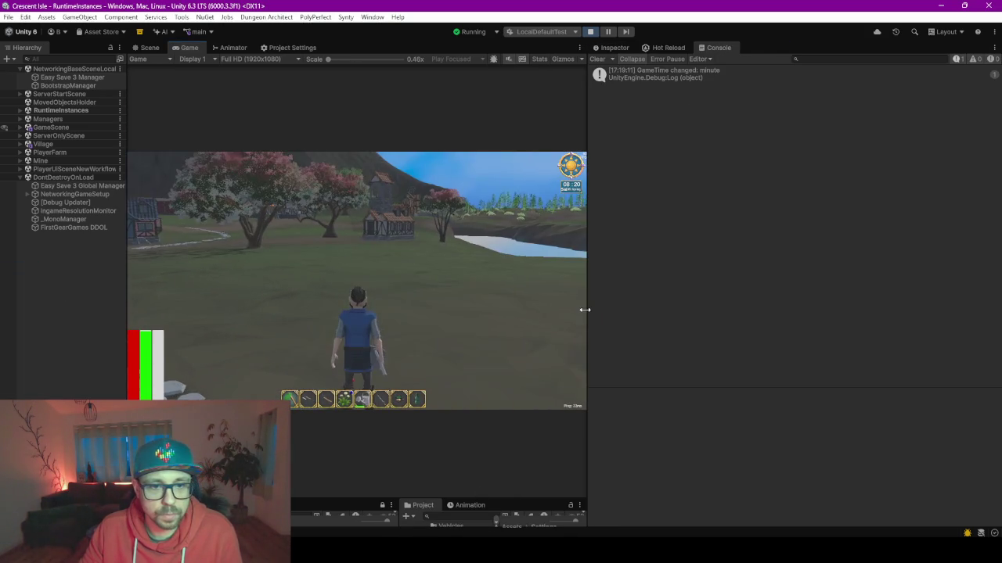
{"action": "left_click_drag", "start_coordinate": [608, 309], "coordinate": [828, 296]}
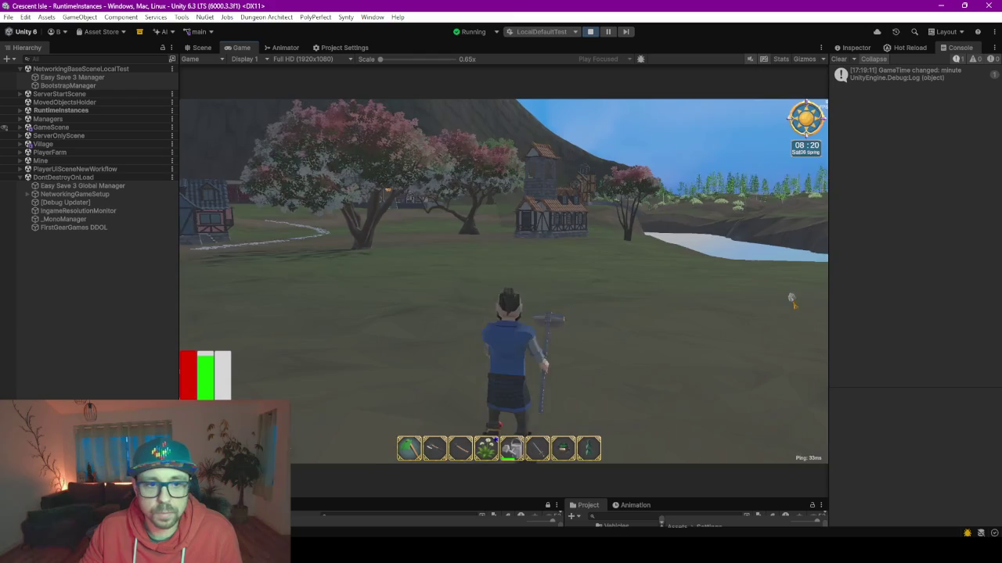
{"action": "left_click", "coordinate": [290, 448]}
{"action": "key", "text": "d"}
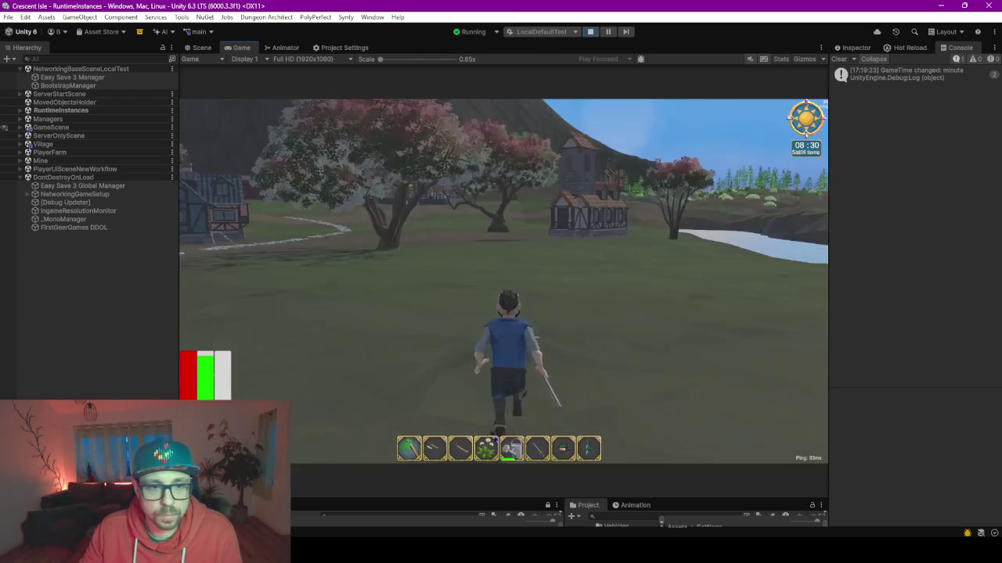
{"action": "left_click", "coordinate": [781, 59]}
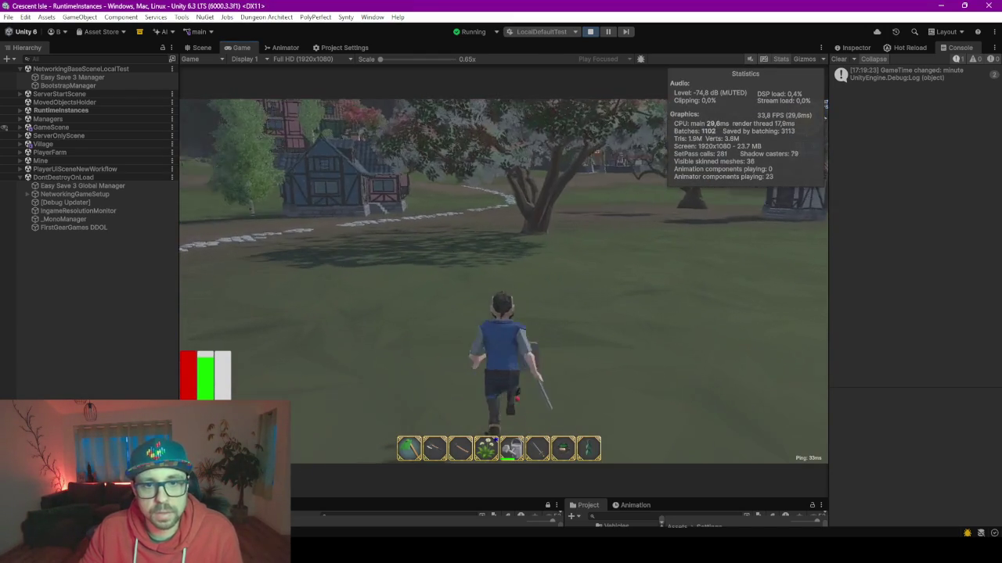
{"action": "key", "text": "w"}
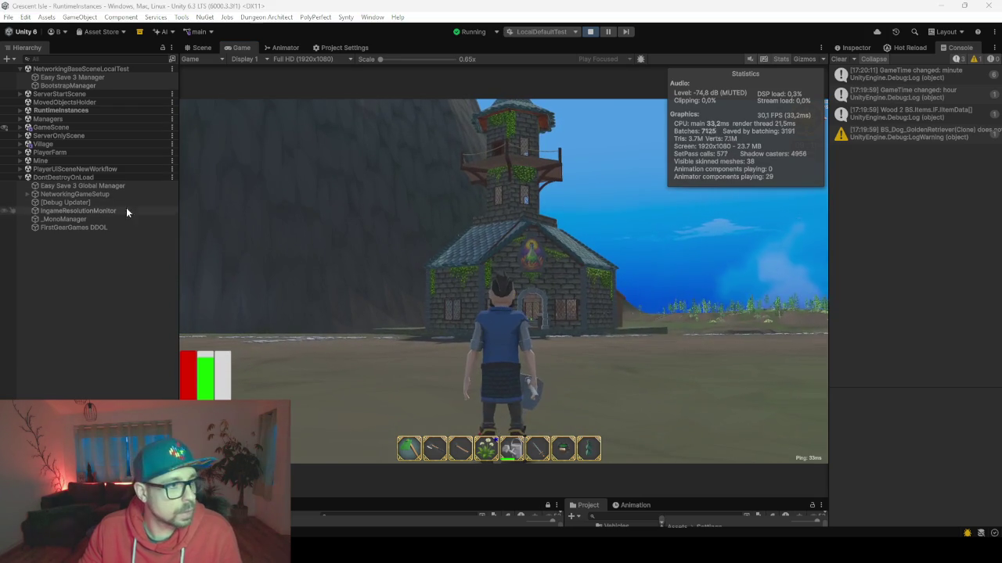
Step: Expand Village > HouseDagrun in the Hierarchy and select HouseDagrunInterior
{"action": "left_click", "coordinate": [43, 144]}
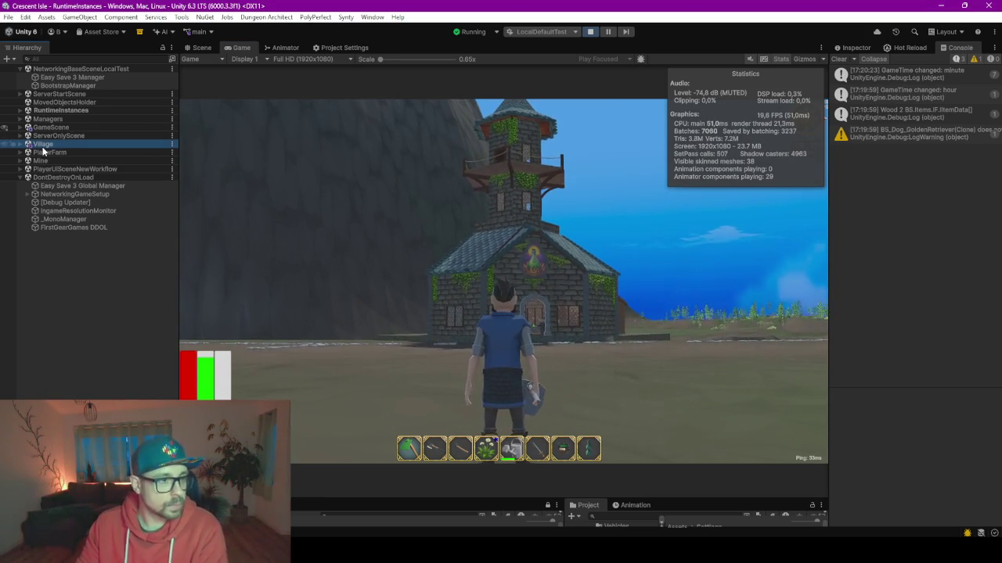
{"action": "key", "text": "Right"}
{"action": "left_click", "coordinate": [59, 161]}
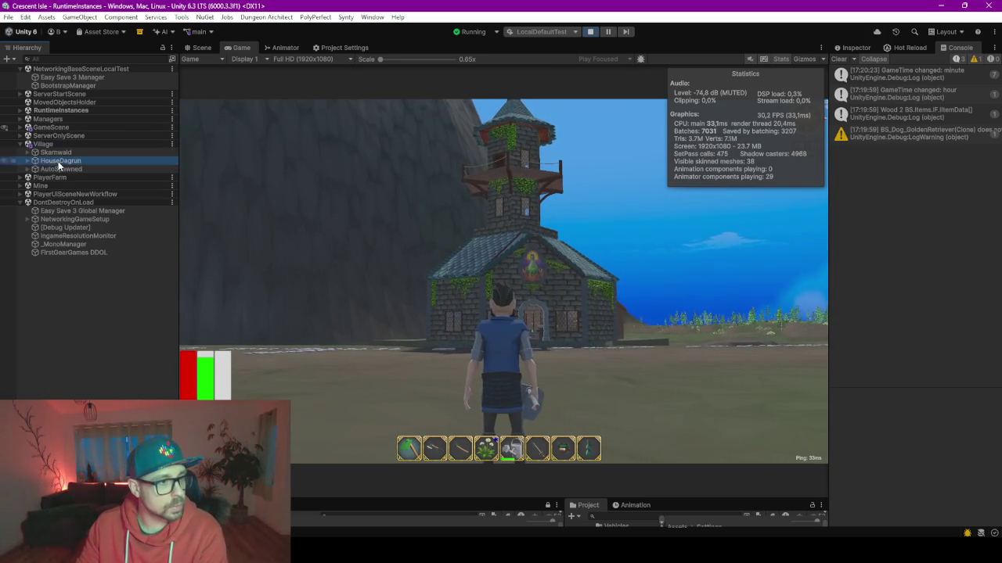
{"action": "key", "text": "Right"}
{"action": "scroll", "coordinate": [90, 235], "scroll_direction": "down", "scroll_amount": 10}
{"action": "scroll", "coordinate": [90, 235], "scroll_direction": "down", "scroll_amount": 10}
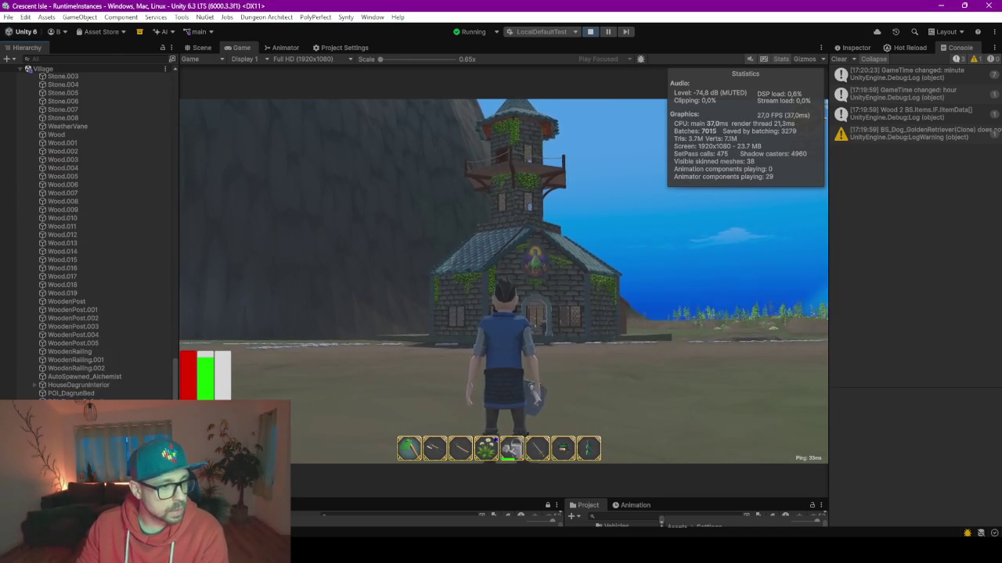
{"action": "left_click", "coordinate": [70, 385]}
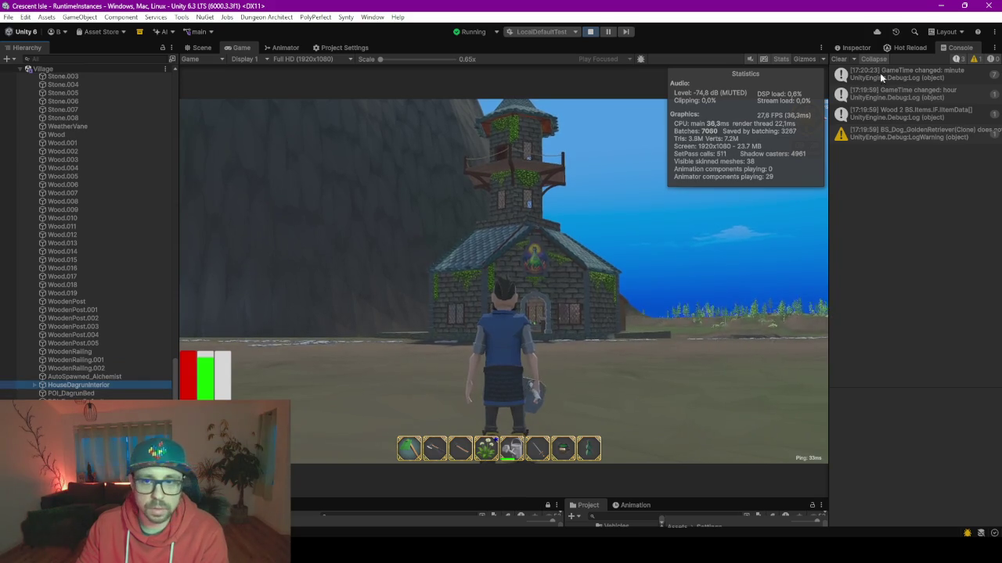
{"action": "left_click", "coordinate": [855, 47]}
Step: Toggle HouseDagrunInterior off and on repeatedly to compare stats, ending with it active
{"action": "left_click", "coordinate": [858, 64]}
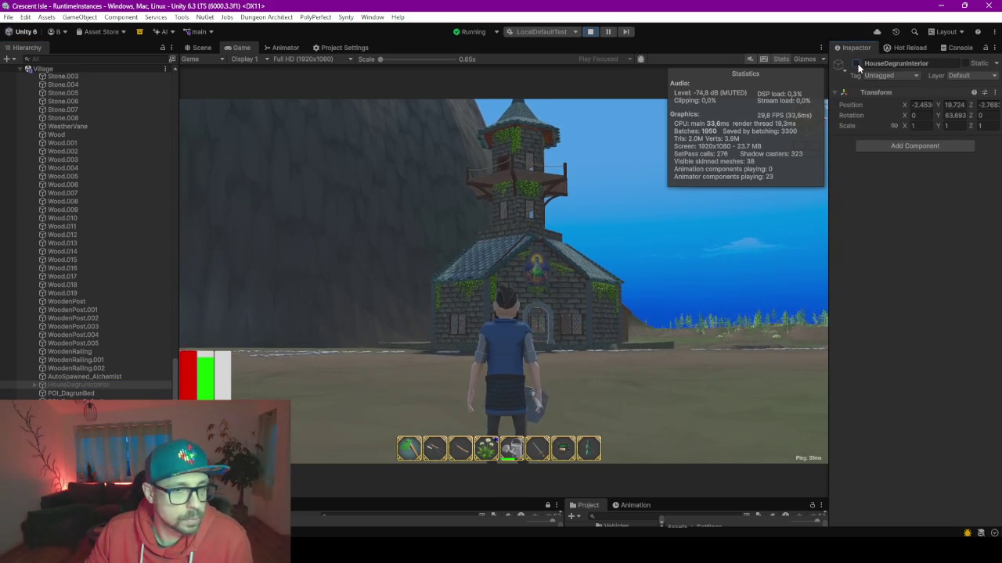
{"action": "left_click", "coordinate": [858, 63]}
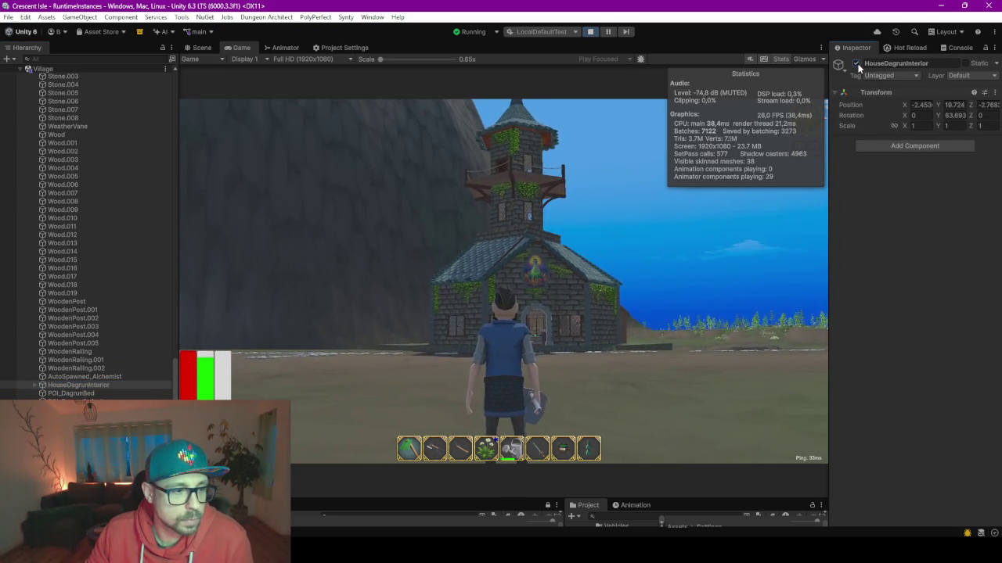
{"action": "left_click", "coordinate": [858, 63]}
{"action": "left_click", "coordinate": [858, 63]}
{"action": "left_click", "coordinate": [857, 63]}
{"action": "left_click", "coordinate": [858, 64]}
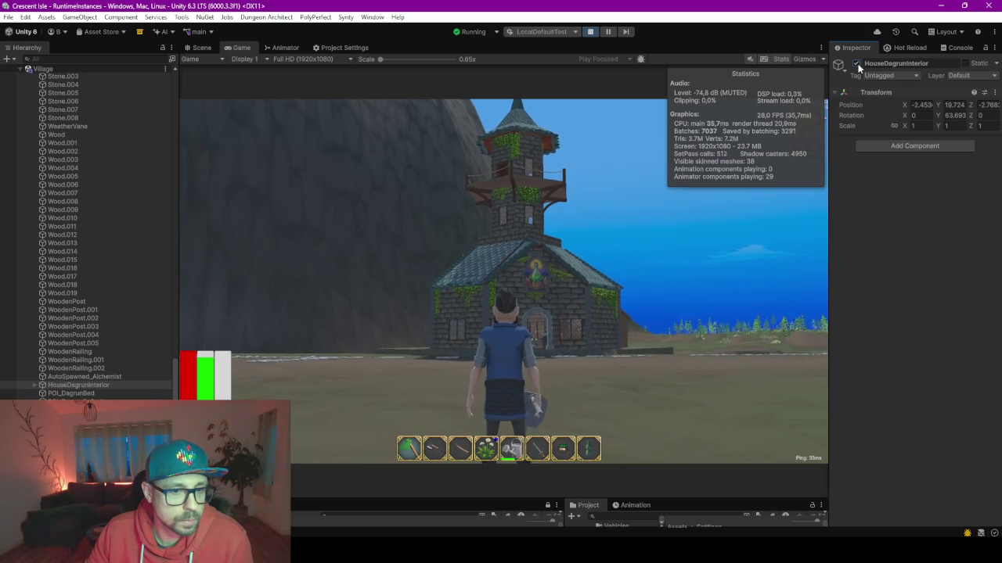
{"action": "left_click", "coordinate": [858, 64]}
{"action": "left_click", "coordinate": [858, 63]}
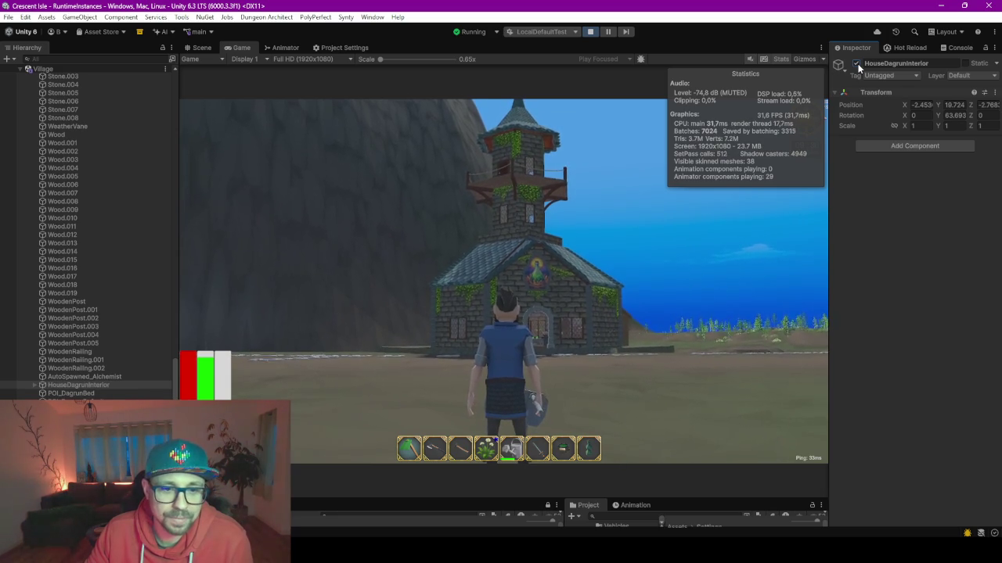
{"action": "left_click", "coordinate": [857, 64]}
{"action": "left_click", "coordinate": [857, 63]}
{"action": "left_click", "coordinate": [858, 63]}
{"action": "left_click", "coordinate": [857, 63]}
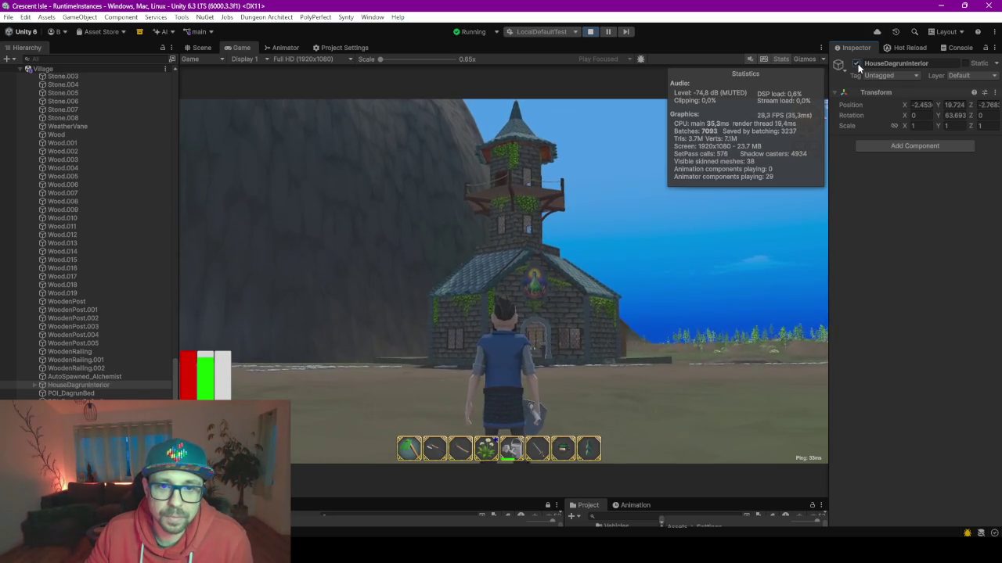
{"action": "left_click", "coordinate": [858, 63]}
{"action": "left_click", "coordinate": [857, 64]}
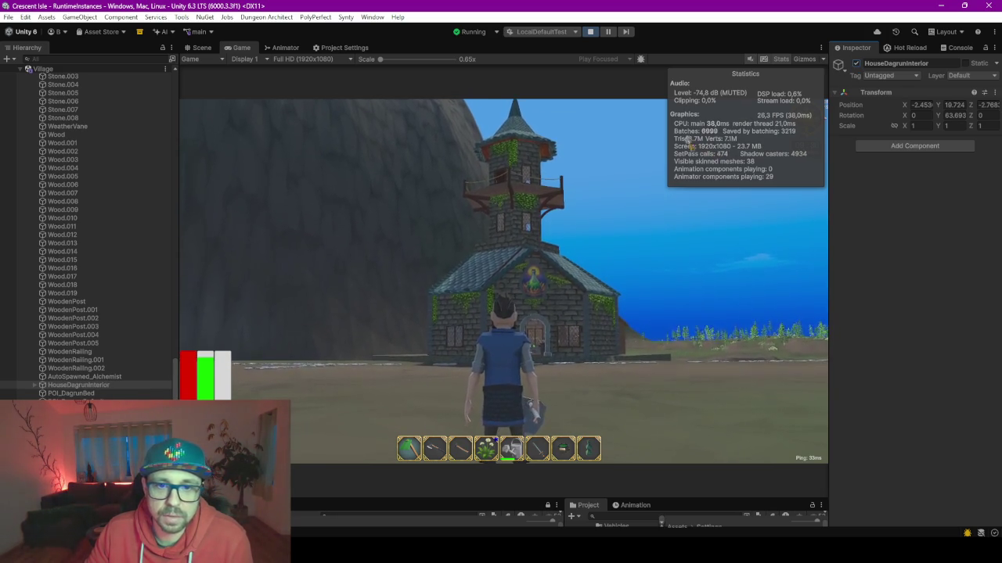
{"action": "left_click", "coordinate": [857, 63]}
{"action": "left_click", "coordinate": [858, 64]}
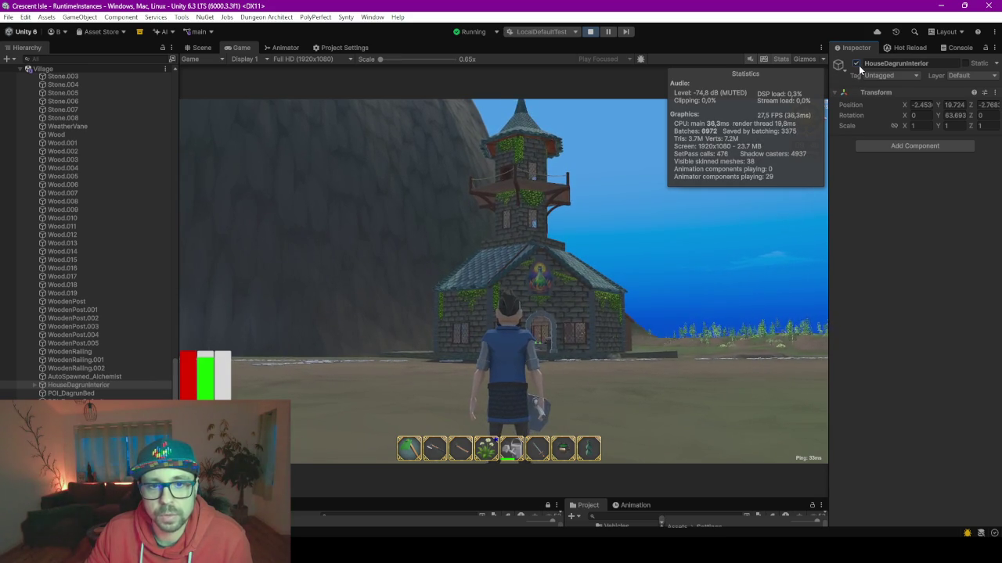
{"action": "left_click", "coordinate": [858, 63]}
{"action": "left_click", "coordinate": [858, 63]}
{"action": "left_click", "coordinate": [857, 63]}
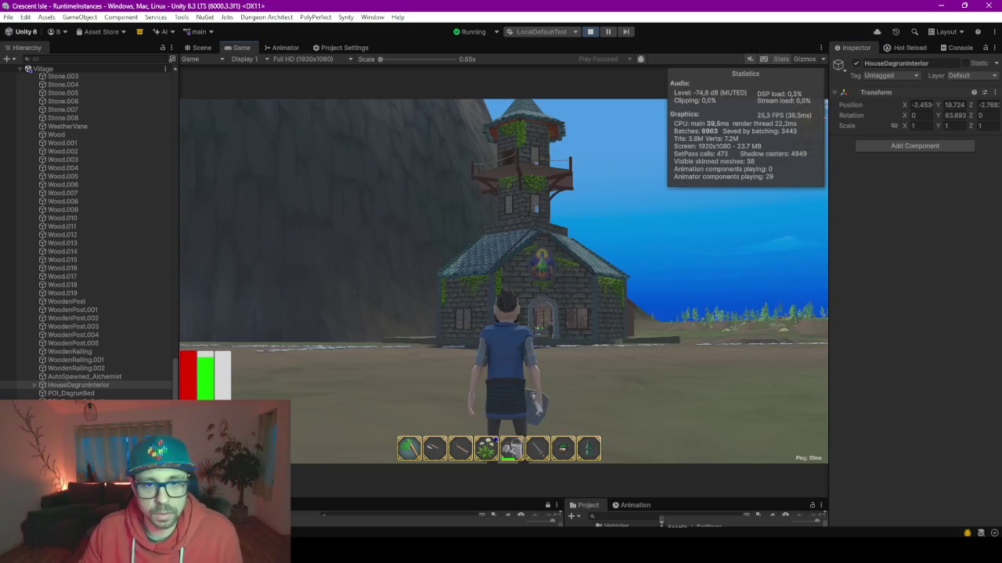
Step: Walk the character into the shop interior, past the shelves and cauldron, and up the stairs
{"action": "key", "text": "w"}
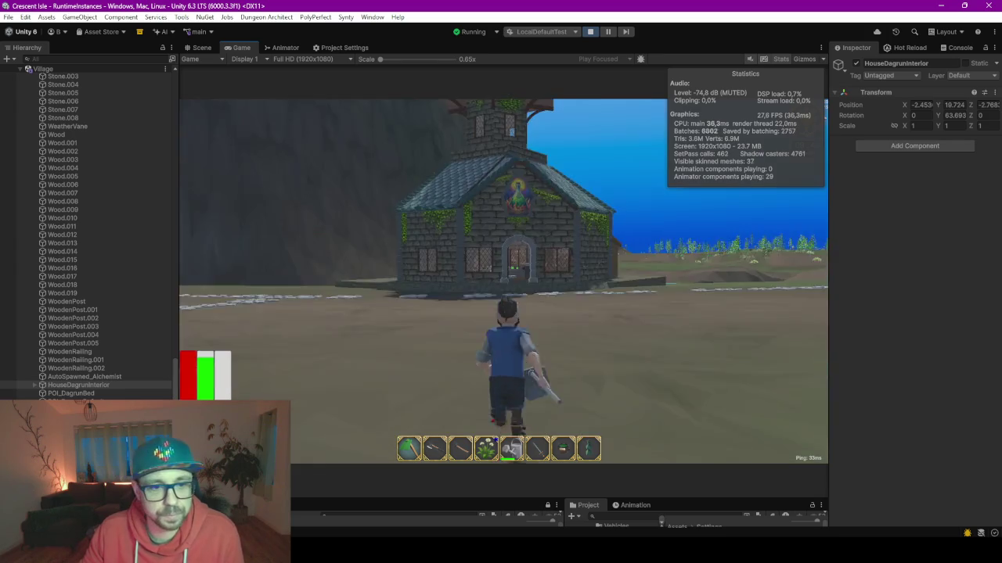
{"action": "key", "text": "w"}
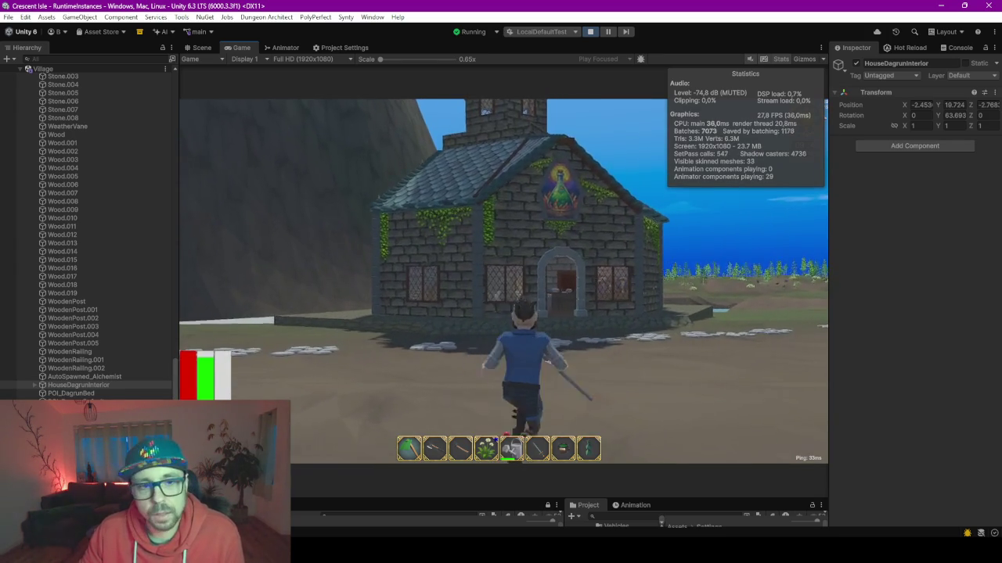
{"action": "key", "text": "w"}
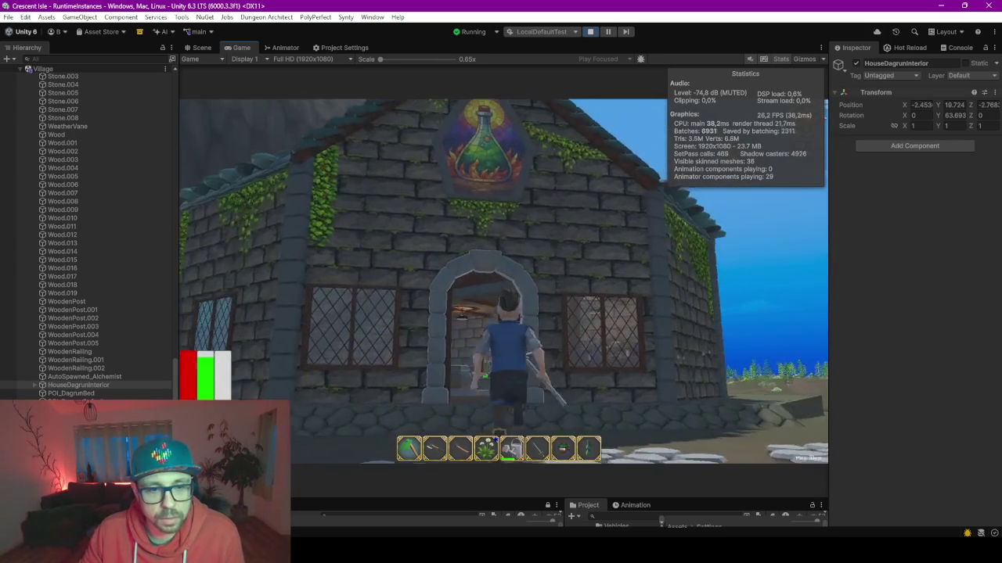
{"action": "key", "text": "w"}
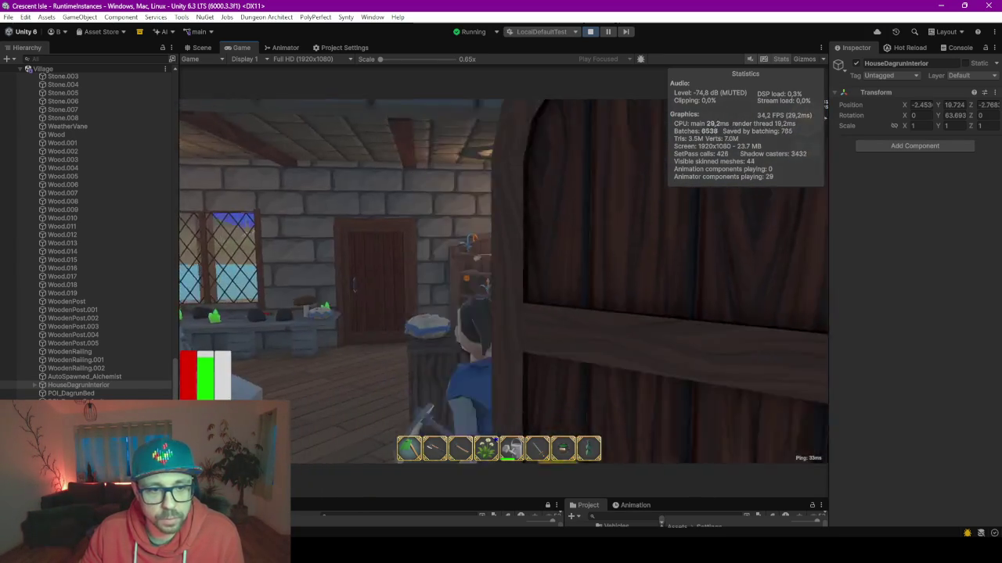
{"action": "key", "text": "w"}
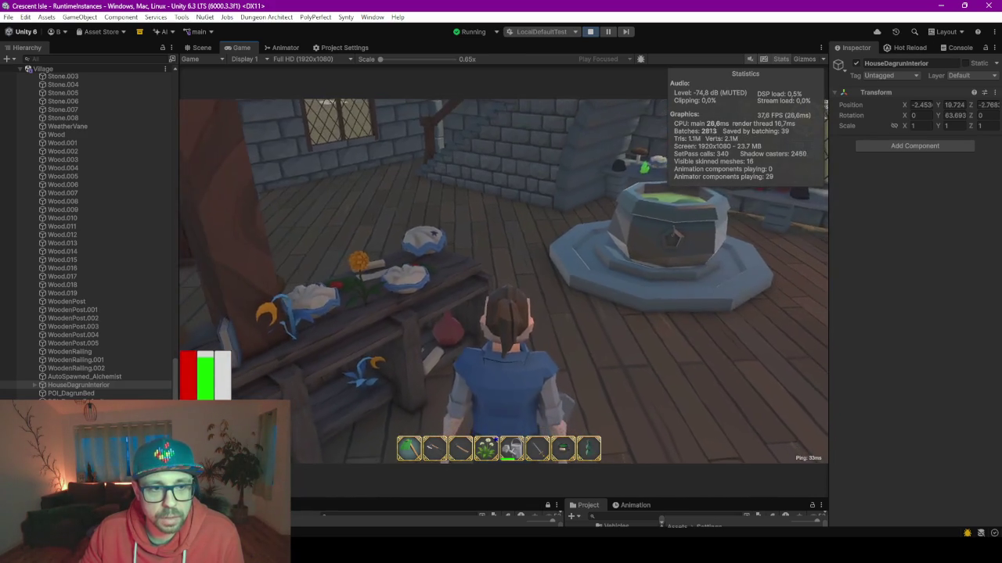
{"action": "key", "text": "w"}
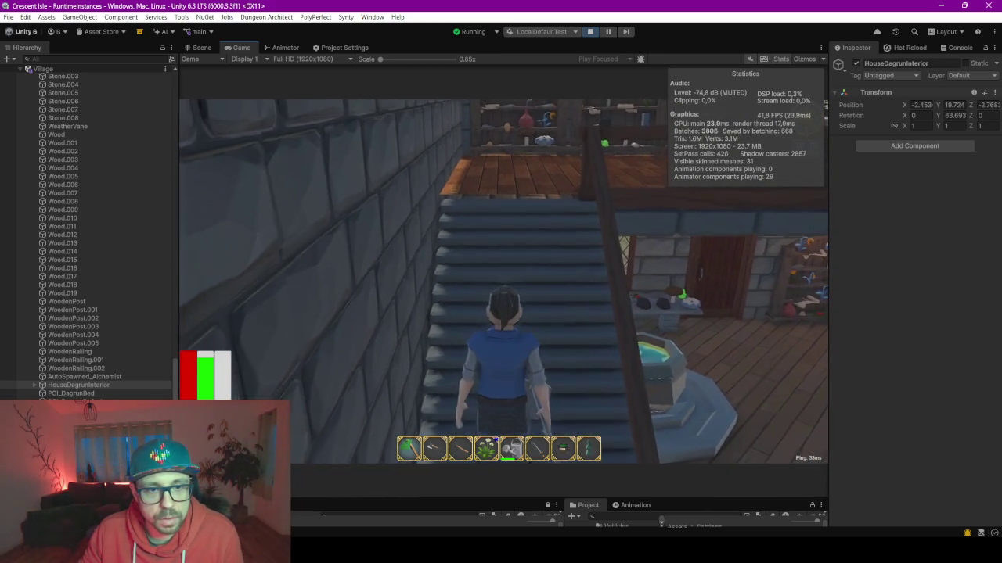
{"action": "key", "text": "w"}
Step: Run the character toward the building, then pause the game
{"action": "left_click", "coordinate": [577, 250]}
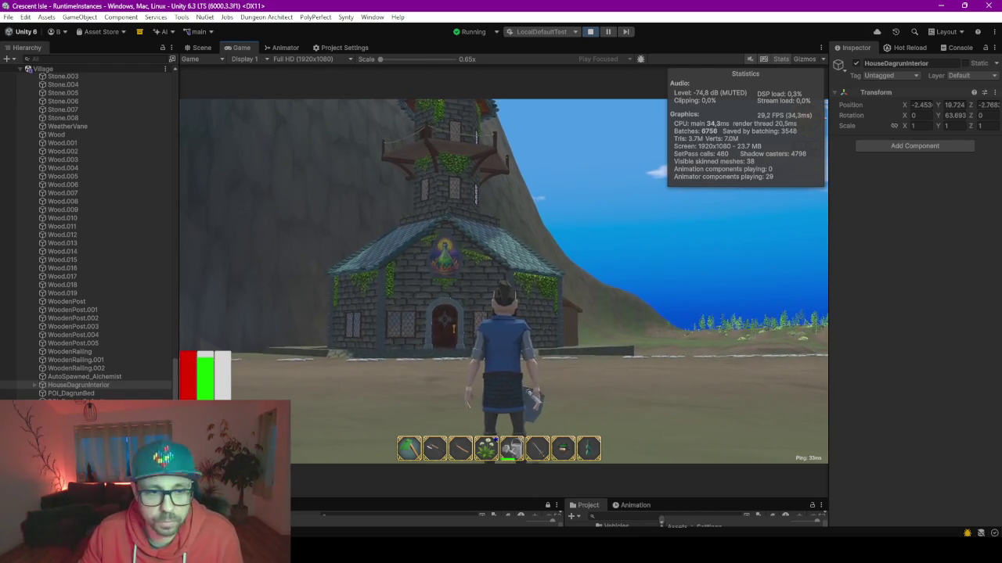
{"action": "key", "text": "w"}
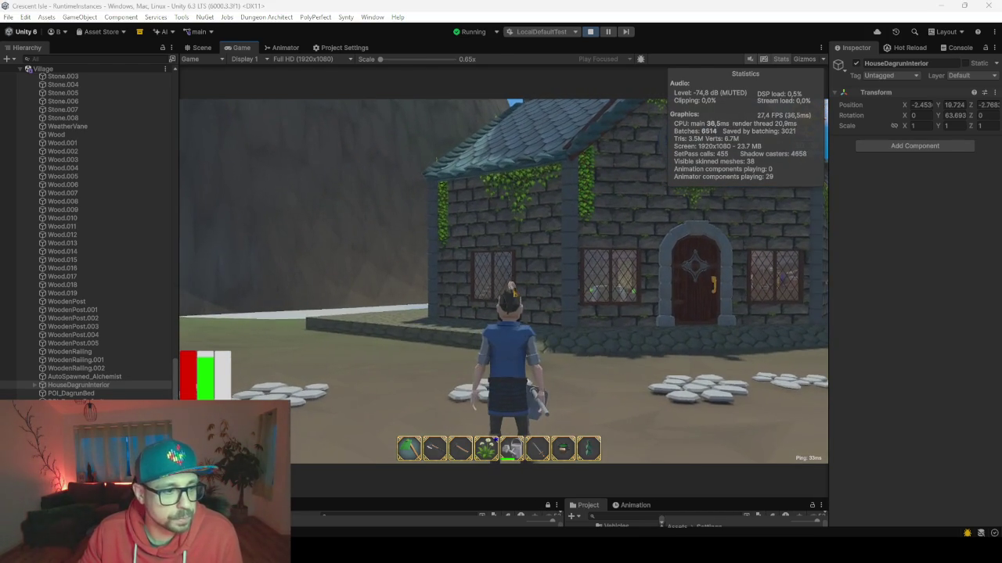
{"action": "left_click", "coordinate": [610, 36]}
Step: Toggle HouseDagrunInterior in the Game view, leaving it off at about 1,650 batches and 3.8M tris
{"action": "key", "text": "ctrl+1"}
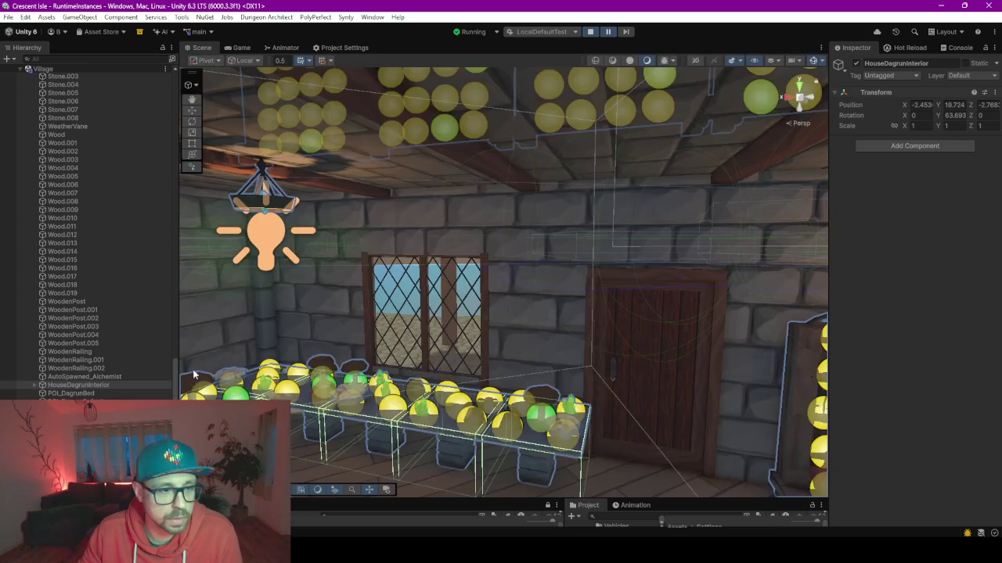
{"action": "left_click", "coordinate": [244, 48]}
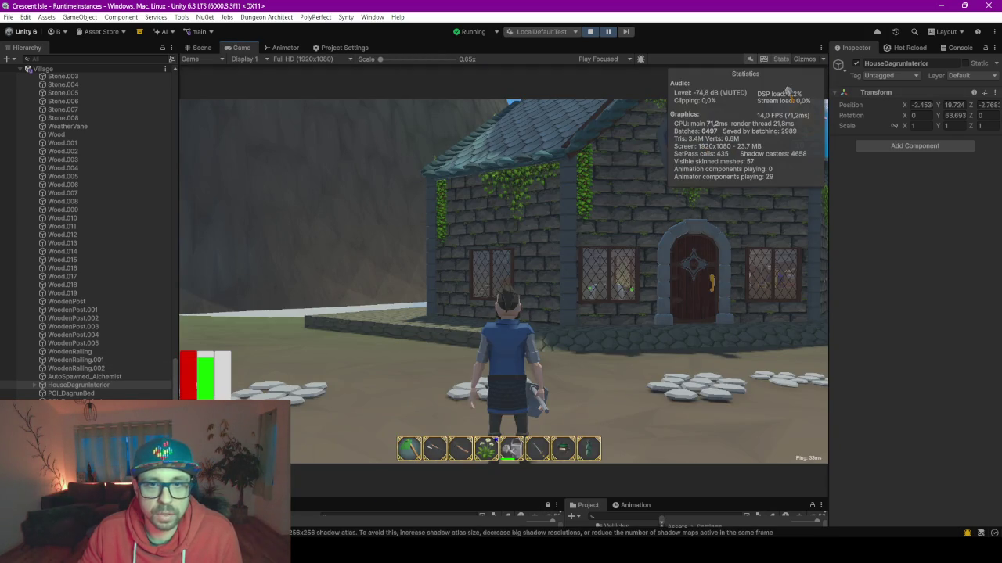
{"action": "left_click", "coordinate": [857, 63]}
{"action": "left_click", "coordinate": [857, 64]}
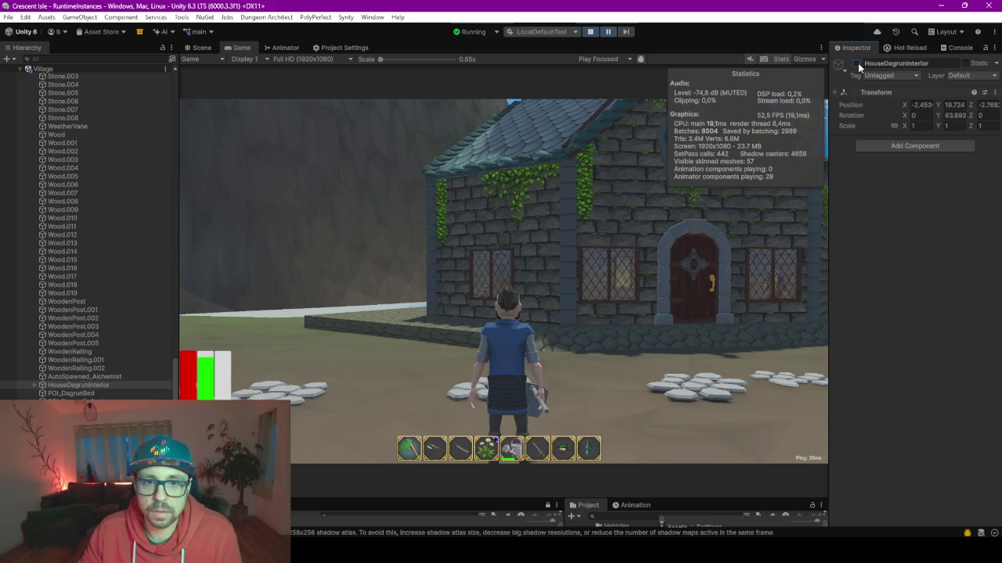
{"action": "left_click", "coordinate": [857, 63]}
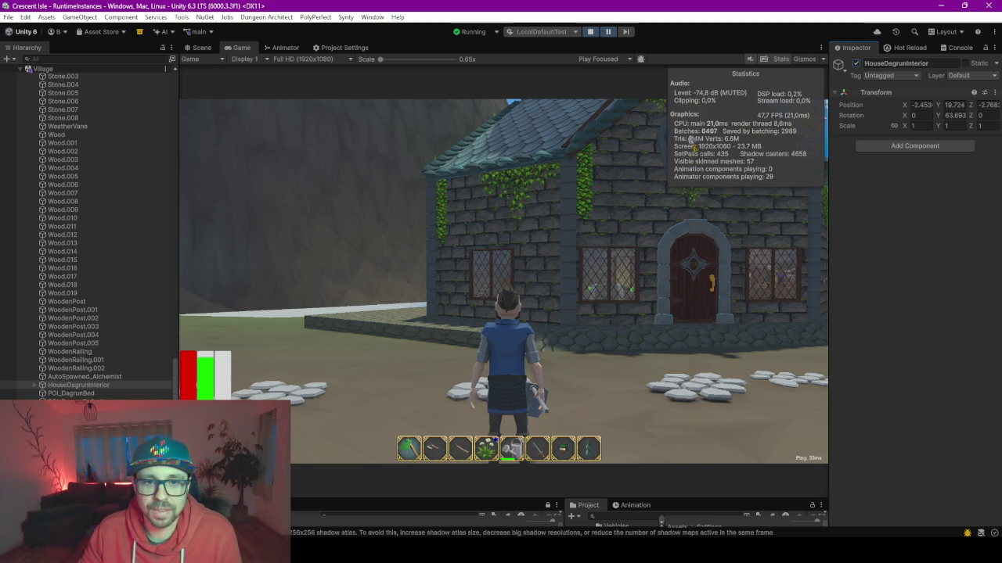
{"action": "left_click", "coordinate": [857, 64]}
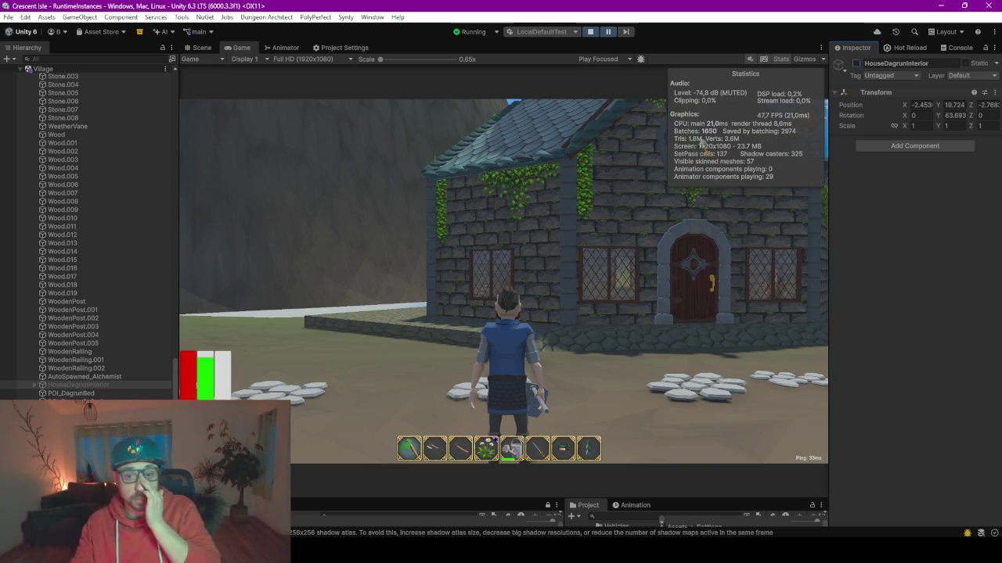
Step: Fly the Scene view to the staircase and select it to review its BS_Brickwall and BS_StoneDark materials
{"action": "key", "text": "ctrl+1"}
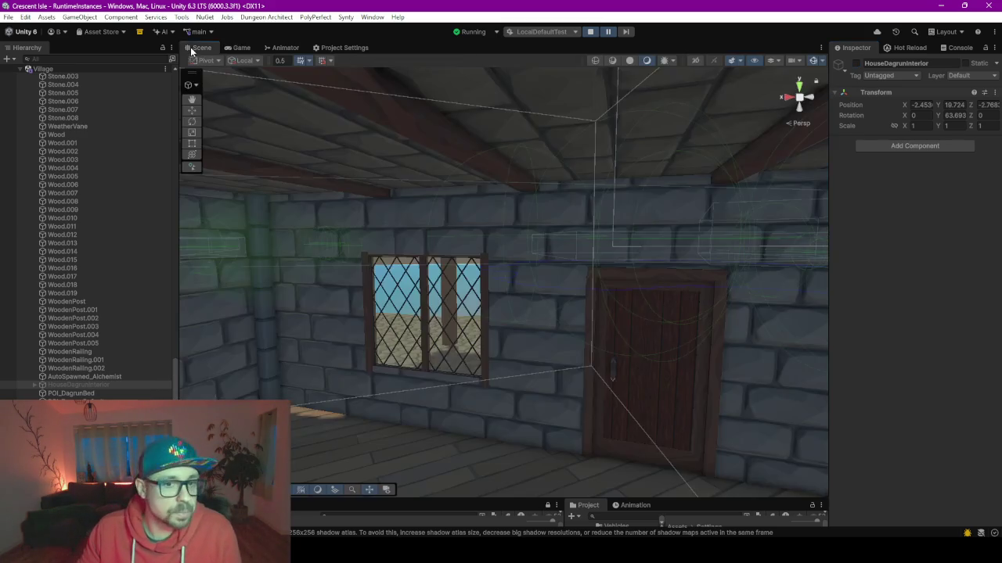
{"action": "mouse_move", "coordinate": [512, 299]}
{"action": "left_mouse_down"}
{"action": "mouse_move", "coordinate": [711, 276]}
{"action": "mouse_move", "coordinate": [498, 311]}
{"action": "mouse_move", "coordinate": [447, 353]}
{"action": "mouse_move", "coordinate": [599, 331]}
{"action": "mouse_move", "coordinate": [526, 291]}
{"action": "mouse_move", "coordinate": [539, 202]}
{"action": "mouse_move", "coordinate": [505, 302]}
{"action": "mouse_move", "coordinate": [523, 269]}
{"action": "mouse_move", "coordinate": [446, 337]}
{"action": "mouse_move", "coordinate": [436, 331]}
{"action": "mouse_move", "coordinate": [384, 221]}
{"action": "mouse_move", "coordinate": [402, 103]}
{"action": "mouse_move", "coordinate": [345, 205]}
{"action": "mouse_move", "coordinate": [324, 118]}
{"action": "mouse_move", "coordinate": [248, 186]}
{"action": "mouse_move", "coordinate": [268, 284]}
{"action": "mouse_move", "coordinate": [248, 321]}
{"action": "mouse_move", "coordinate": [196, 235]}
{"action": "mouse_move", "coordinate": [15, 84]}
{"action": "mouse_move", "coordinate": [28, 87]}
{"action": "mouse_move", "coordinate": [113, 325]}
{"action": "mouse_move", "coordinate": [179, 269]}
{"action": "mouse_move", "coordinate": [357, 257]}
{"action": "mouse_move", "coordinate": [369, 274]}
{"action": "mouse_move", "coordinate": [387, 260]}
{"action": "mouse_move", "coordinate": [428, 320]}
{"action": "mouse_move", "coordinate": [468, 306]}
{"action": "mouse_move", "coordinate": [398, 311]}
{"action": "left_mouse_up"}
{"action": "mouse_move", "coordinate": [501, 285]}
{"action": "left_mouse_down"}
{"action": "mouse_move", "coordinate": [302, 308]}
{"action": "mouse_move", "coordinate": [310, 310]}
{"action": "left_mouse_up"}
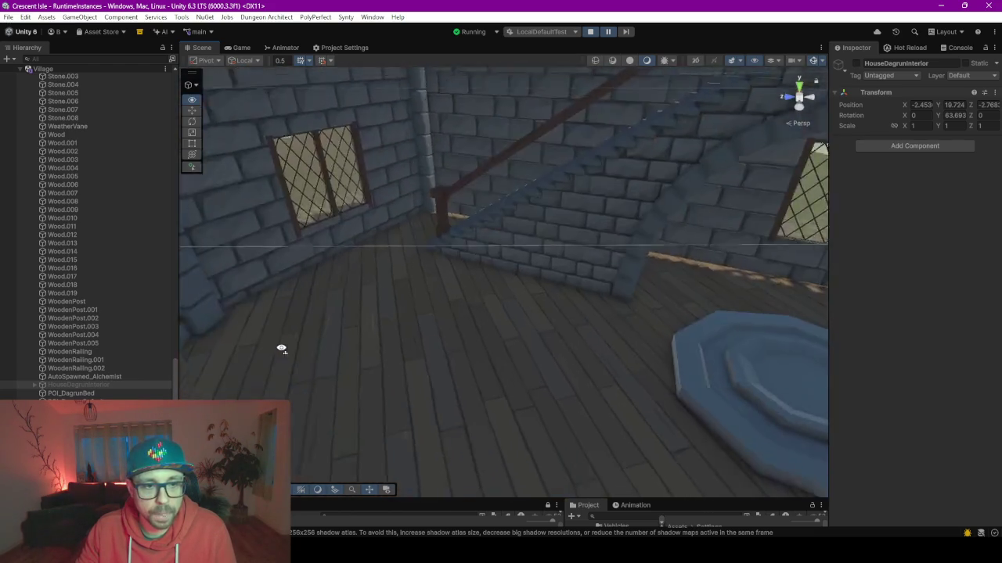
{"action": "mouse_move", "coordinate": [281, 338]}
{"action": "left_mouse_down"}
{"action": "mouse_move", "coordinate": [460, 255]}
{"action": "mouse_move", "coordinate": [362, 262]}
{"action": "left_mouse_up"}
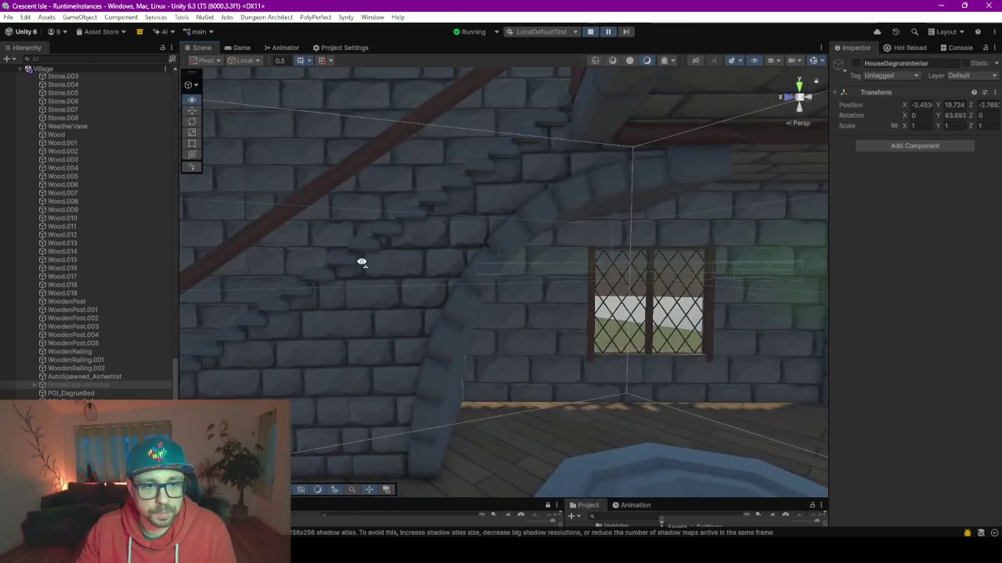
{"action": "left_click", "coordinate": [441, 280]}
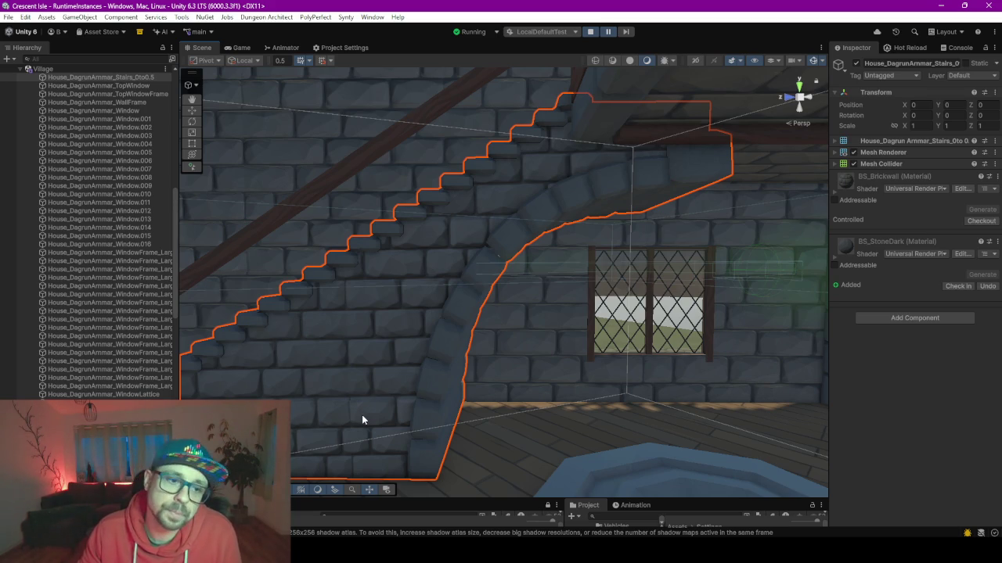
{"action": "mouse_move", "coordinate": [362, 419]}
{"action": "left_mouse_down"}
{"action": "mouse_move", "coordinate": [400, 352]}
{"action": "mouse_move", "coordinate": [327, 351]}
{"action": "left_mouse_up"}
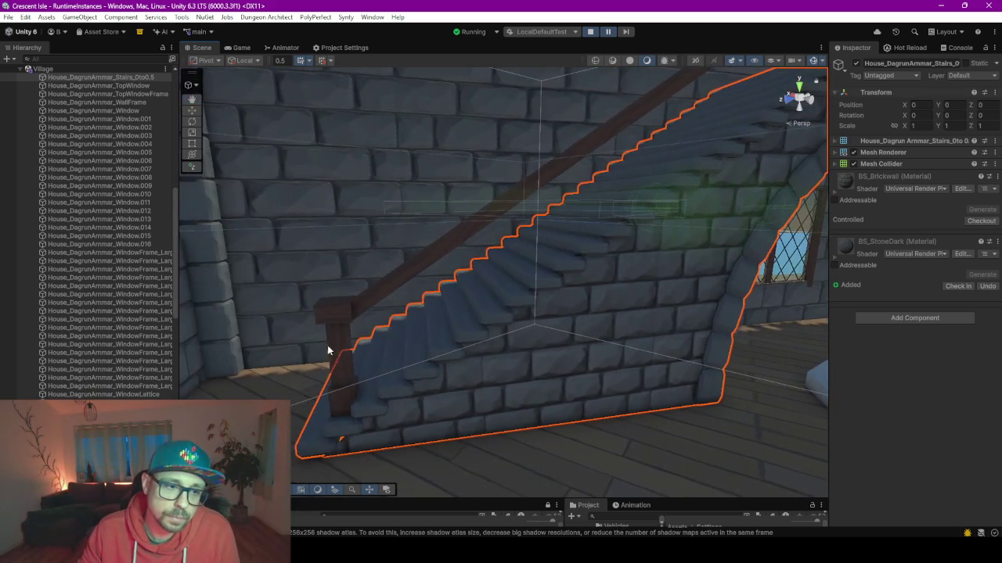
{"action": "left_click_drag", "start_coordinate": [456, 319], "coordinate": [515, 205]}
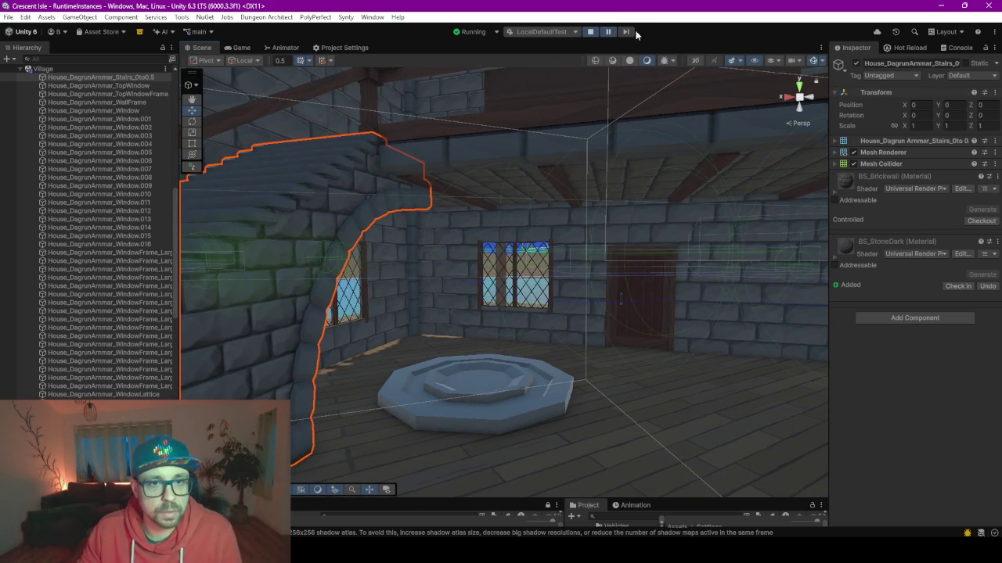
Step: Start Play mode, then quit through the Escape menu's Exit Game
{"action": "left_click", "coordinate": [591, 31]}
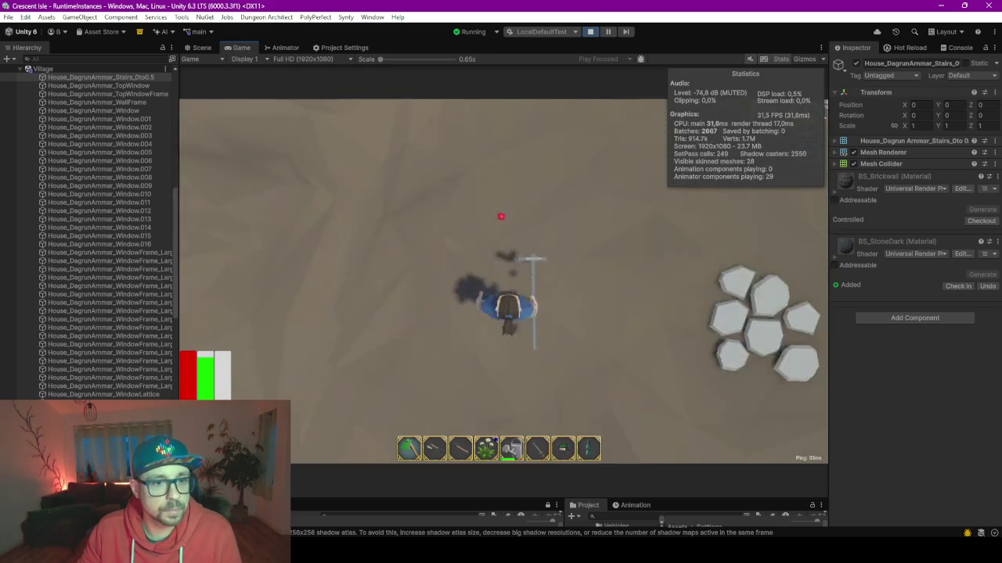
{"action": "key", "text": "Escape"}
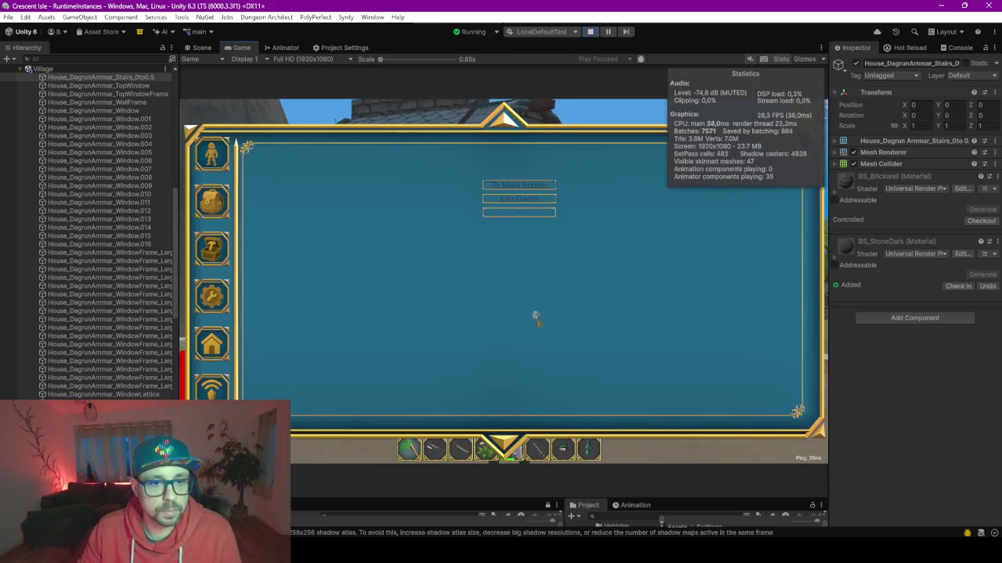
{"action": "left_click", "coordinate": [538, 200]}
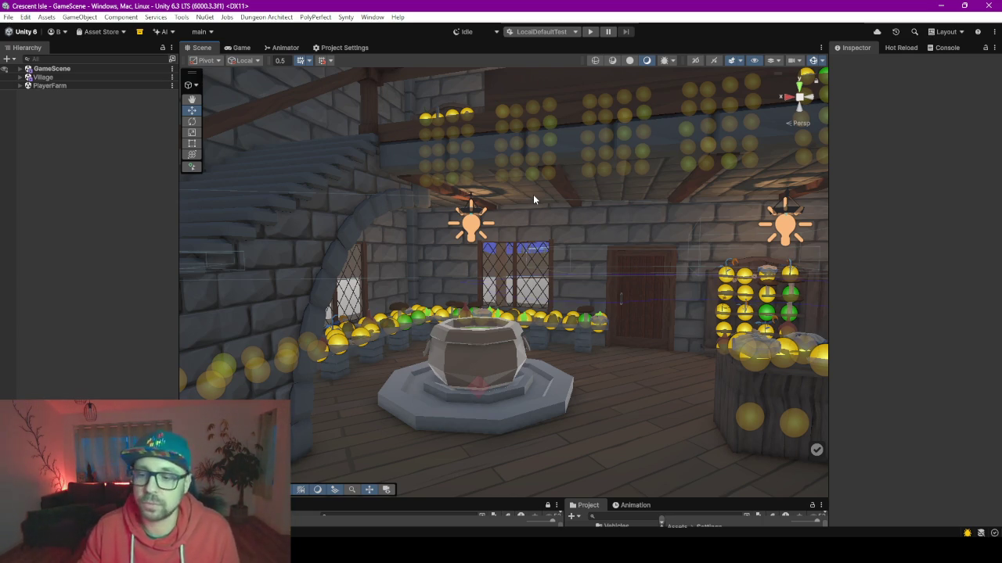
Step: Fly the scene camera out through the room and up close to the chapel
{"action": "mouse_move", "coordinate": [533, 194]}
{"action": "left_mouse_down"}
{"action": "mouse_move", "coordinate": [529, 331]}
{"action": "mouse_move", "coordinate": [525, 321]}
{"action": "left_mouse_up"}
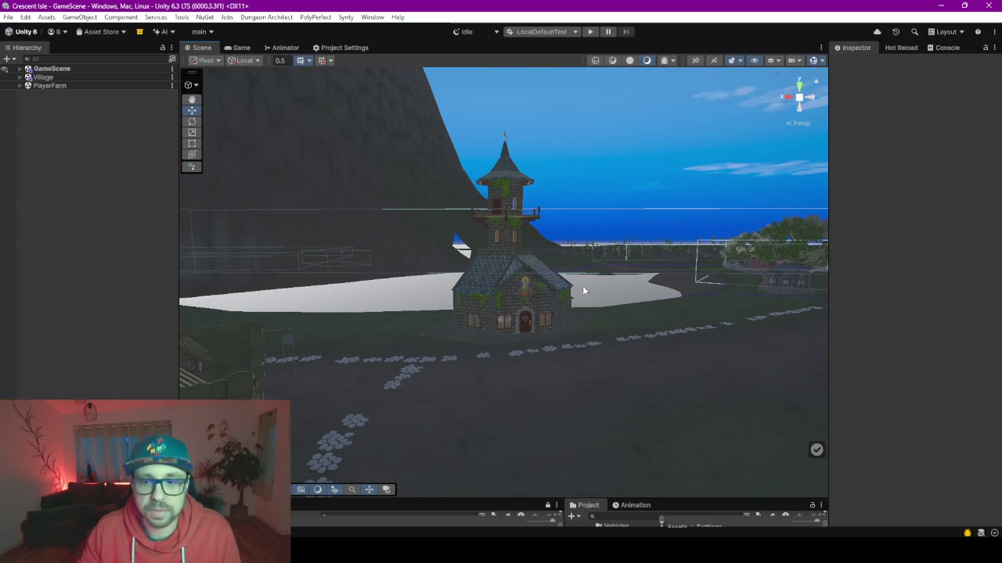
{"action": "left_click_drag", "start_coordinate": [540, 327], "coordinate": [554, 327]}
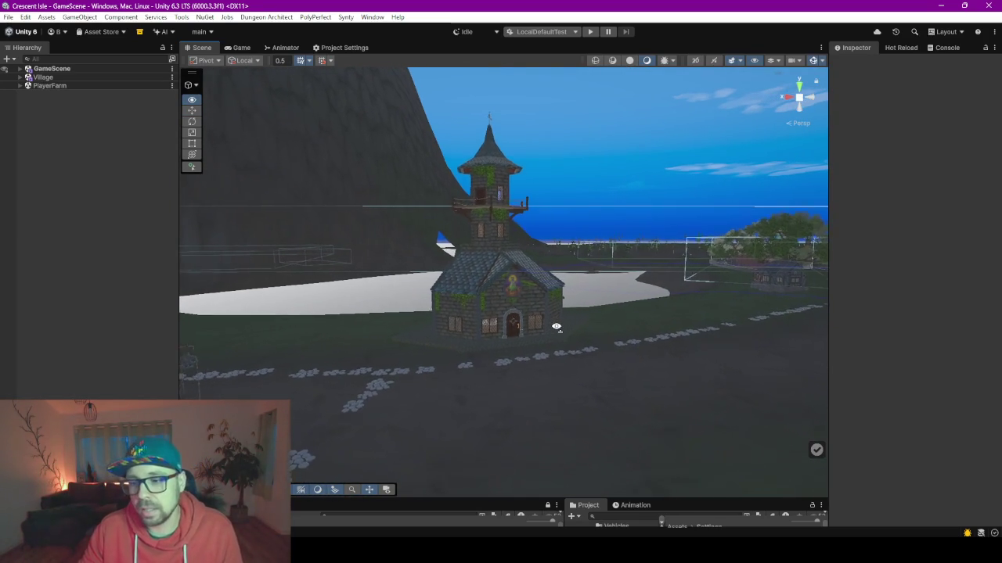
{"action": "key", "text": "w"}
{"action": "left_click_drag", "start_coordinate": [555, 327], "coordinate": [558, 332]}
{"action": "key", "text": "w"}
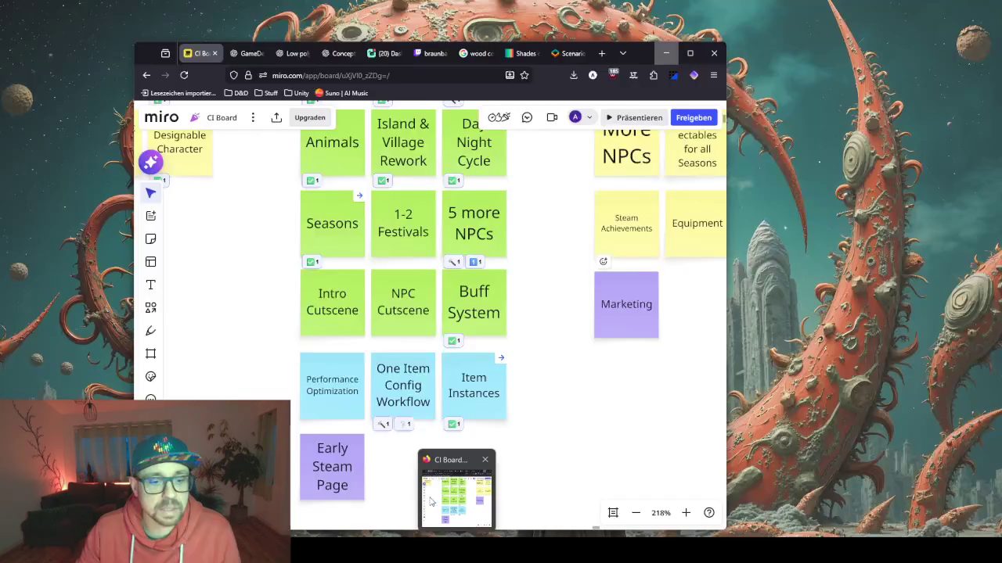
Step: Bring up the browser showing the Miro CI Board, then switch to the ChatGPT tab
{"action": "left_click", "coordinate": [462, 496]}
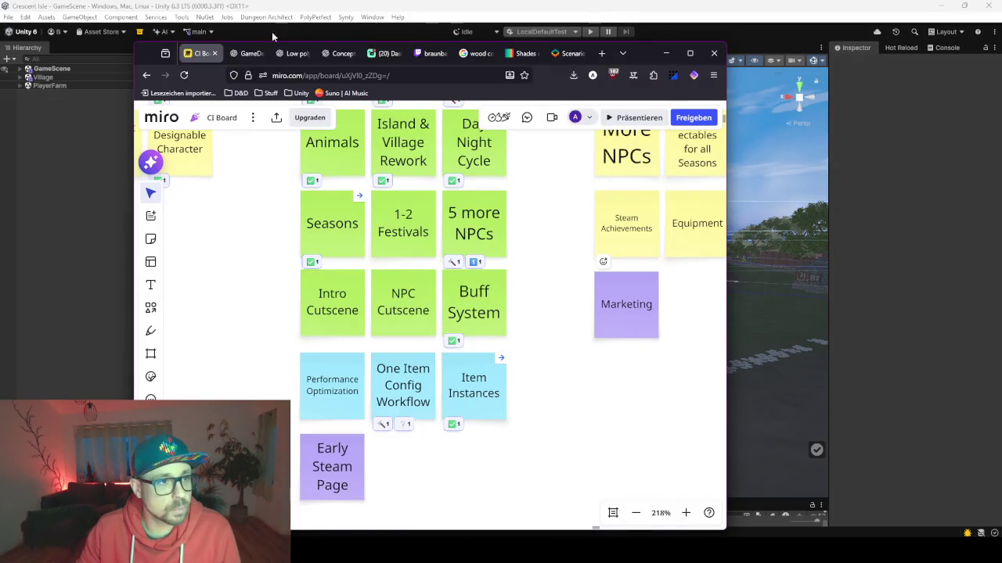
{"action": "left_click", "coordinate": [243, 53]}
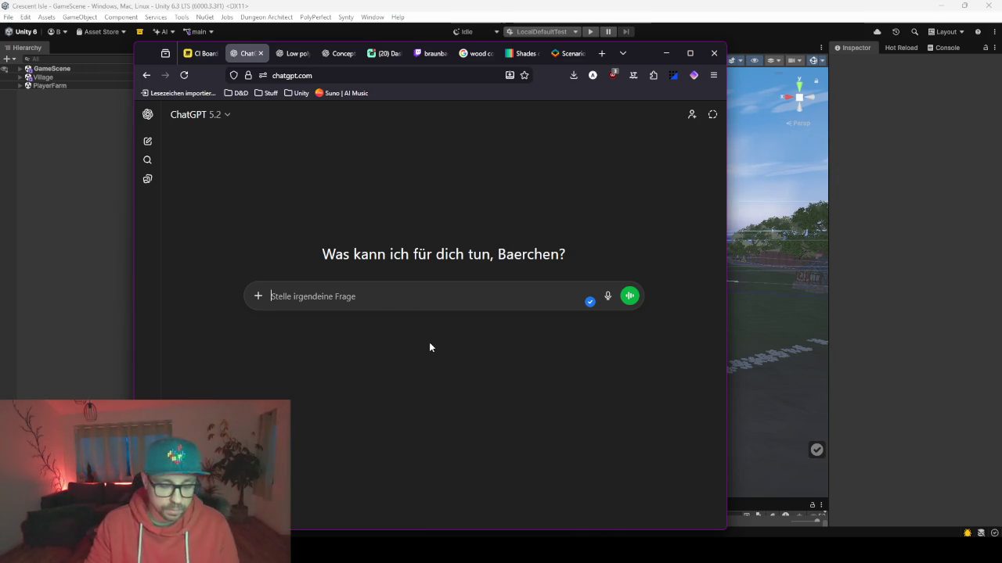
Step: Ask ChatGPT, in German, how many tris the Switch 2 can render at good FPS
{"action": "type", "text": "wie"}
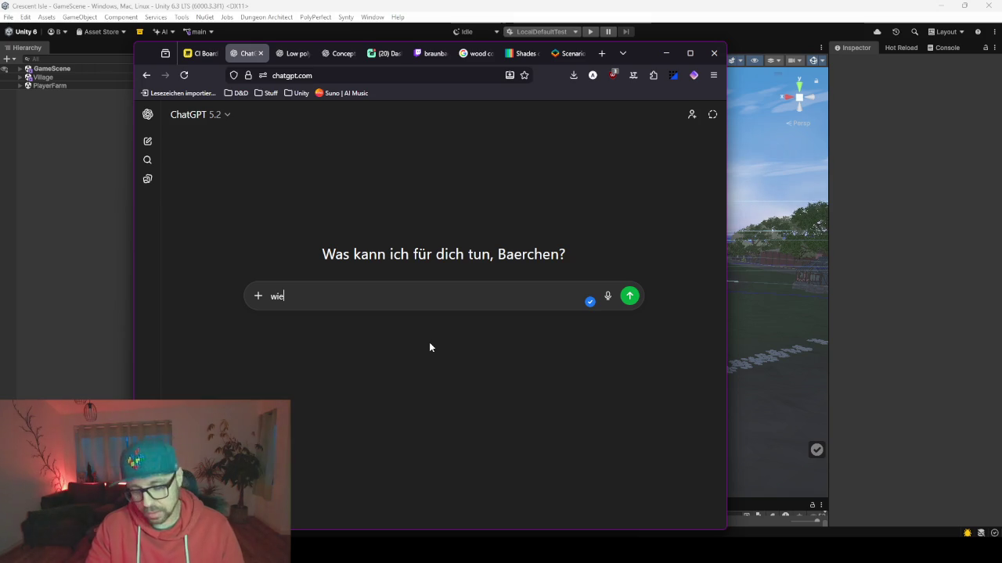
{"action": "type", "text": " viele tris k"}
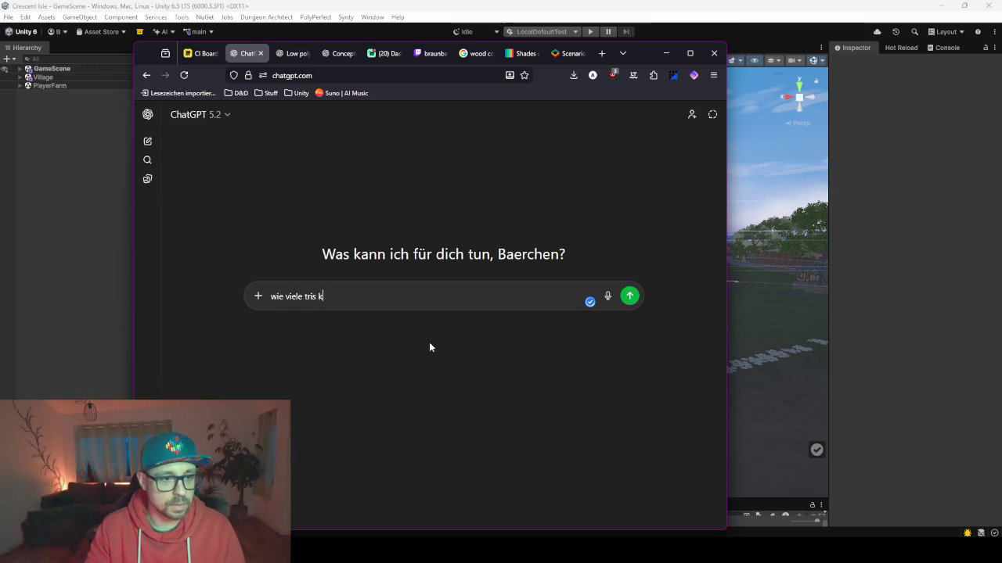
{"action": "type", "text": "ann die s"}
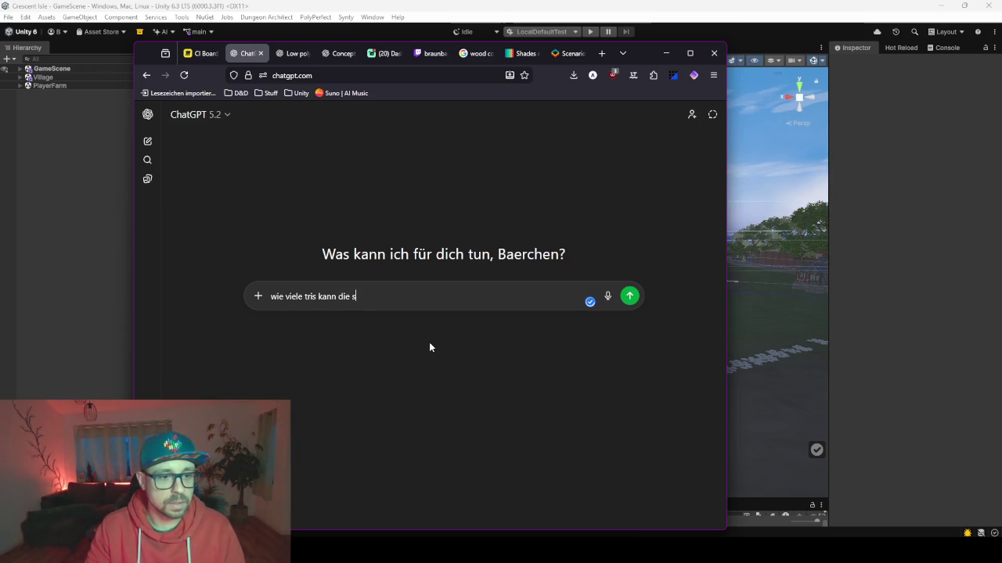
{"action": "type", "text": "wit"}
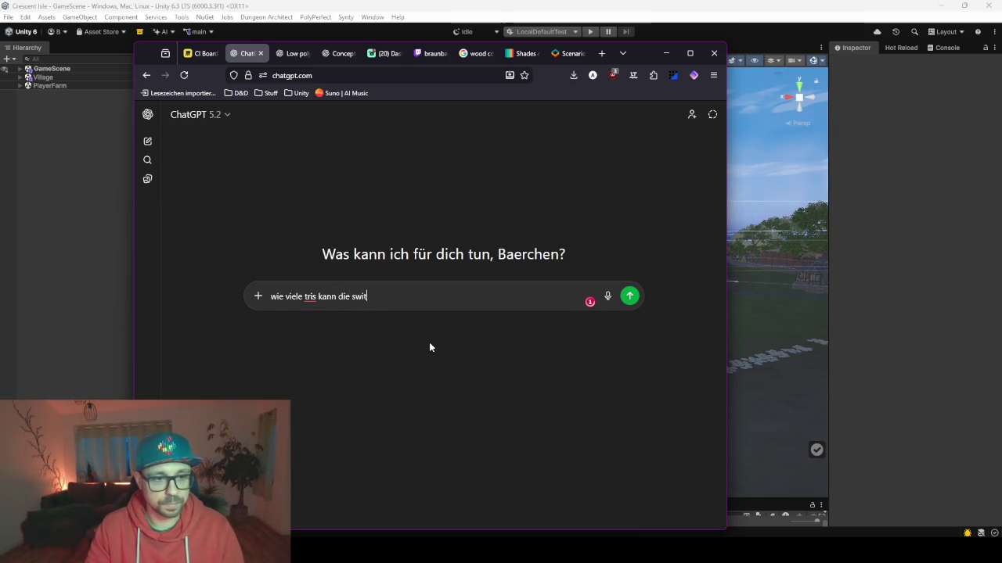
{"action": "type", "text": "ch 2 rendern"}
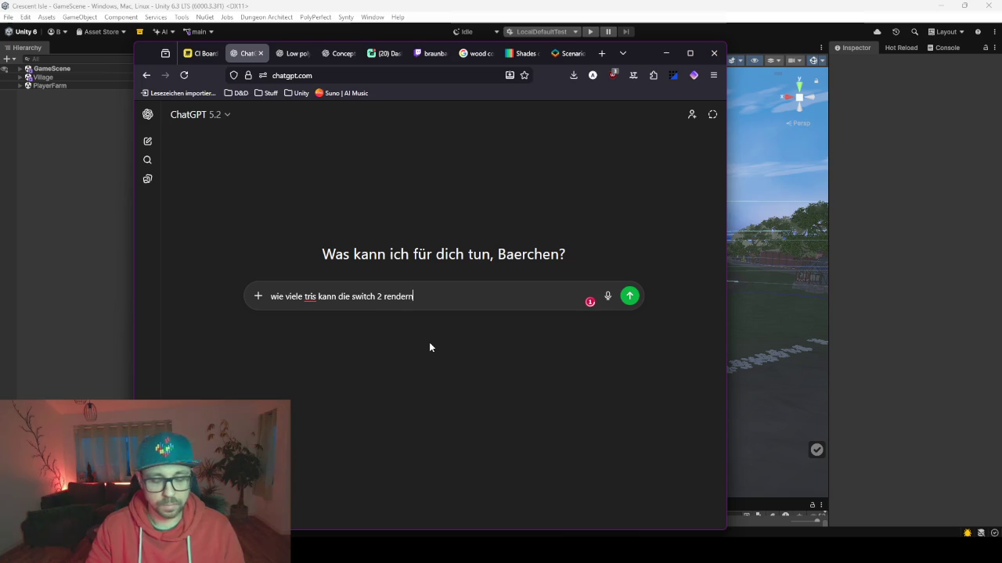
{"action": "type", "text": " mit"}
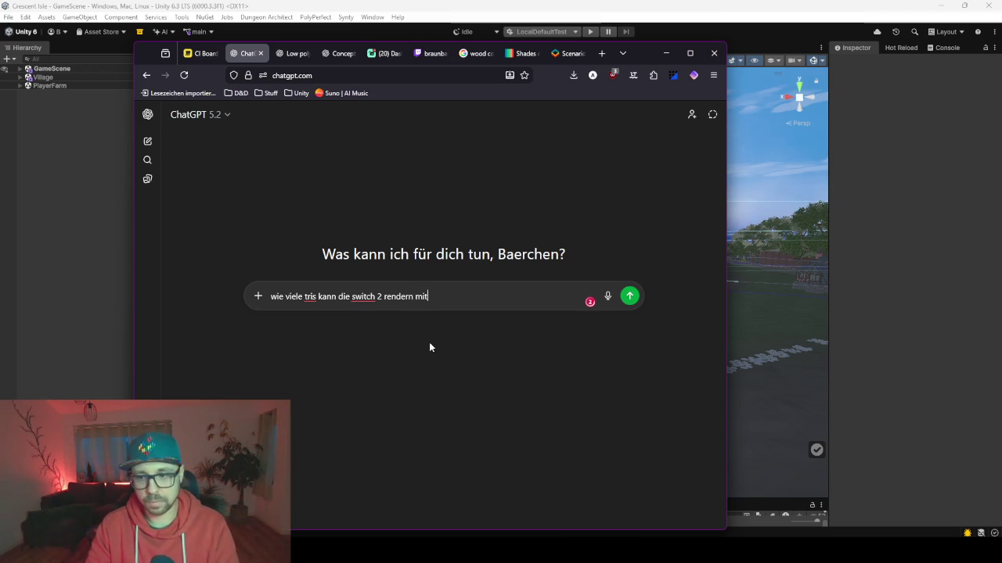
{"action": "type", "text": " gu"}
{"action": "type", "text": "tewi"}
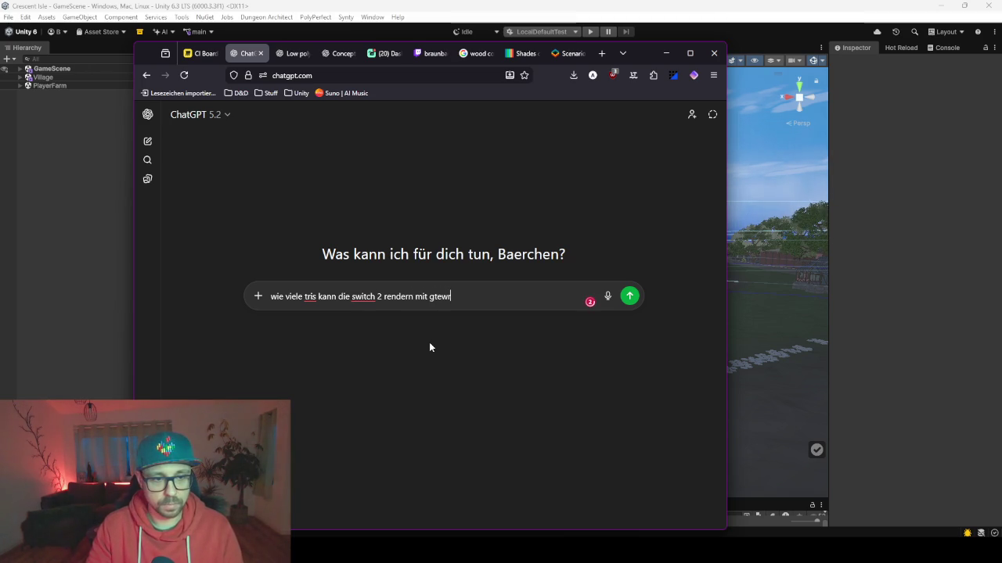
{"action": "key", "text": "BackSpace"}
{"action": "key", "text": "BackSpace"}
{"action": "key", "text": "BackSpace"}
{"action": "type", "text": "tuter "}
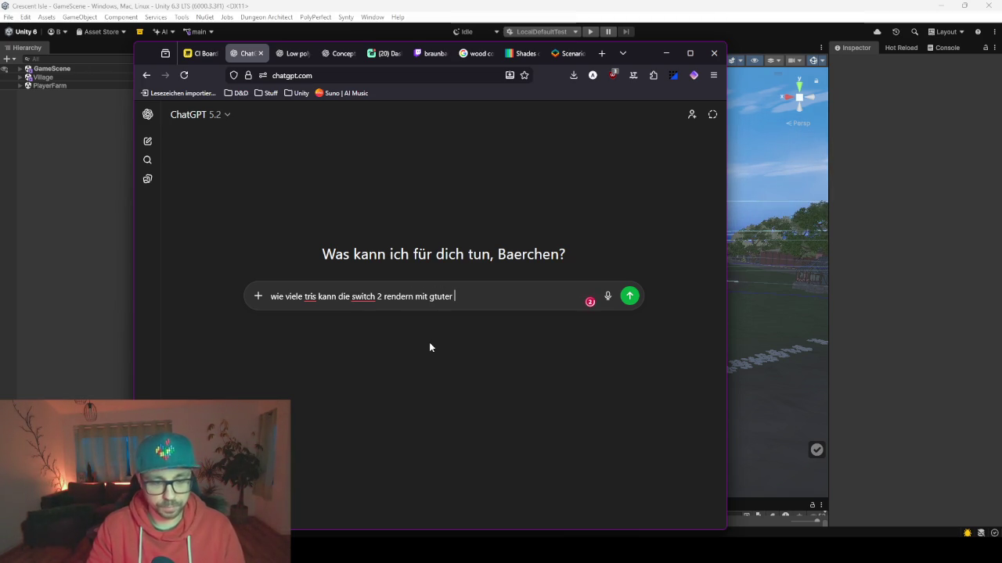
{"action": "type", "text": "F"}
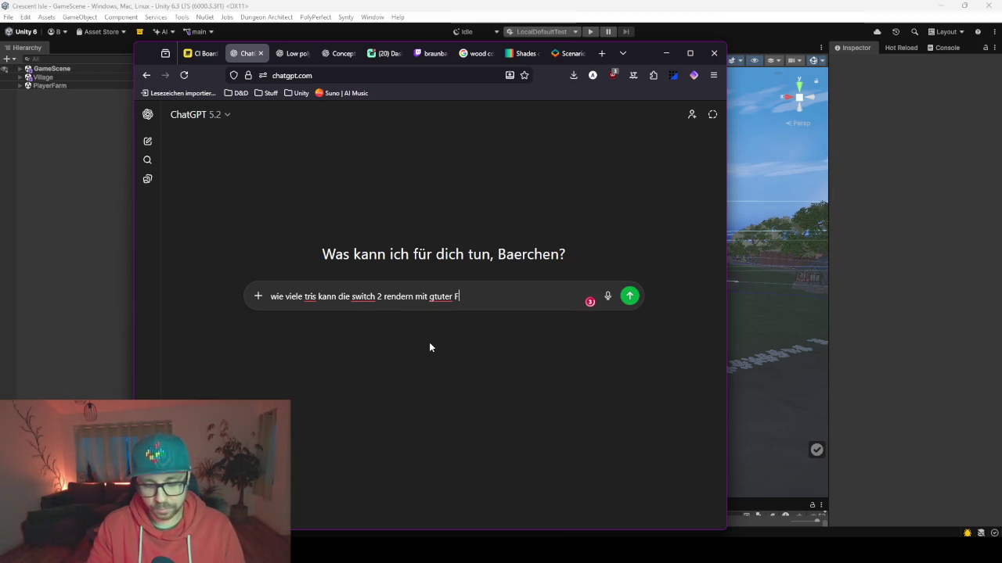
{"action": "type", "text": "PS?"}
{"action": "key", "text": "Return"}
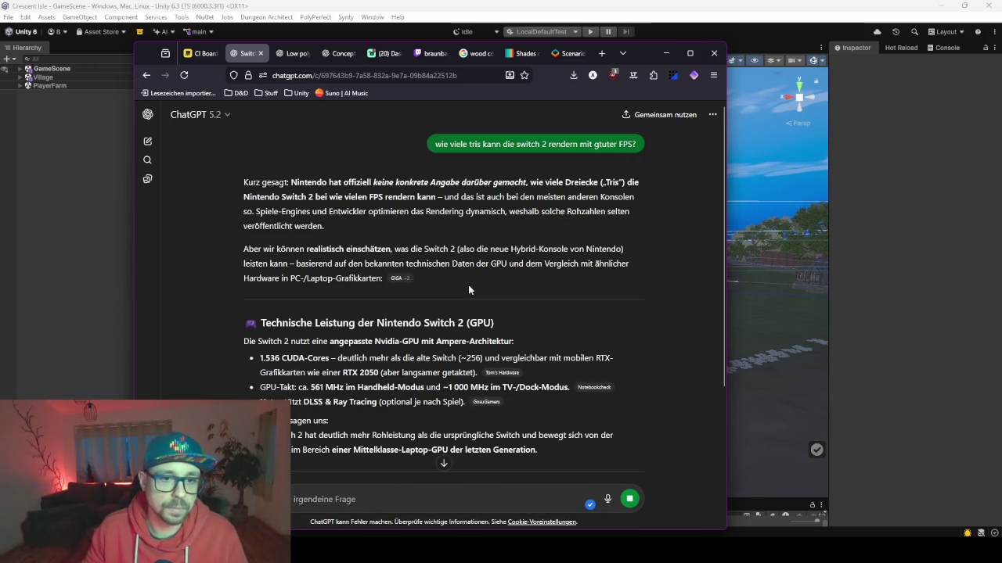
Step: Read through ChatGPT's answer, then minimize the browser to return to Unity
{"action": "scroll", "coordinate": [375, 262], "scroll_direction": "down", "scroll_amount": 3}
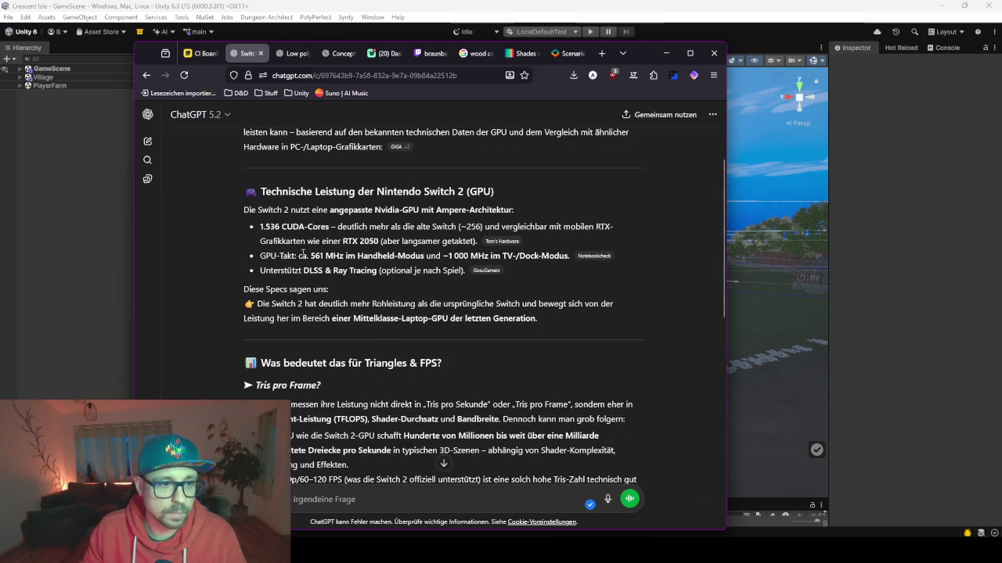
{"action": "scroll", "coordinate": [354, 353], "scroll_direction": "down", "scroll_amount": 3}
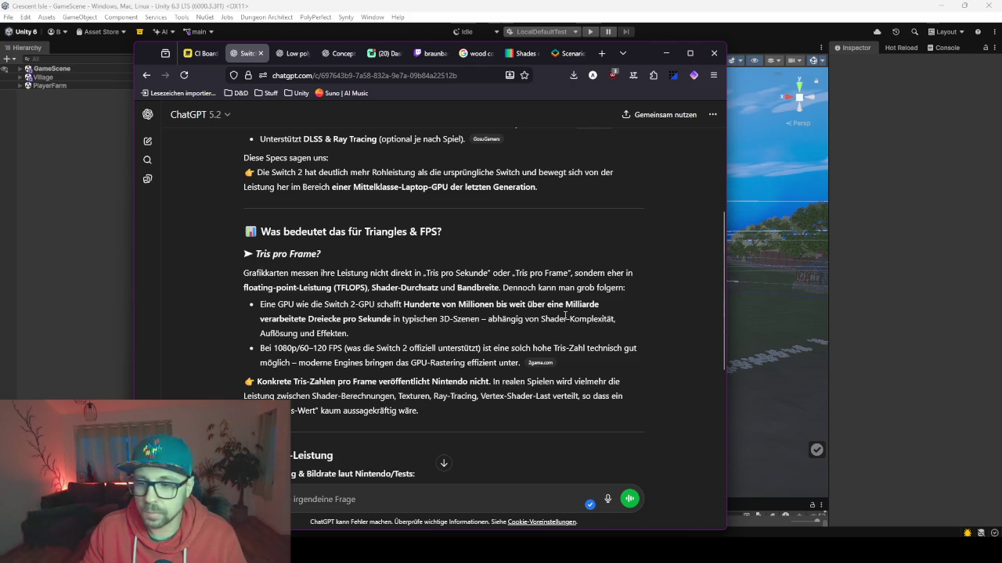
{"action": "scroll", "coordinate": [565, 316], "scroll_direction": "down", "scroll_amount": 2}
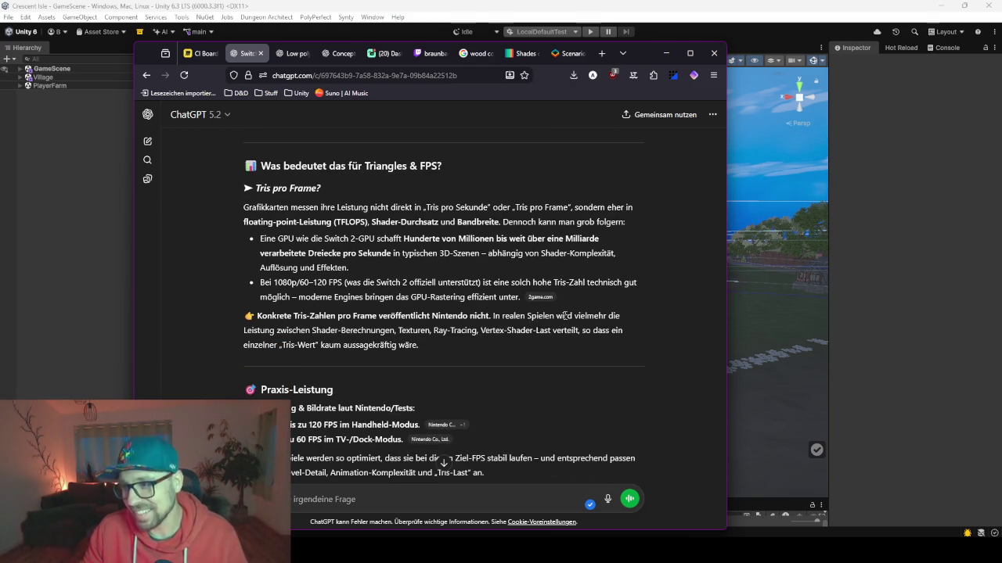
{"action": "scroll", "coordinate": [349, 291], "scroll_direction": "down", "scroll_amount": 1}
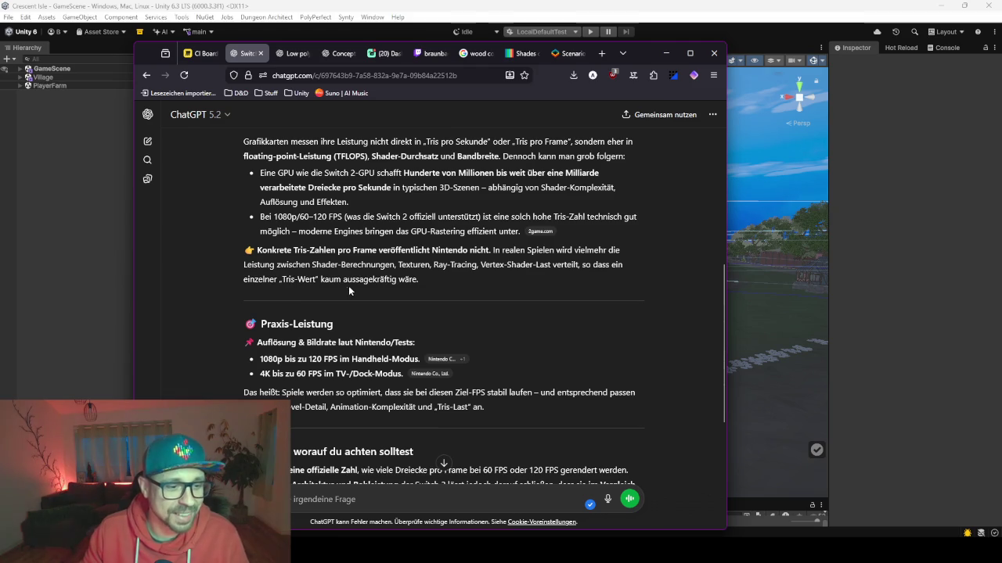
{"action": "scroll", "coordinate": [349, 291], "scroll_direction": "down", "scroll_amount": 2}
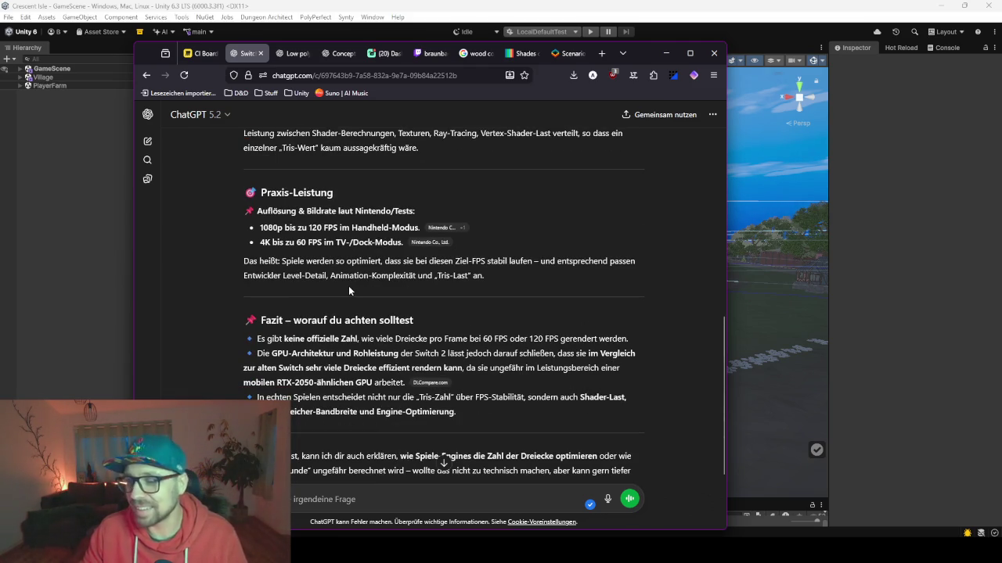
{"action": "scroll", "coordinate": [384, 328], "scroll_direction": "down", "scroll_amount": 1}
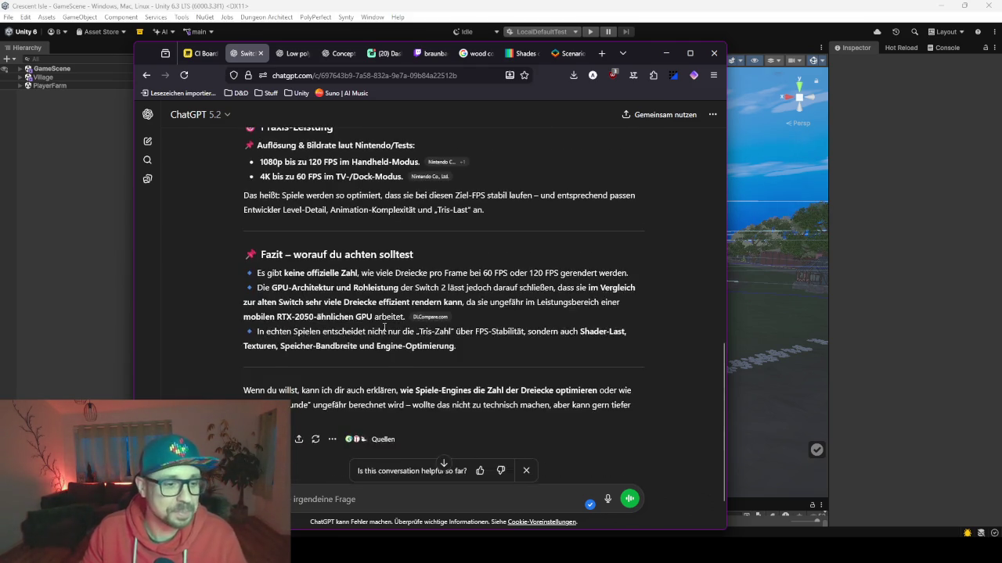
{"action": "scroll", "coordinate": [384, 328], "scroll_direction": "down", "scroll_amount": 1}
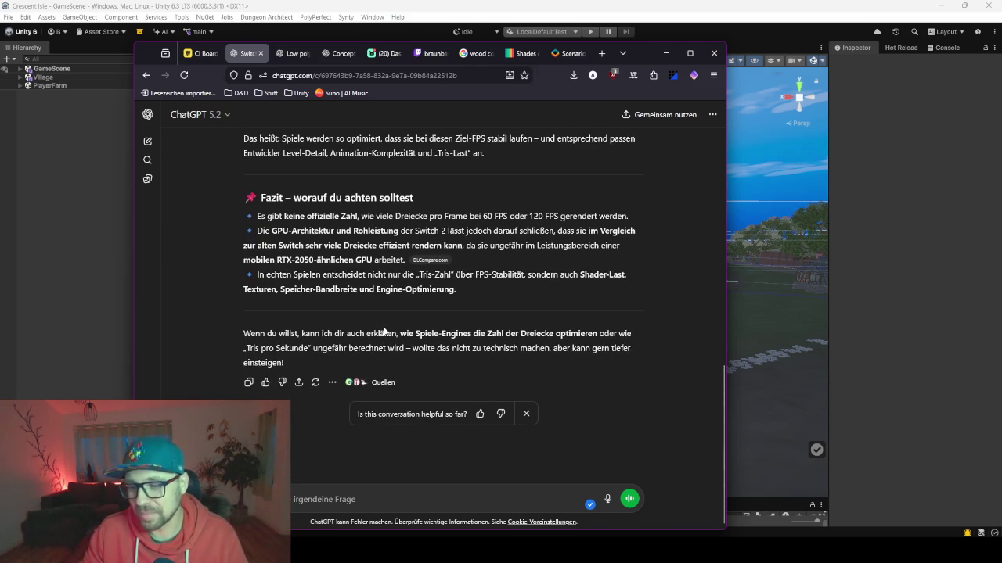
{"action": "scroll", "coordinate": [385, 331], "scroll_direction": "up", "scroll_amount": 2}
{"action": "scroll", "coordinate": [413, 374], "scroll_direction": "down", "scroll_amount": 2}
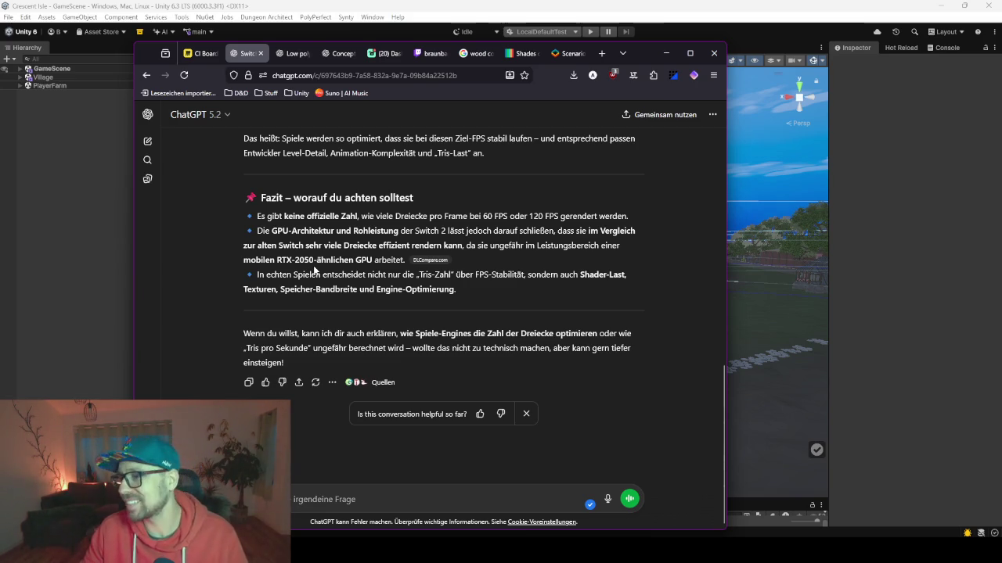
{"action": "scroll", "coordinate": [423, 275], "scroll_direction": "up", "scroll_amount": 1}
{"action": "scroll", "coordinate": [449, 274], "scroll_direction": "up", "scroll_amount": 1}
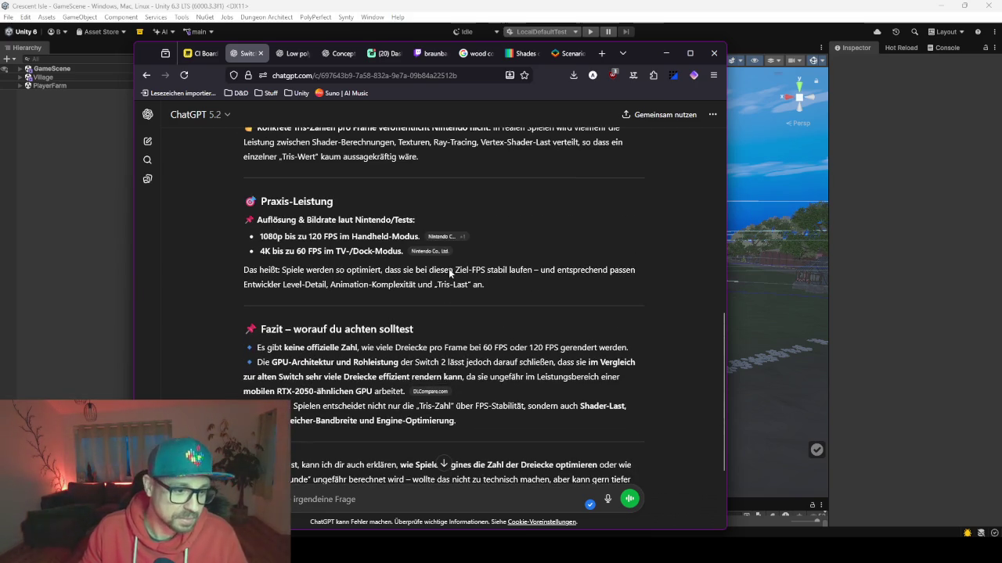
{"action": "scroll", "coordinate": [449, 269], "scroll_direction": "up", "scroll_amount": 1}
{"action": "scroll", "coordinate": [446, 282], "scroll_direction": "up", "scroll_amount": 1}
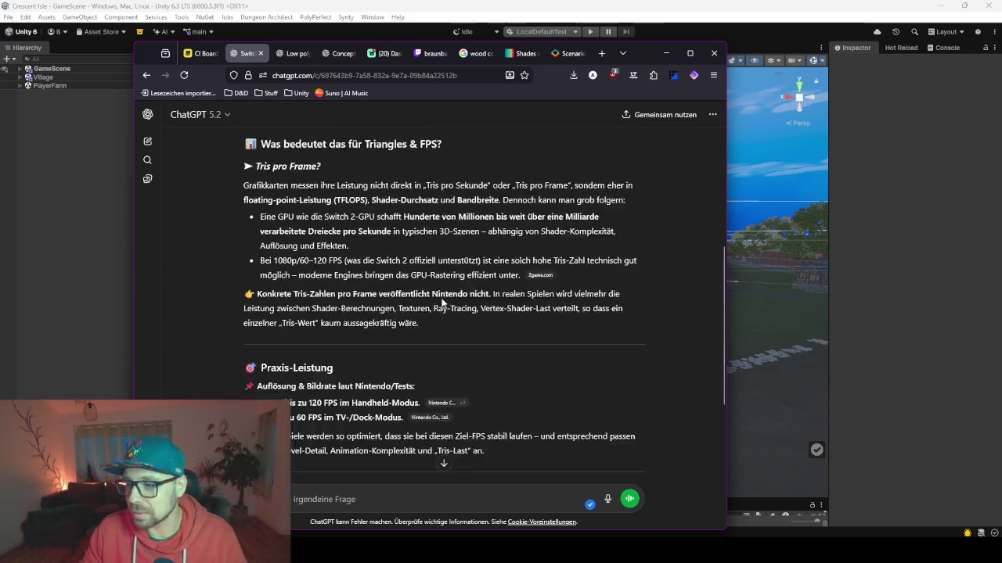
{"action": "scroll", "coordinate": [442, 298], "scroll_direction": "up", "scroll_amount": 2}
{"action": "scroll", "coordinate": [442, 299], "scroll_direction": "up", "scroll_amount": 1}
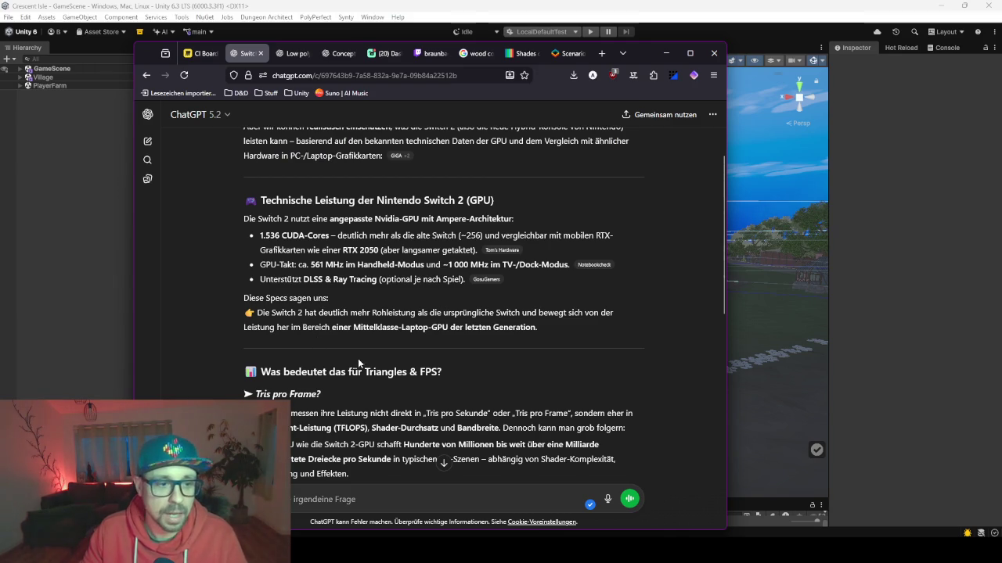
{"action": "left_click", "coordinate": [665, 54]}
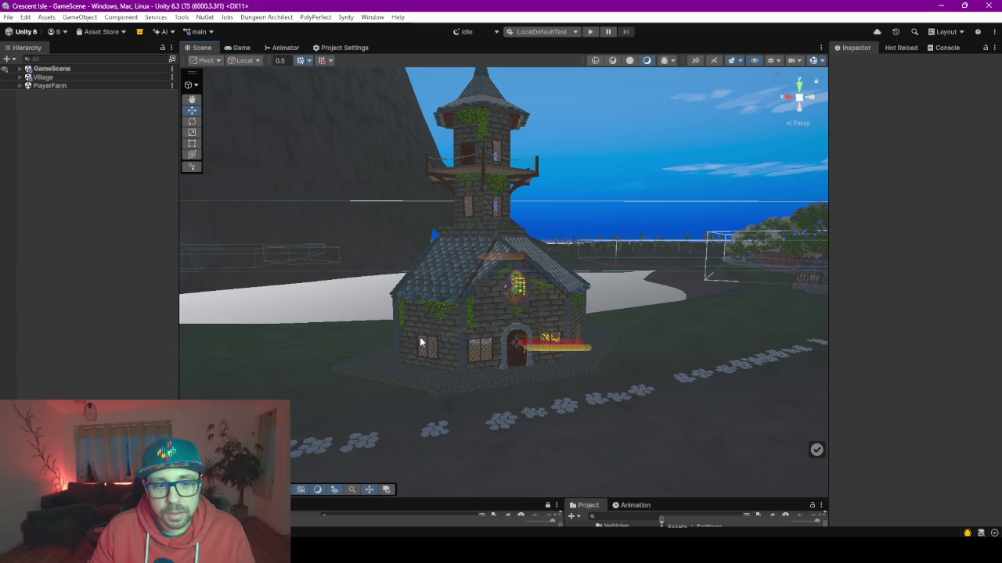
Step: Fly into the tower house, select HouseDagrunInterior and deactivate it
{"action": "left_click_drag", "start_coordinate": [420, 342], "coordinate": [421, 344]}
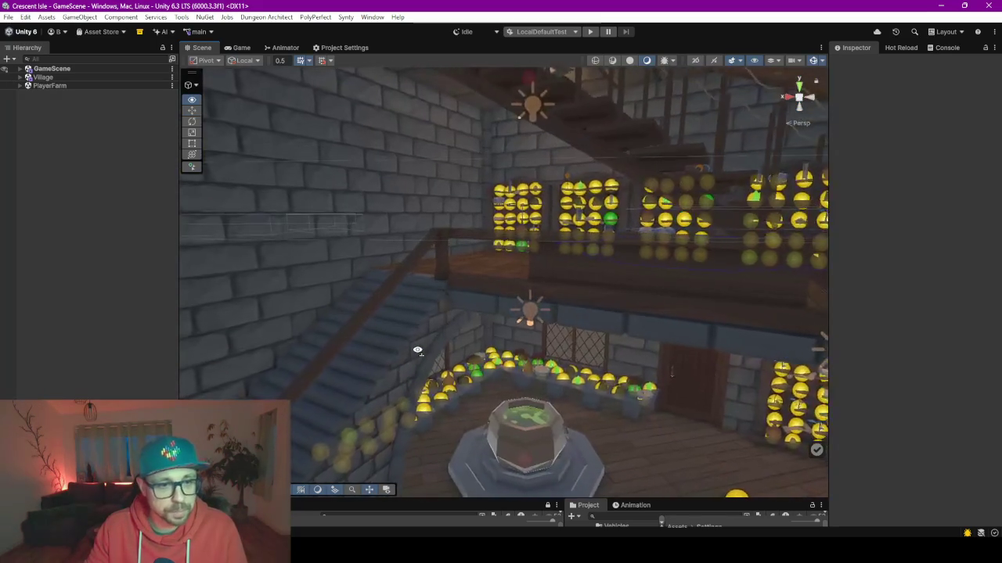
{"action": "left_click_drag", "start_coordinate": [420, 344], "coordinate": [370, 328]}
{"action": "left_click", "coordinate": [371, 327]}
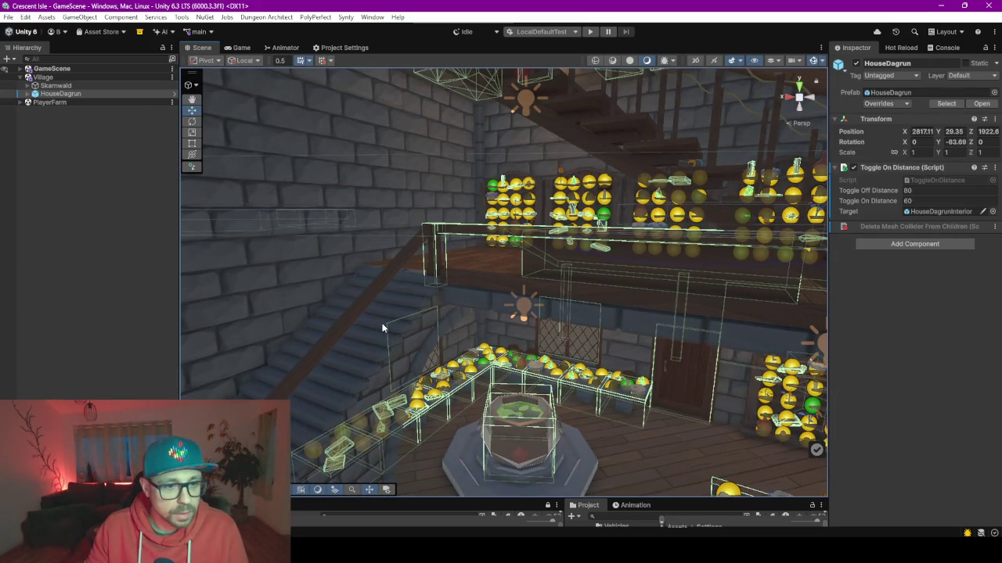
{"action": "left_click", "coordinate": [385, 329]}
{"action": "scroll", "coordinate": [77, 333], "scroll_direction": "down", "scroll_amount": 5}
{"action": "scroll", "coordinate": [77, 333], "scroll_direction": "down", "scroll_amount": 5}
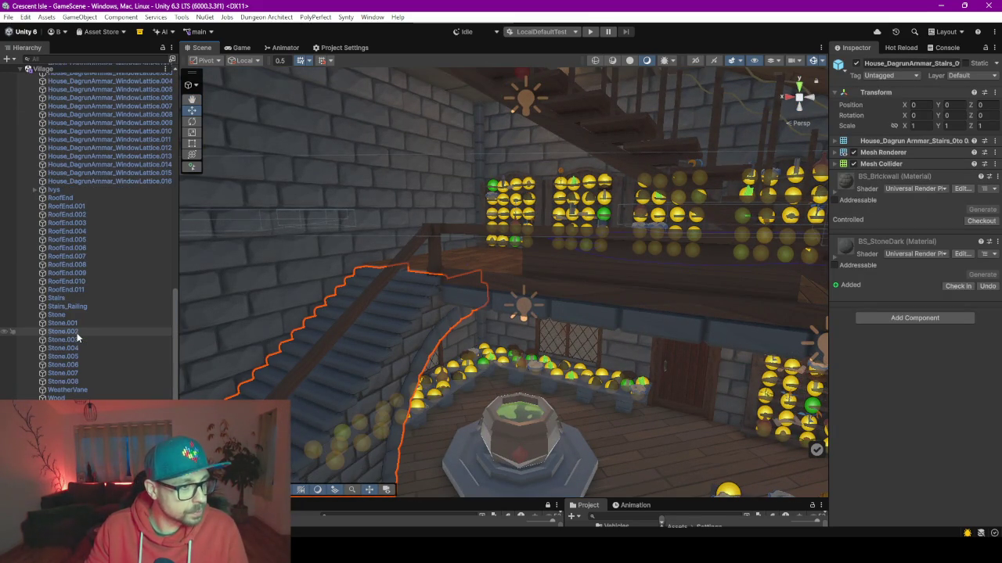
{"action": "scroll", "coordinate": [86, 218], "scroll_direction": "down", "scroll_amount": 5}
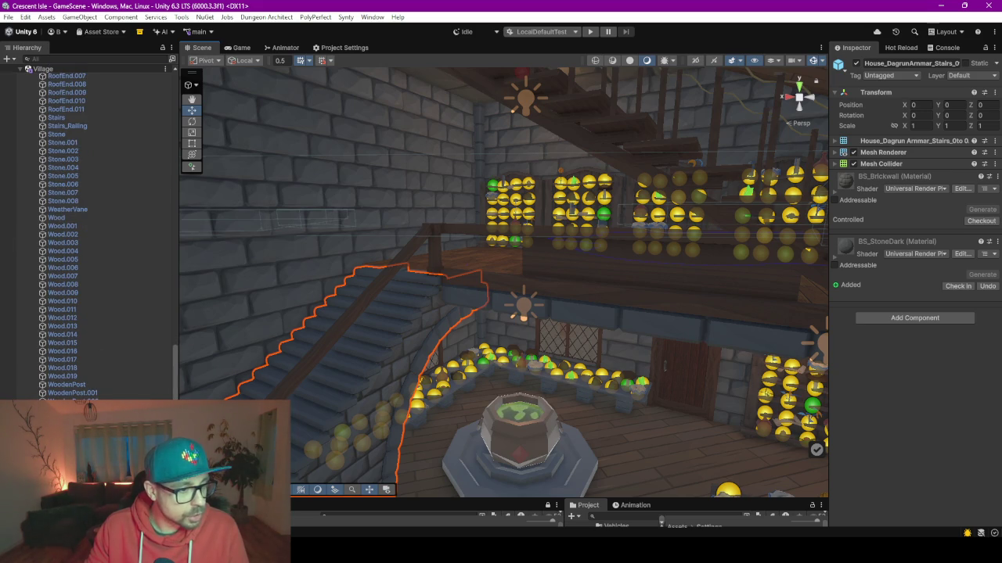
{"action": "left_click", "coordinate": [376, 329]}
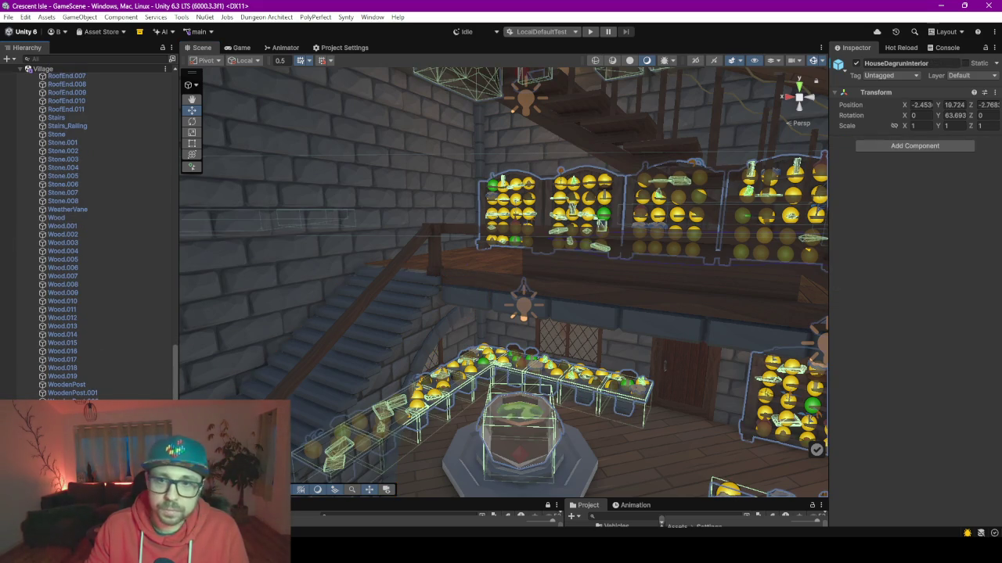
{"action": "left_click", "coordinate": [856, 64]}
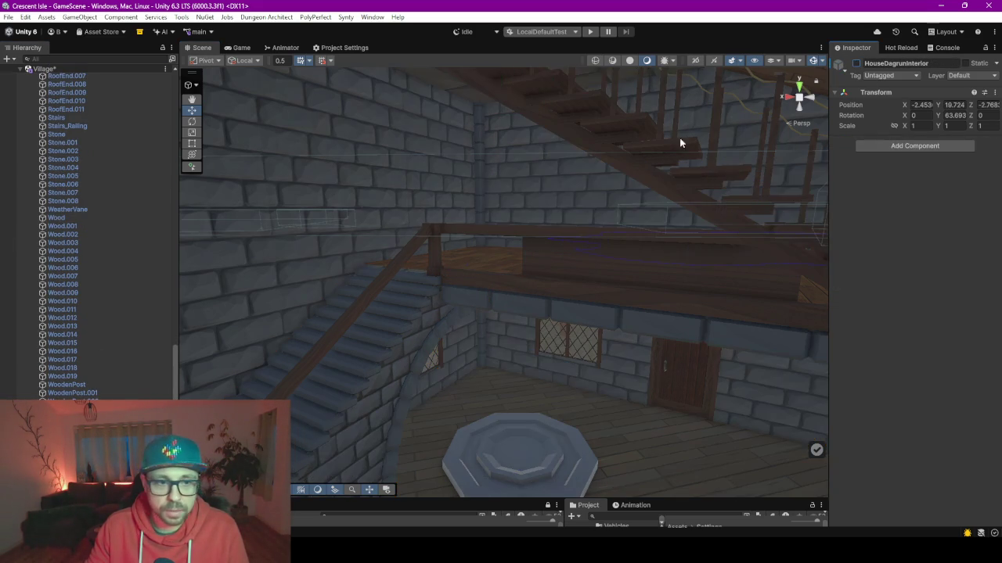
Step: Multi-select the stairs, stair and balcony railings, floor beam and other house parts, and frame them
{"action": "left_click", "coordinate": [354, 372]}
{"action": "left_click", "coordinate": [351, 376]}
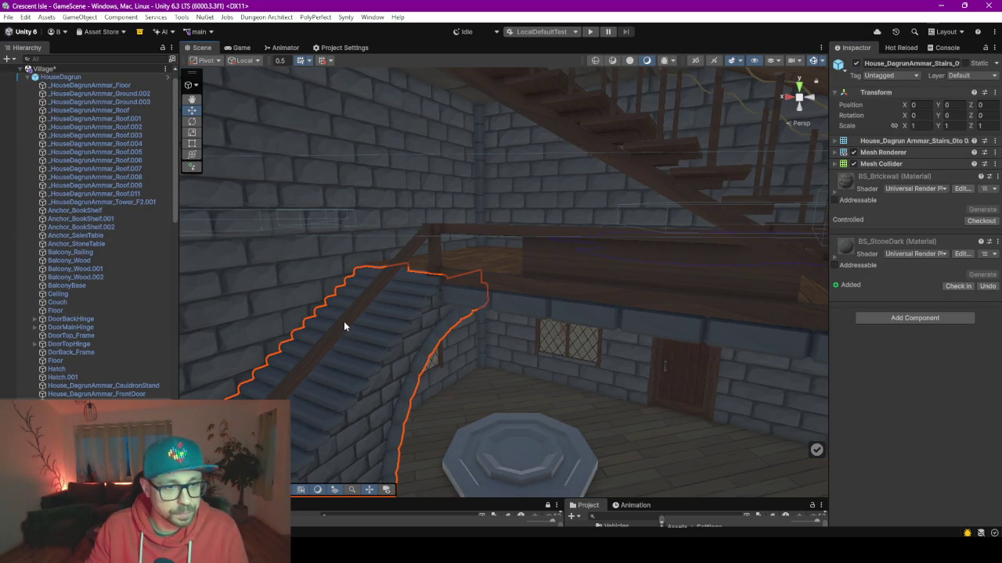
{"action": "left_click", "coordinate": [403, 248], "text": "shift"}
{"action": "left_click", "coordinate": [475, 228], "text": "shift"}
{"action": "left_click", "coordinate": [543, 303], "text": "shift"}
{"action": "left_click", "coordinate": [594, 269], "text": "shift"}
{"action": "left_click", "coordinate": [540, 264], "text": "shift"}
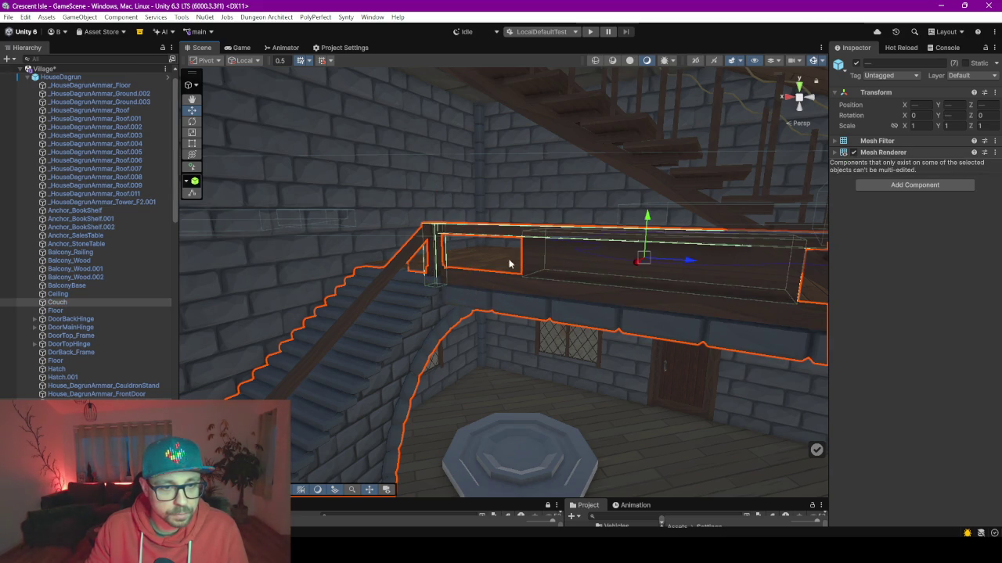
{"action": "left_click", "coordinate": [477, 270], "text": "shift"}
{"action": "mouse_move", "coordinate": [493, 266]}
{"action": "left_mouse_down"}
{"action": "mouse_move", "coordinate": [571, 313]}
{"action": "mouse_move", "coordinate": [612, 308]}
{"action": "left_mouse_up"}
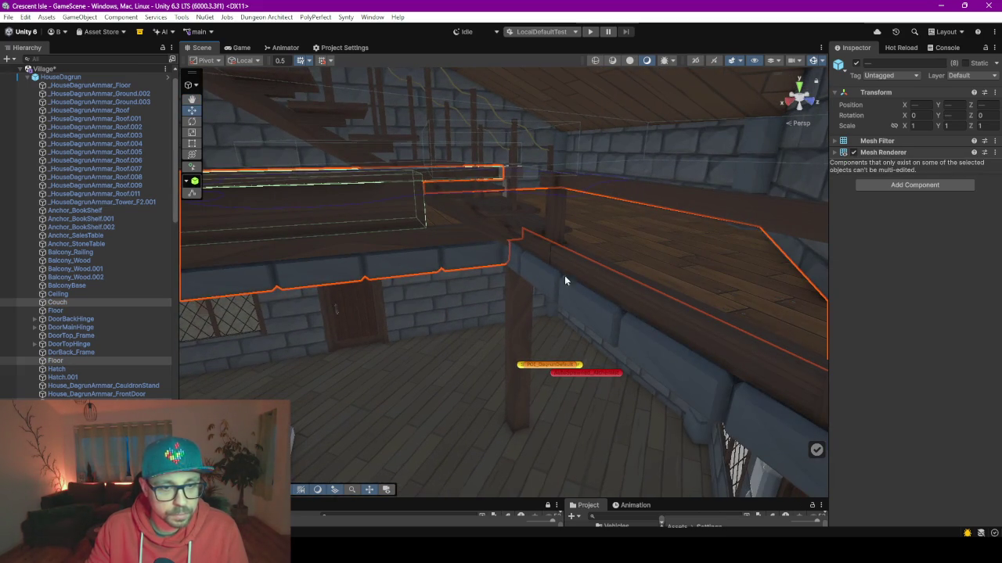
{"action": "key", "text": "f"}
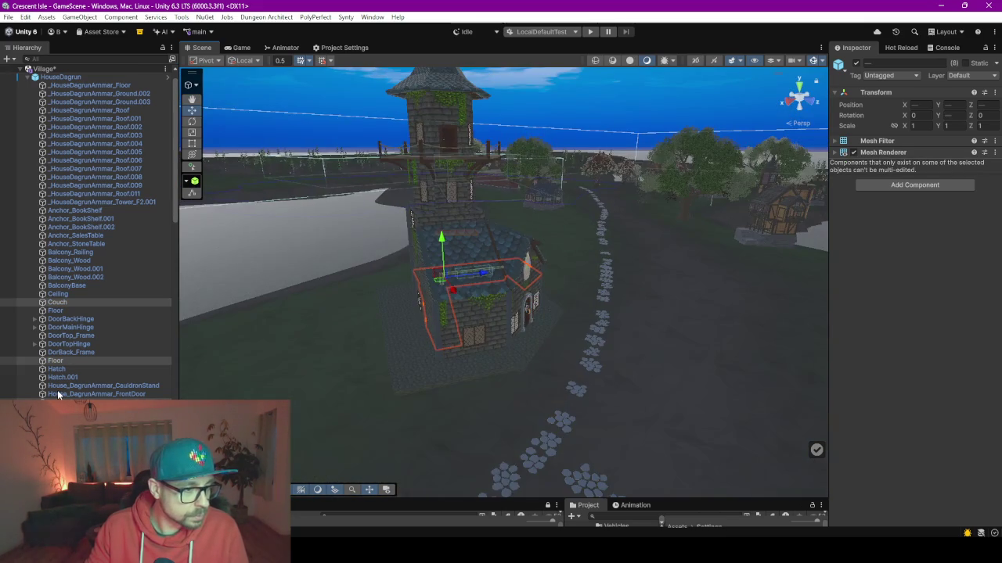
Step: Try to regroup the selected parts in the Hierarchy, then choose Open Prefab
{"action": "scroll", "coordinate": [200, 237], "scroll_direction": "up", "scroll_amount": 1}
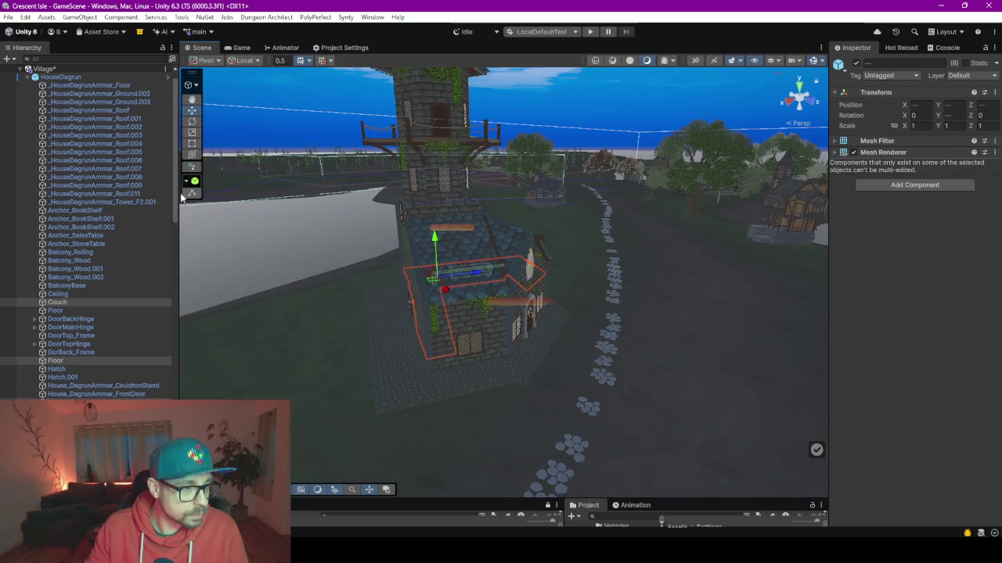
{"action": "left_click_drag", "start_coordinate": [177, 205], "coordinate": [180, 391]}
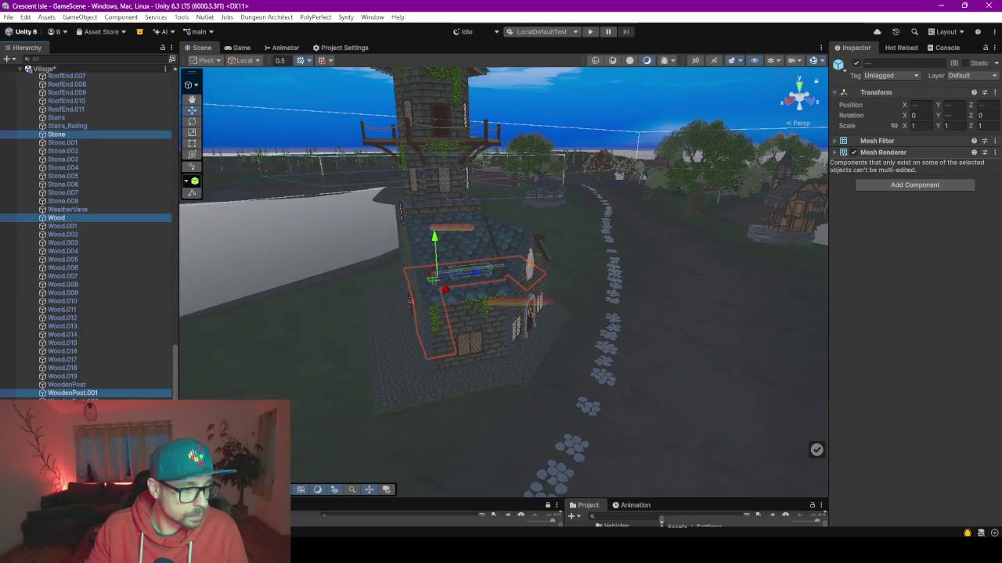
{"action": "left_click_drag", "start_coordinate": [409, 301], "coordinate": [524, 301]}
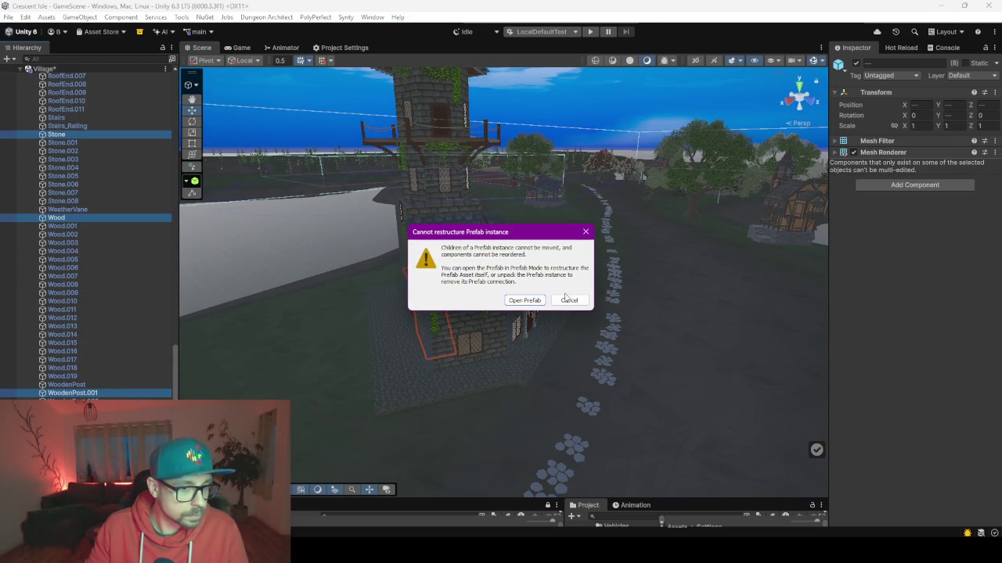
{"action": "left_click", "coordinate": [509, 303]}
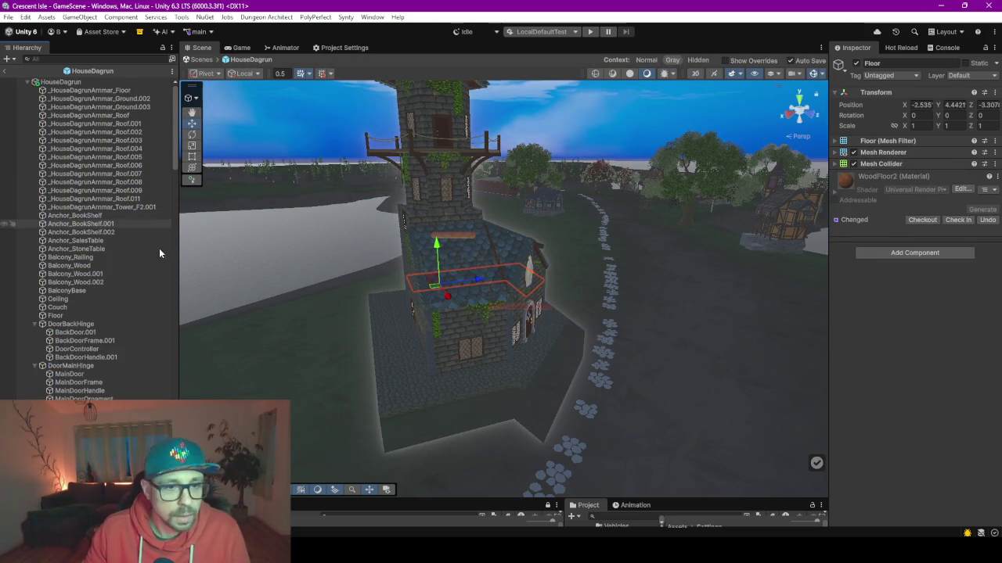
Step: Browse the HouseDagrun prefab Hierarchy and collapse the Ivys group
{"action": "scroll", "coordinate": [90, 234], "scroll_direction": "down", "scroll_amount": 5}
{"action": "scroll", "coordinate": [90, 235], "scroll_direction": "down", "scroll_amount": 5}
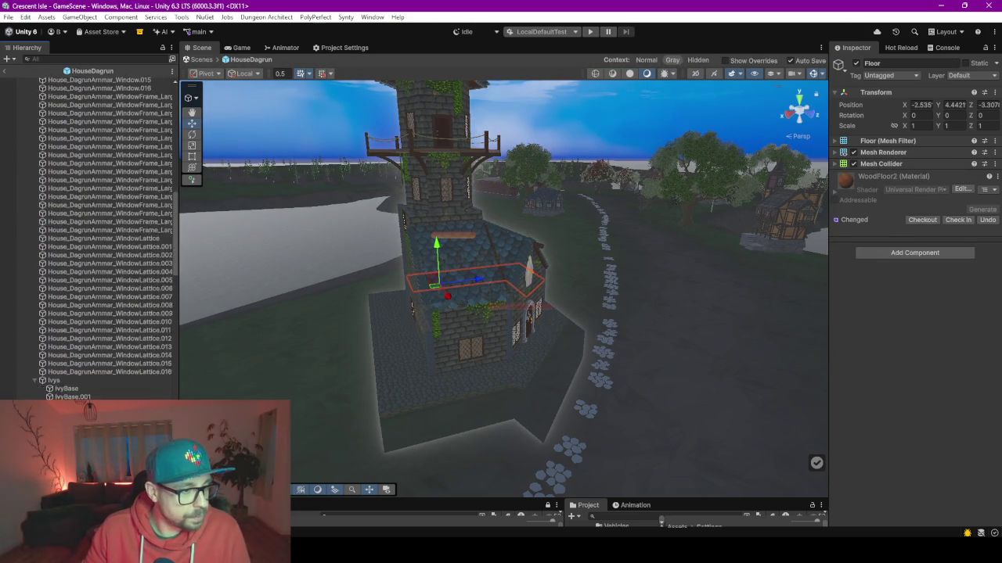
{"action": "scroll", "coordinate": [90, 235], "scroll_direction": "down", "scroll_amount": 5}
{"action": "scroll", "coordinate": [90, 235], "scroll_direction": "down", "scroll_amount": 5}
{"action": "scroll", "coordinate": [90, 235], "scroll_direction": "down", "scroll_amount": 5}
{"action": "scroll", "coordinate": [90, 235], "scroll_direction": "down", "scroll_amount": 5}
{"action": "scroll", "coordinate": [99, 388], "scroll_direction": "up", "scroll_amount": 5}
{"action": "scroll", "coordinate": [99, 387], "scroll_direction": "up", "scroll_amount": 5}
{"action": "scroll", "coordinate": [100, 387], "scroll_direction": "up", "scroll_amount": 5}
{"action": "scroll", "coordinate": [100, 387], "scroll_direction": "up", "scroll_amount": 5}
{"action": "scroll", "coordinate": [99, 387], "scroll_direction": "up", "scroll_amount": 5}
{"action": "scroll", "coordinate": [86, 344], "scroll_direction": "up", "scroll_amount": 5}
{"action": "scroll", "coordinate": [75, 310], "scroll_direction": "up", "scroll_amount": 5}
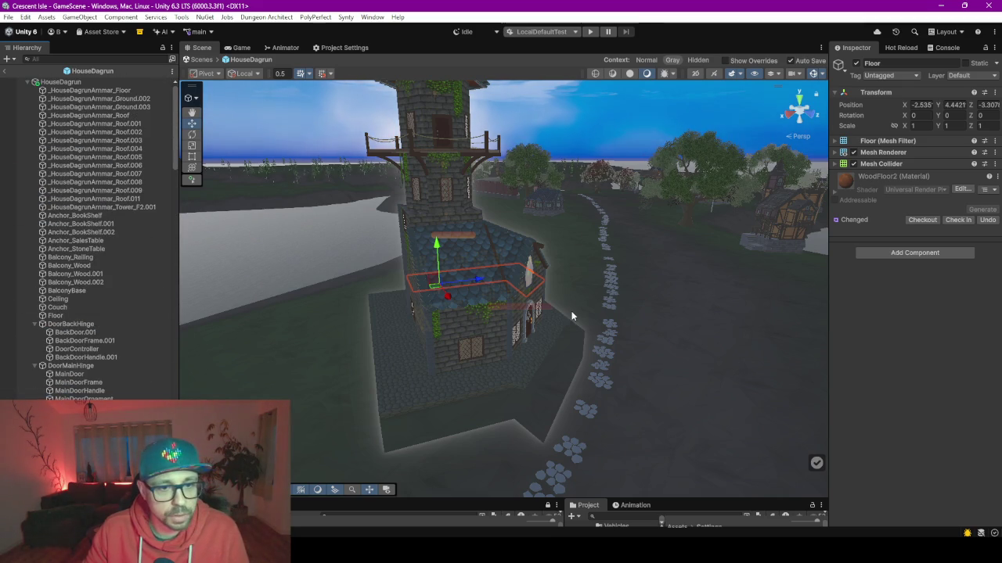
{"action": "scroll", "coordinate": [571, 316], "scroll_direction": "up", "scroll_amount": 2}
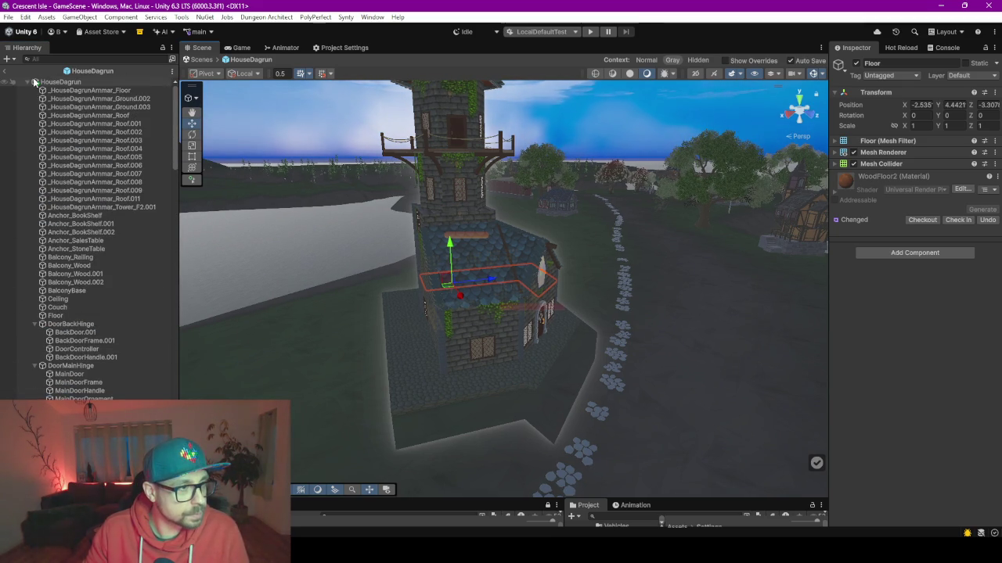
{"action": "scroll", "coordinate": [82, 274], "scroll_direction": "down", "scroll_amount": 5}
{"action": "scroll", "coordinate": [81, 274], "scroll_direction": "down", "scroll_amount": 5}
{"action": "scroll", "coordinate": [81, 274], "scroll_direction": "down", "scroll_amount": 5}
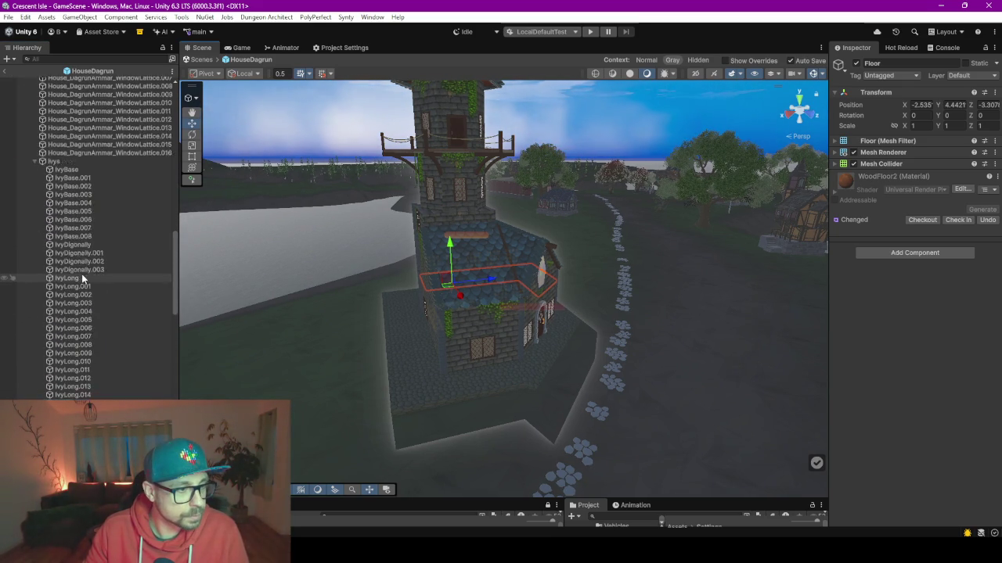
{"action": "scroll", "coordinate": [81, 278], "scroll_direction": "down", "scroll_amount": 1}
{"action": "left_click", "coordinate": [36, 129]}
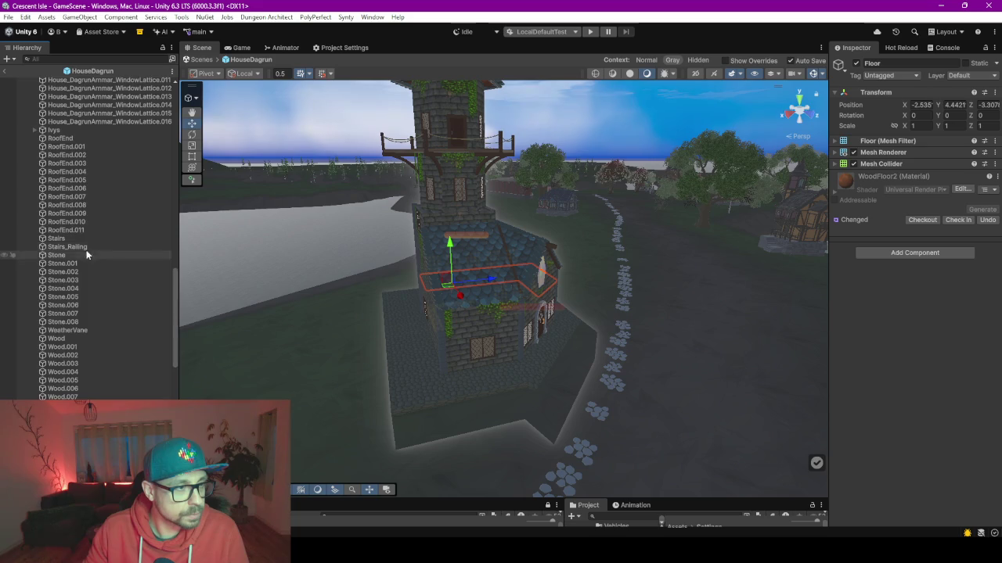
Step: Deactivate HouseDagrunInterior and fly the view inside to see the bare interior
{"action": "scroll", "coordinate": [89, 252], "scroll_direction": "down", "scroll_amount": 5}
{"action": "scroll", "coordinate": [86, 250], "scroll_direction": "down", "scroll_amount": 5}
{"action": "scroll", "coordinate": [80, 249], "scroll_direction": "down", "scroll_amount": 3}
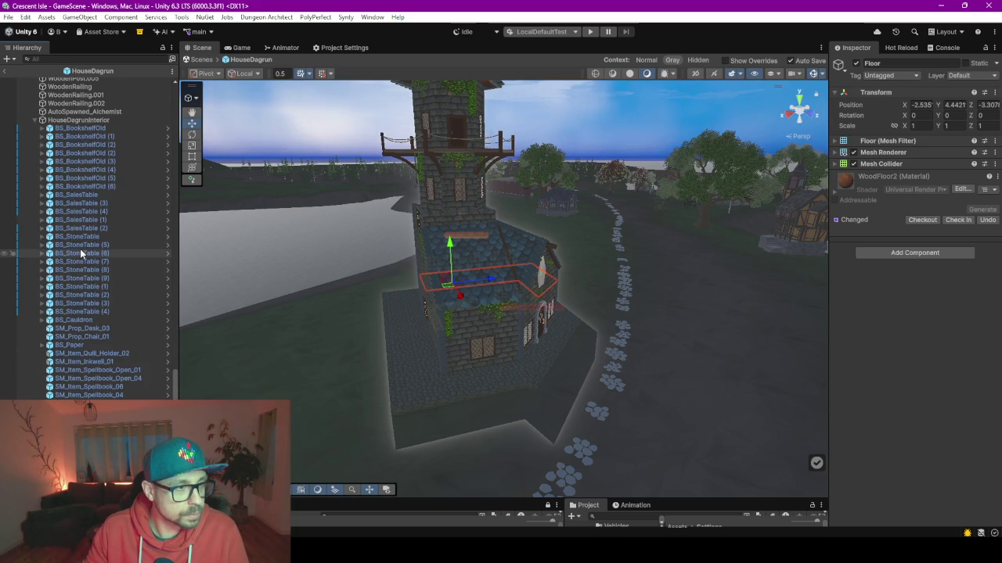
{"action": "left_click", "coordinate": [78, 120]}
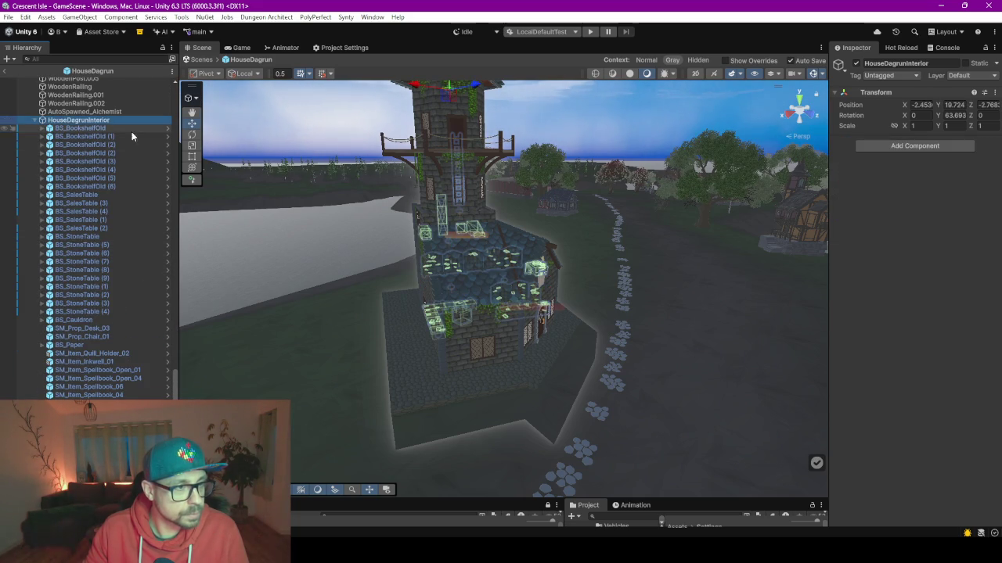
{"action": "left_click", "coordinate": [856, 63]}
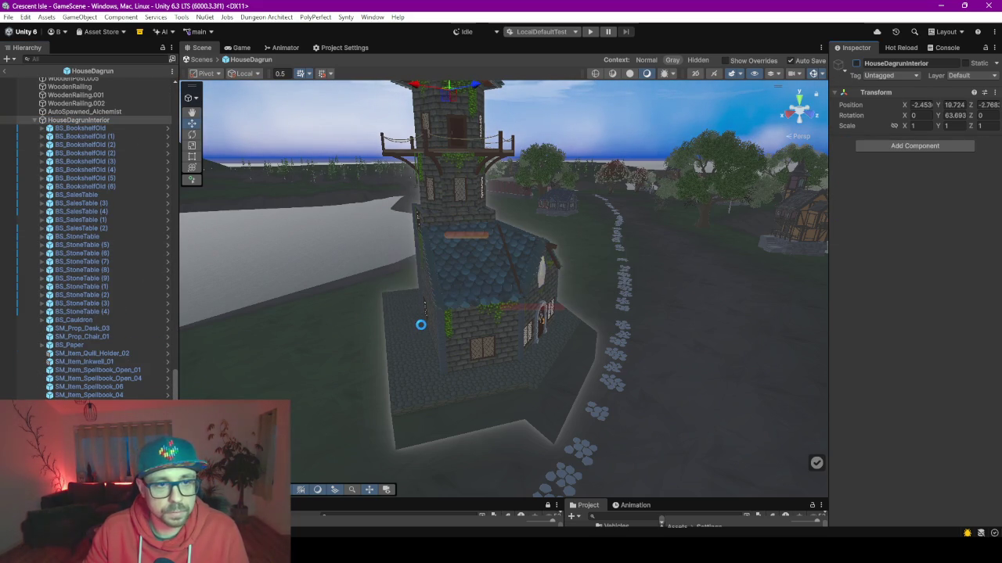
{"action": "left_click_drag", "start_coordinate": [464, 334], "coordinate": [418, 325]}
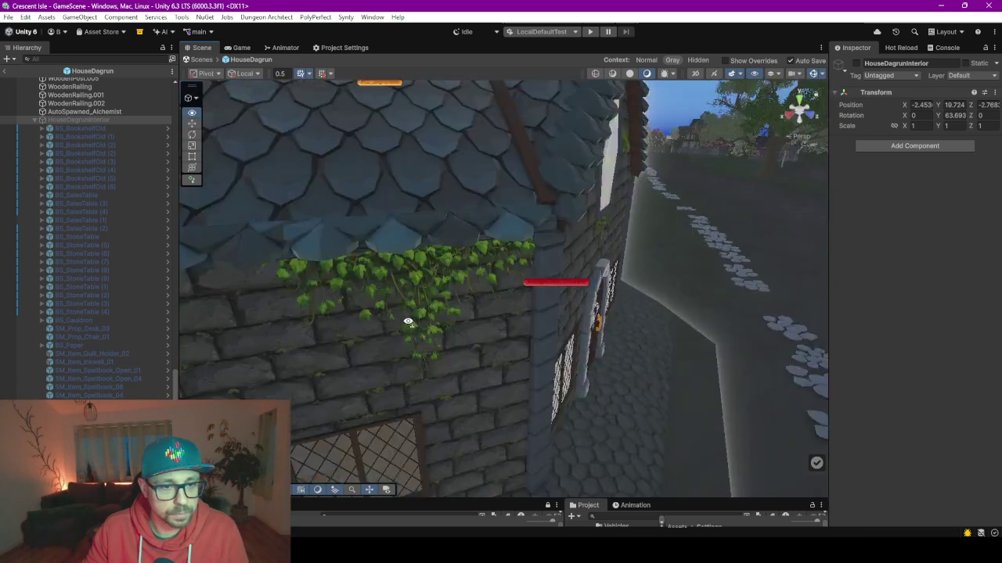
{"action": "left_click_drag", "start_coordinate": [418, 324], "coordinate": [365, 329]}
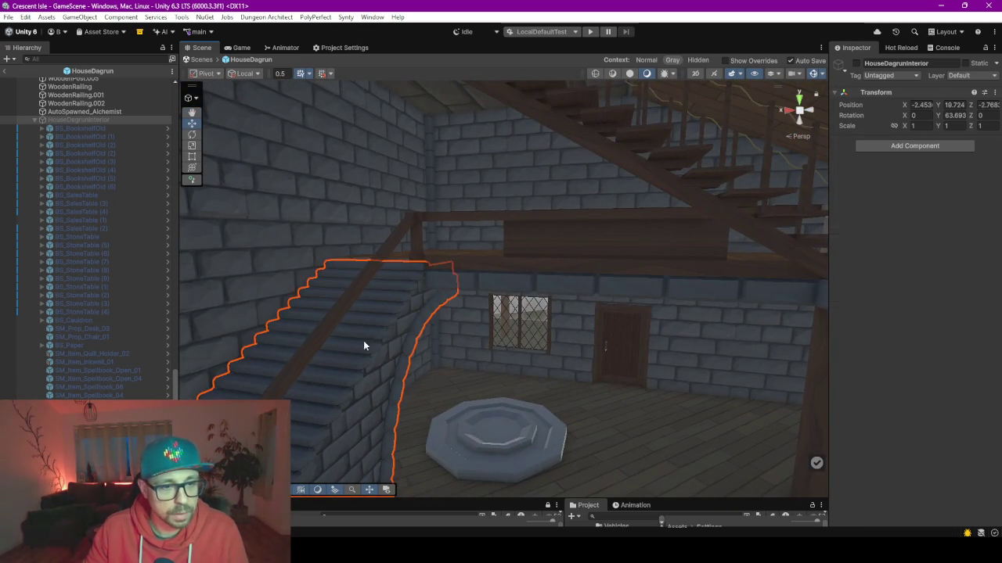
Step: Select the stairs, Stairs_Railing and Stone through Stone.008, and frame them in the Scene view
{"action": "left_click", "coordinate": [363, 341]}
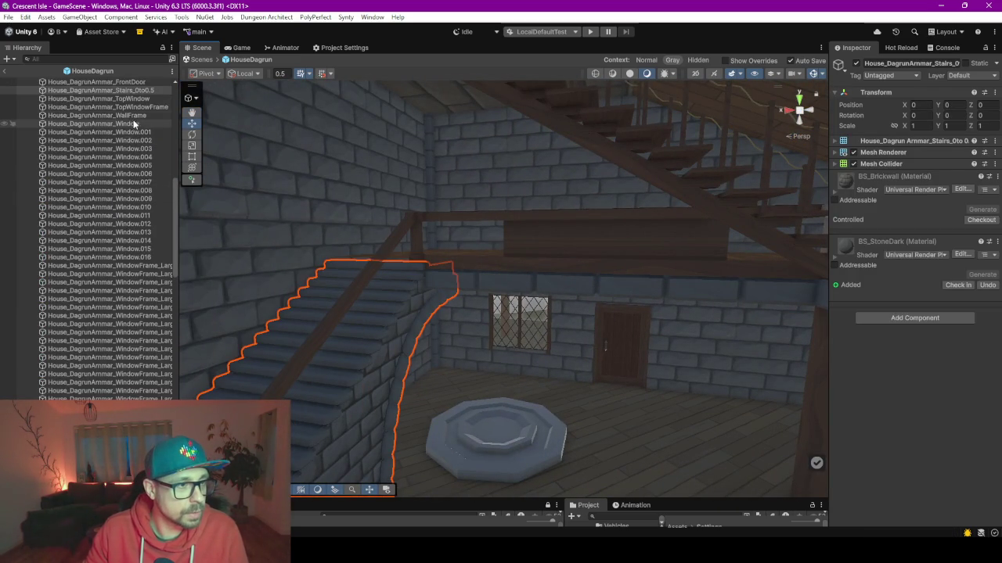
{"action": "scroll", "coordinate": [129, 109], "scroll_direction": "up", "scroll_amount": 3}
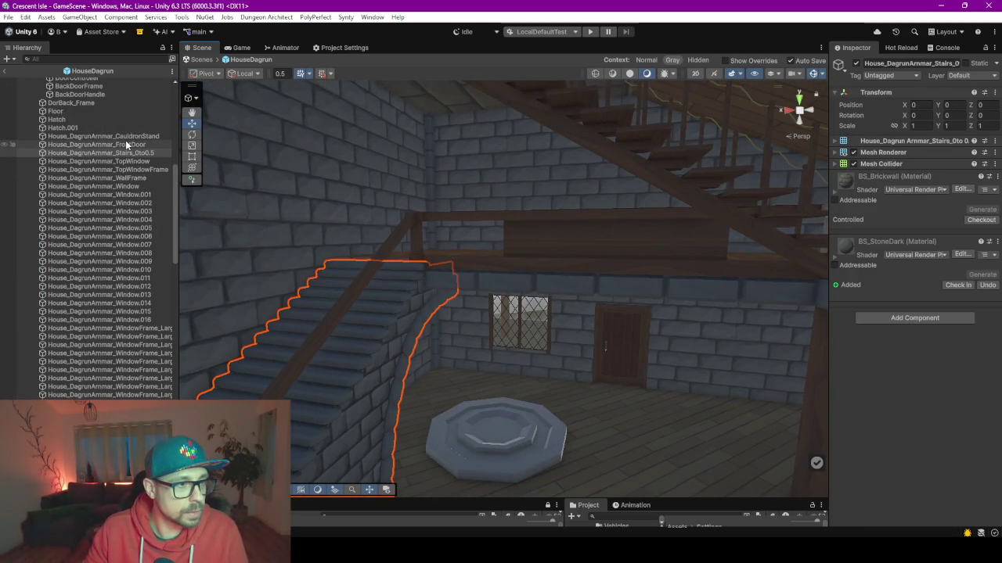
{"action": "left_click", "coordinate": [126, 136]}
{"action": "left_click", "coordinate": [129, 153], "text": "ctrl"}
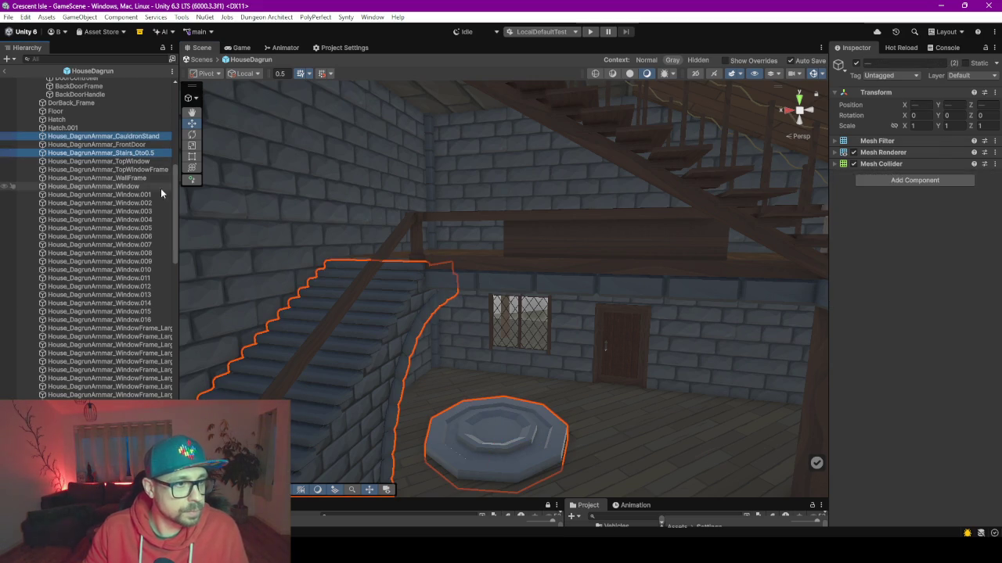
{"action": "scroll", "coordinate": [142, 188], "scroll_direction": "down", "scroll_amount": 4}
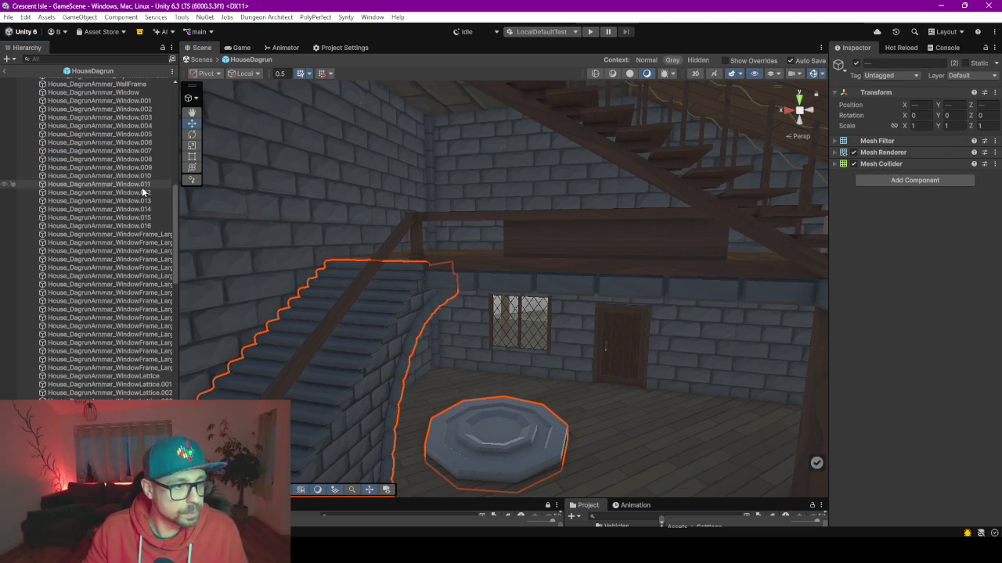
{"action": "scroll", "coordinate": [142, 187], "scroll_direction": "down", "scroll_amount": 9}
{"action": "scroll", "coordinate": [130, 239], "scroll_direction": "down", "scroll_amount": 3}
{"action": "scroll", "coordinate": [124, 252], "scroll_direction": "down", "scroll_amount": 4}
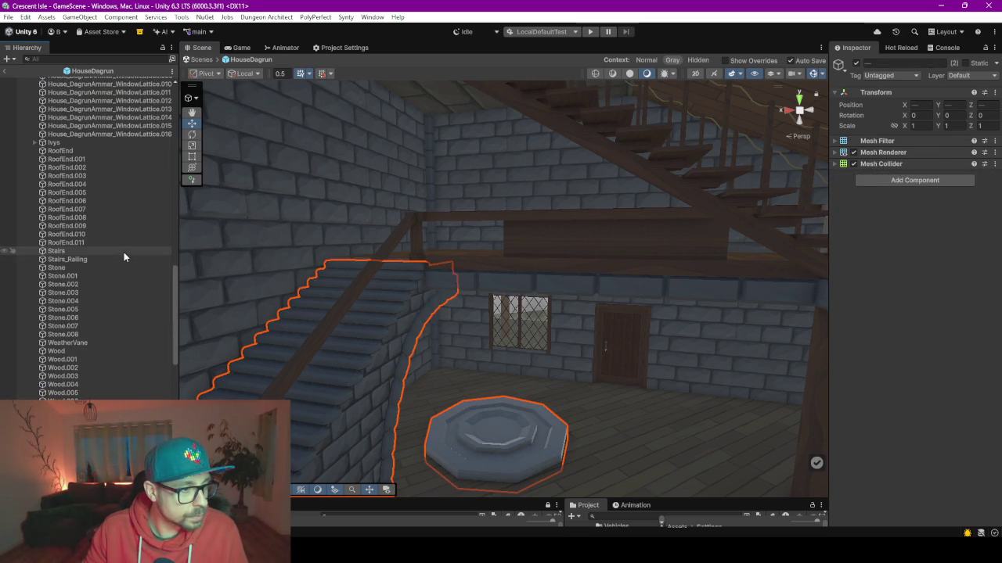
{"action": "left_click", "coordinate": [78, 259], "text": "ctrl"}
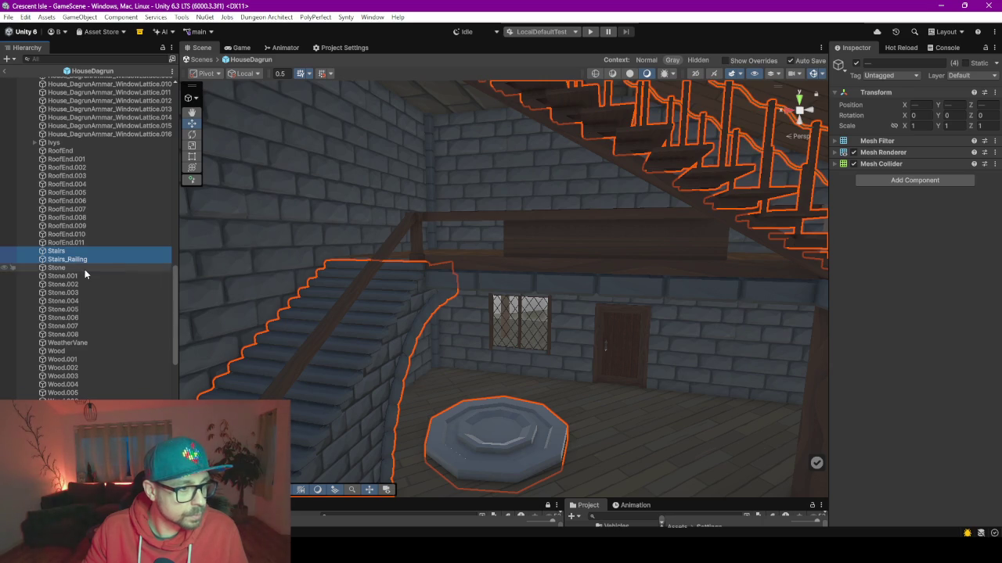
{"action": "left_click", "coordinate": [85, 268], "text": "ctrl"}
{"action": "left_click", "coordinate": [84, 276], "text": "ctrl"}
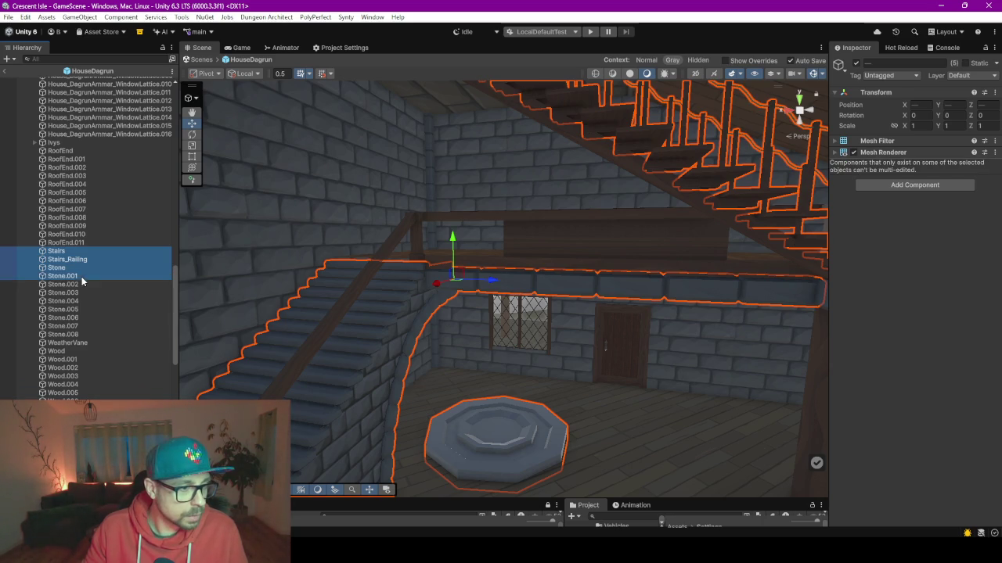
{"action": "left_click", "coordinate": [86, 334], "text": "shift"}
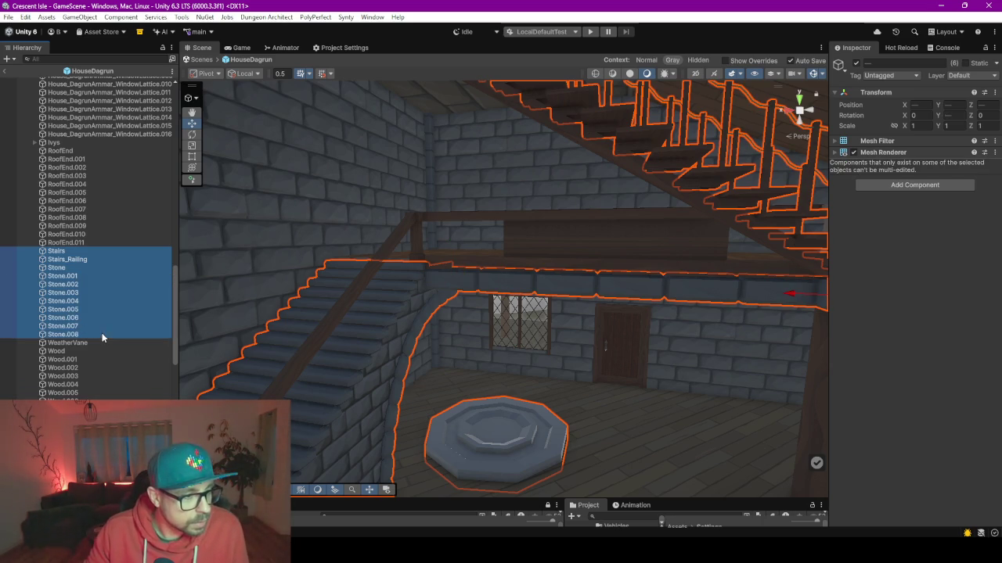
{"action": "key", "text": "f"}
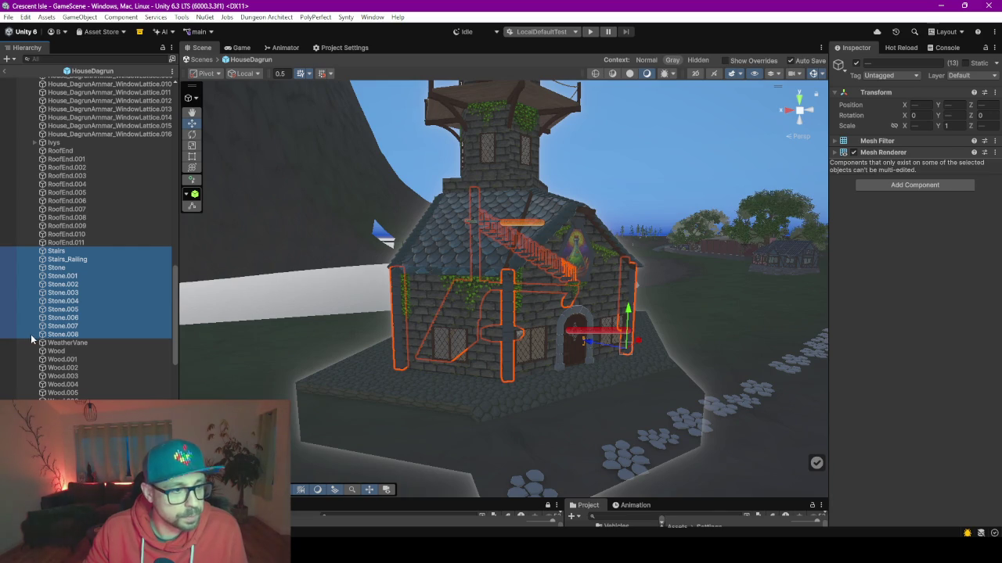
Step: Deselect Stone.008, Stone.007 and the orange and vertical pipes to keep, then delete the rest
{"action": "left_click", "coordinate": [69, 334], "text": "ctrl"}
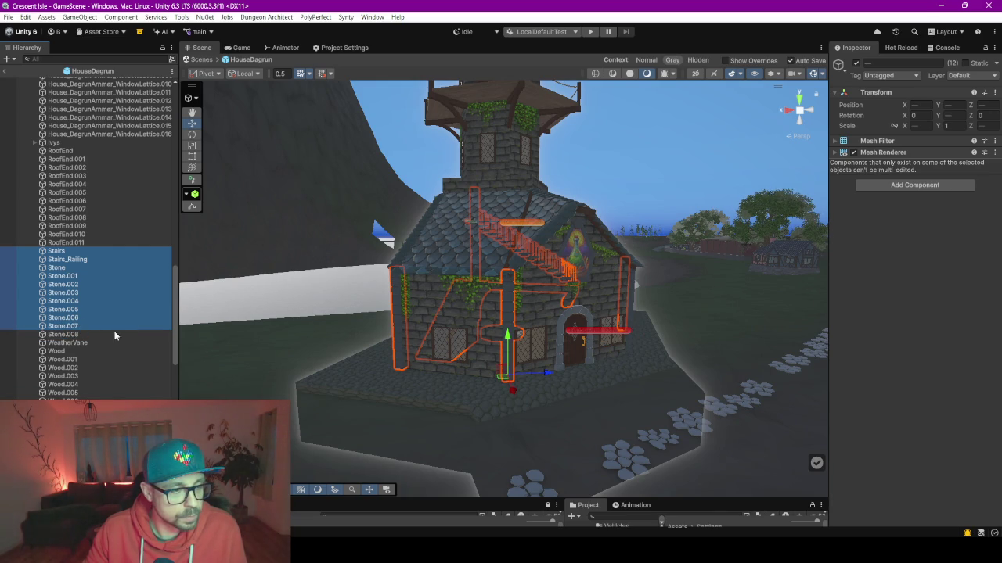
{"action": "mouse_move", "coordinate": [472, 311]}
{"action": "left_mouse_down"}
{"action": "mouse_move", "coordinate": [464, 308]}
{"action": "mouse_move", "coordinate": [499, 331]}
{"action": "left_mouse_up"}
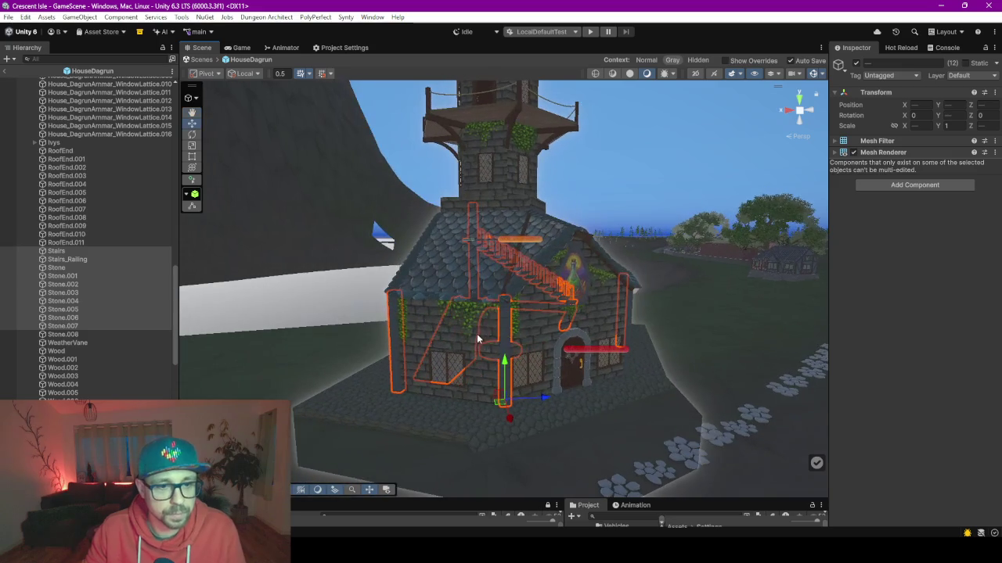
{"action": "left_click", "coordinate": [506, 341], "text": "shift"}
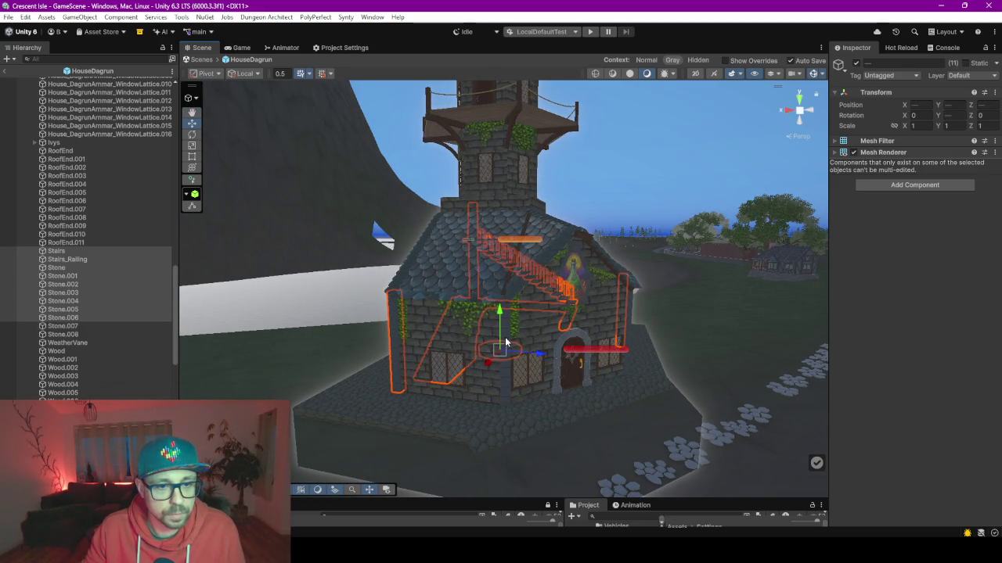
{"action": "left_click", "coordinate": [392, 319], "text": "shift"}
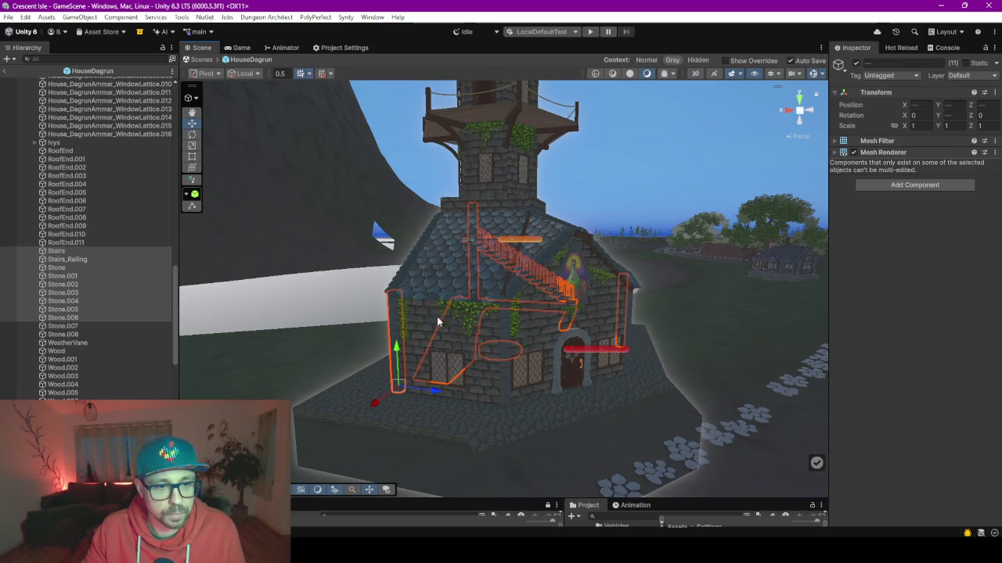
{"action": "left_click", "coordinate": [391, 337], "text": "shift"}
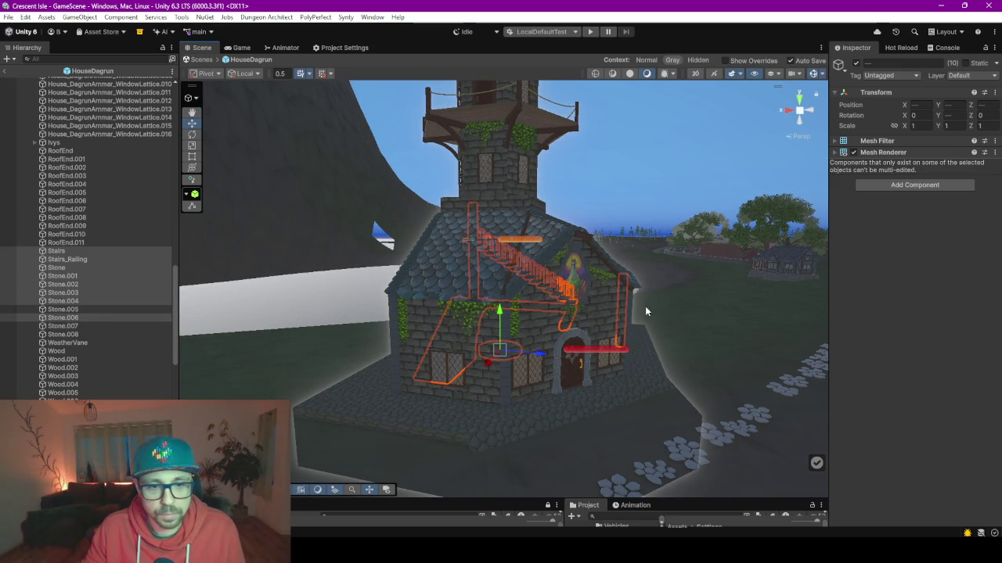
{"action": "mouse_move", "coordinate": [634, 313]}
{"action": "left_mouse_down"}
{"action": "mouse_move", "coordinate": [452, 299]}
{"action": "mouse_move", "coordinate": [525, 328]}
{"action": "left_mouse_up"}
{"action": "left_click", "coordinate": [521, 322]}
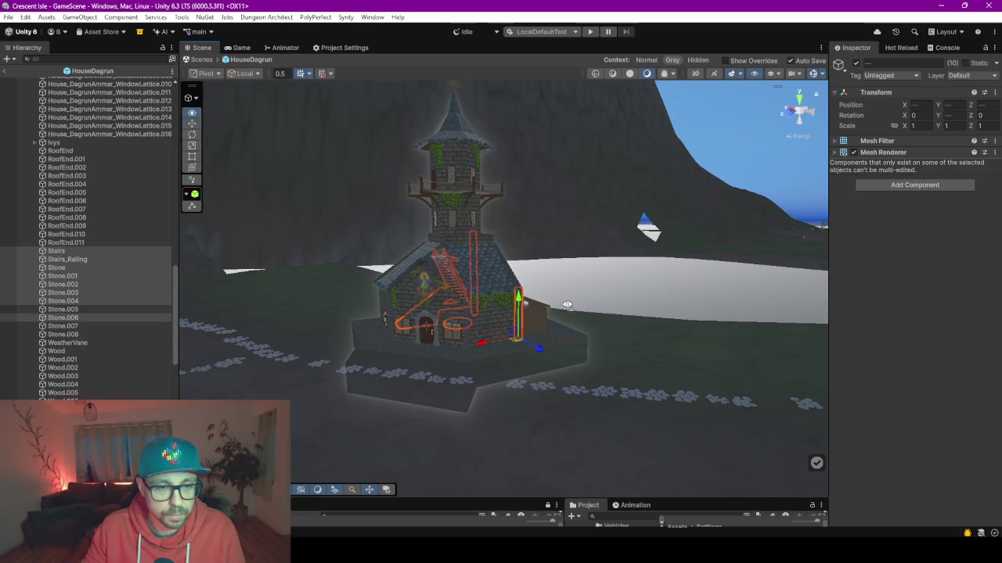
{"action": "scroll", "coordinate": [566, 304], "scroll_direction": "up", "scroll_amount": 2}
{"action": "scroll", "coordinate": [567, 304], "scroll_direction": "up", "scroll_amount": 2}
{"action": "scroll", "coordinate": [565, 304], "scroll_direction": "up", "scroll_amount": 2}
{"action": "scroll", "coordinate": [494, 313], "scroll_direction": "up", "scroll_amount": 2}
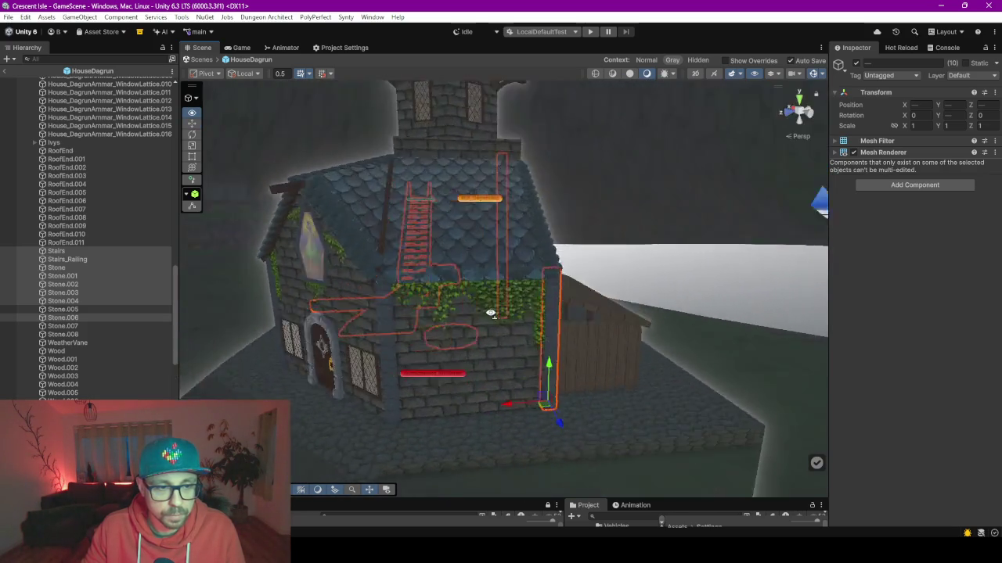
{"action": "left_click_drag", "start_coordinate": [494, 313], "coordinate": [402, 310]}
{"action": "left_click", "coordinate": [382, 306], "text": "ctrl"}
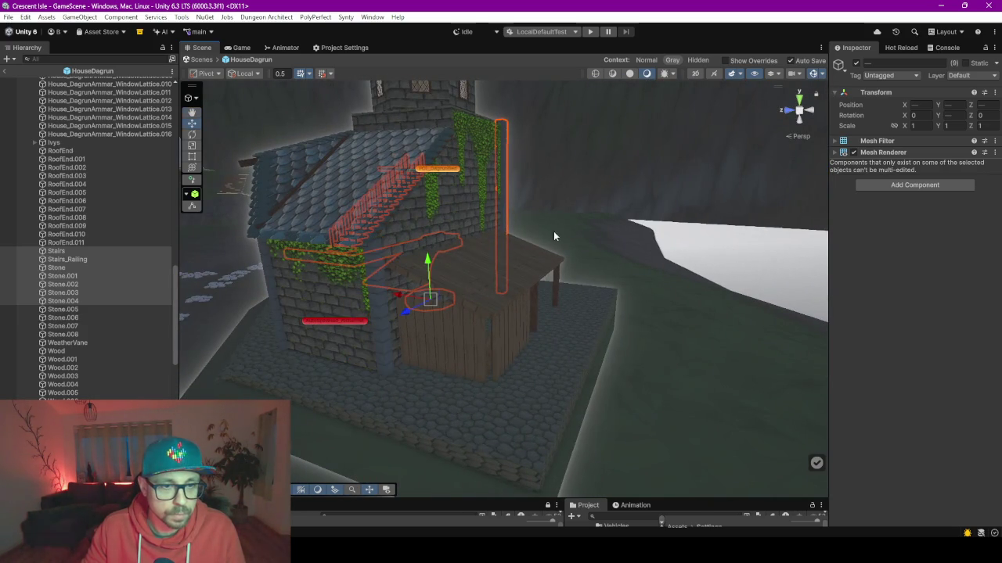
{"action": "mouse_move", "coordinate": [568, 240]}
{"action": "left_mouse_down"}
{"action": "mouse_move", "coordinate": [409, 218]}
{"action": "mouse_move", "coordinate": [498, 216]}
{"action": "left_mouse_up"}
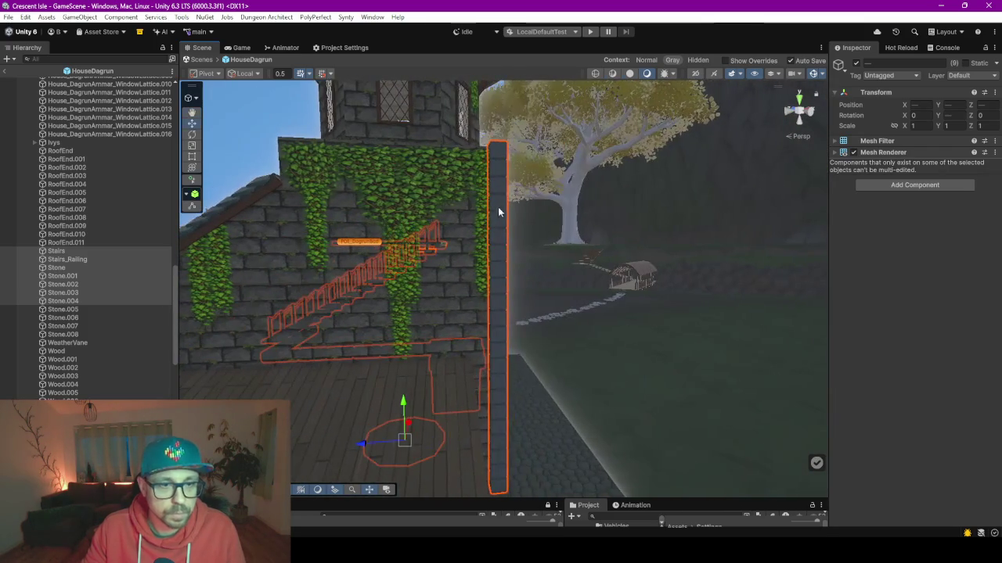
{"action": "left_click", "coordinate": [502, 197], "text": "ctrl"}
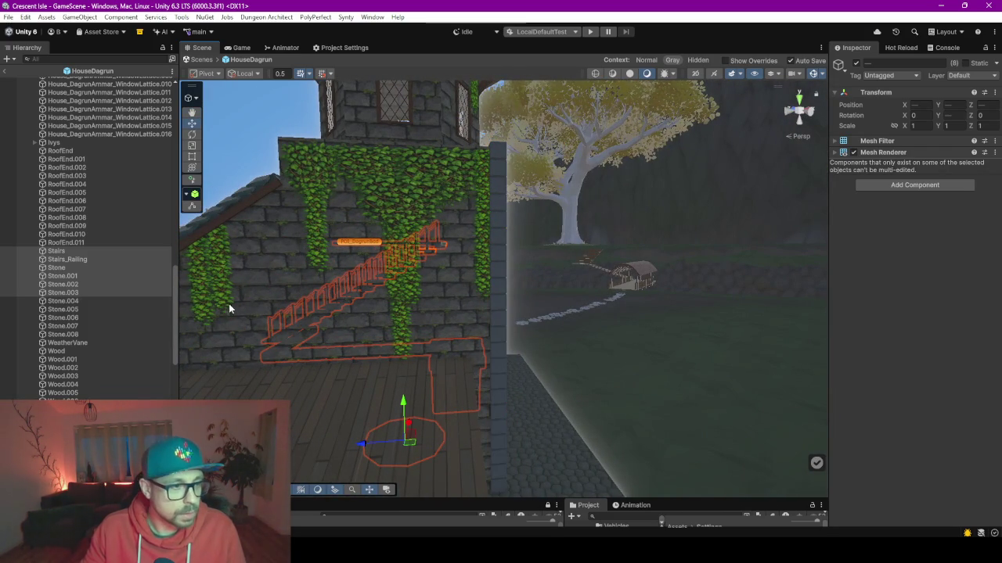
{"action": "scroll", "coordinate": [56, 338], "scroll_direction": "down", "scroll_amount": 5}
{"action": "scroll", "coordinate": [57, 338], "scroll_direction": "up", "scroll_amount": 8}
{"action": "scroll", "coordinate": [76, 328], "scroll_direction": "down", "scroll_amount": 8}
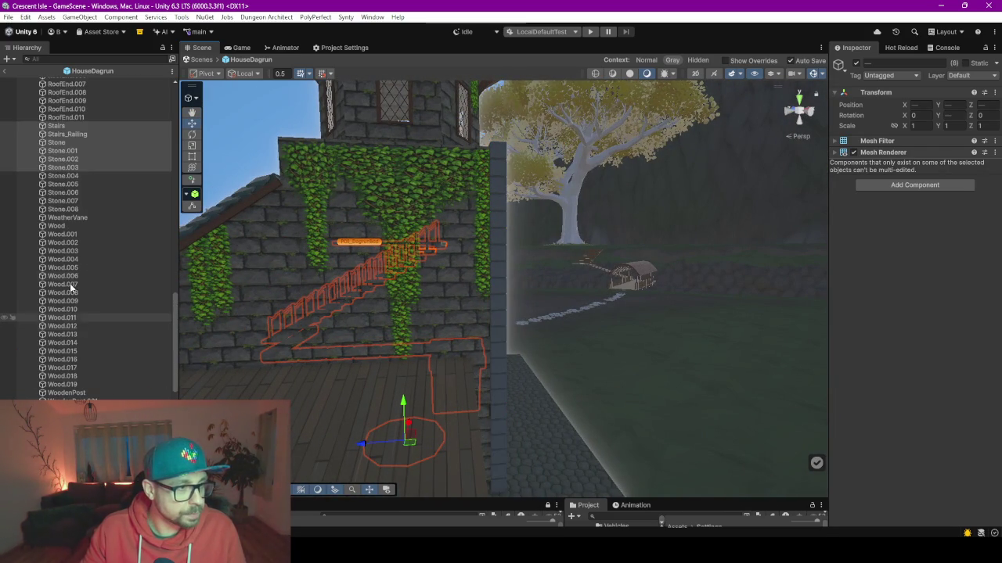
{"action": "left_click", "coordinate": [68, 168]}
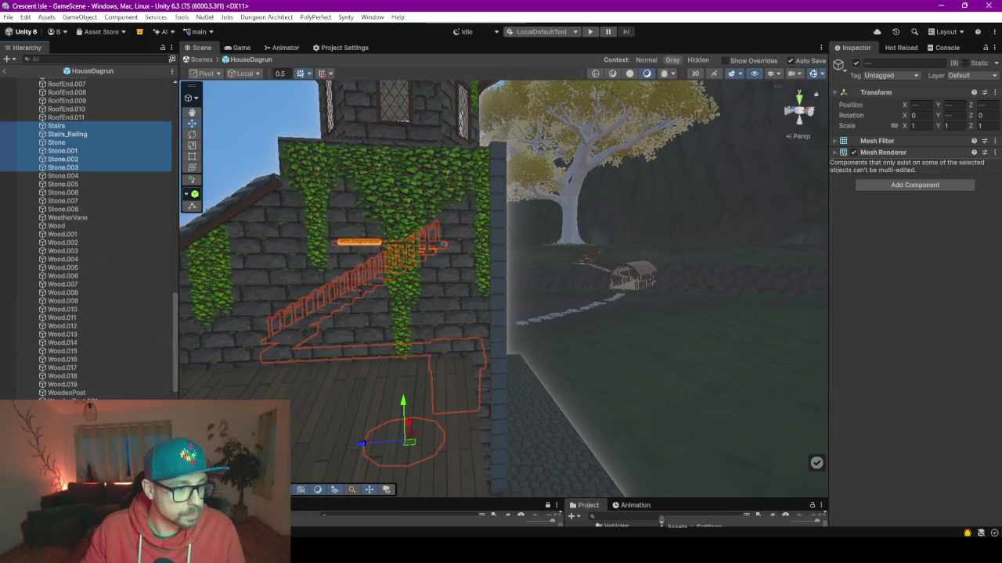
{"action": "key", "text": "Delete"}
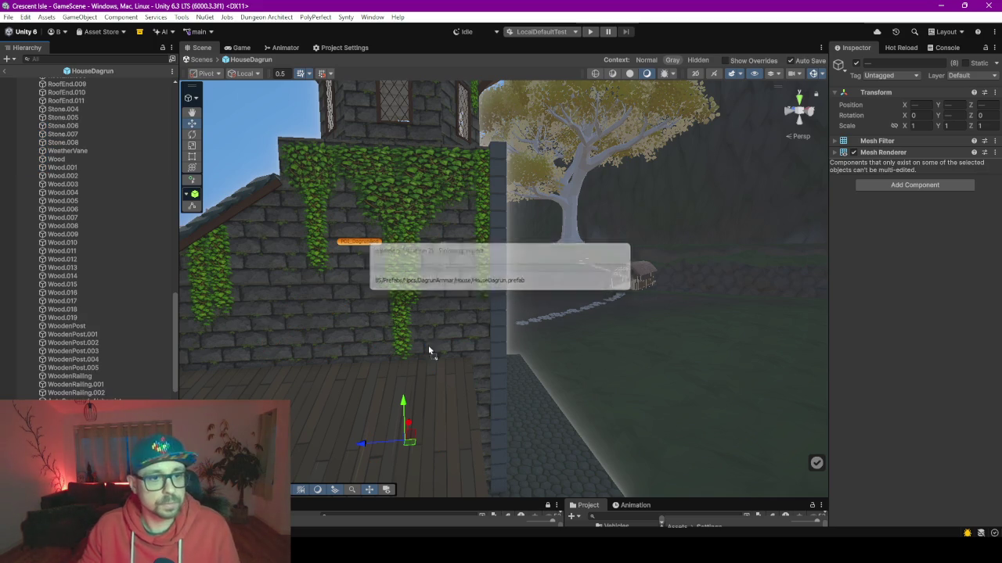
Step: Apply the BS_WoodNut material to the upper-floor wooden post
{"action": "mouse_move", "coordinate": [592, 351]}
{"action": "left_mouse_down"}
{"action": "mouse_move", "coordinate": [528, 377]}
{"action": "mouse_move", "coordinate": [475, 361]}
{"action": "mouse_move", "coordinate": [251, 382]}
{"action": "mouse_move", "coordinate": [431, 329]}
{"action": "left_mouse_up"}
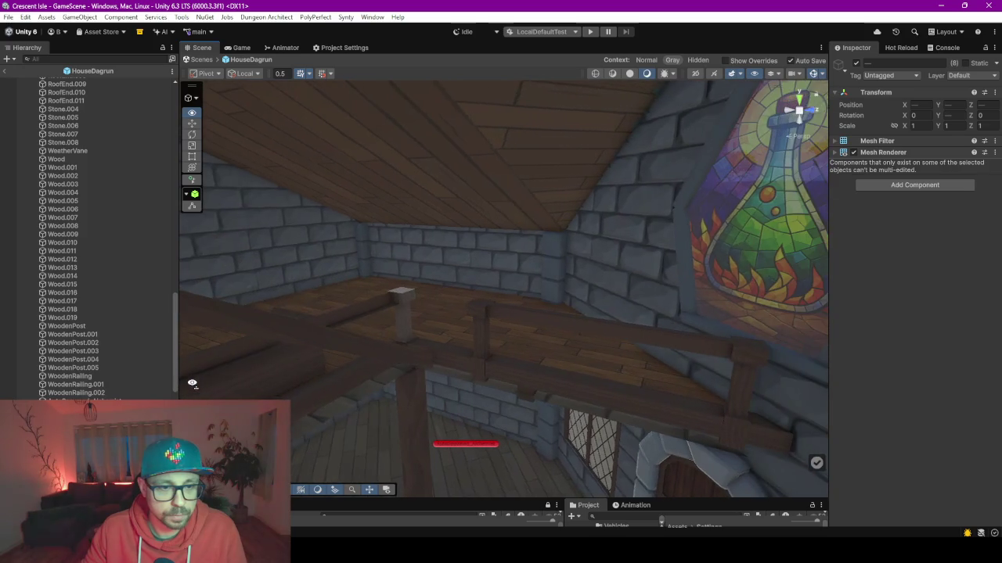
{"action": "left_click", "coordinate": [423, 321]}
{"action": "left_click", "coordinate": [410, 305]}
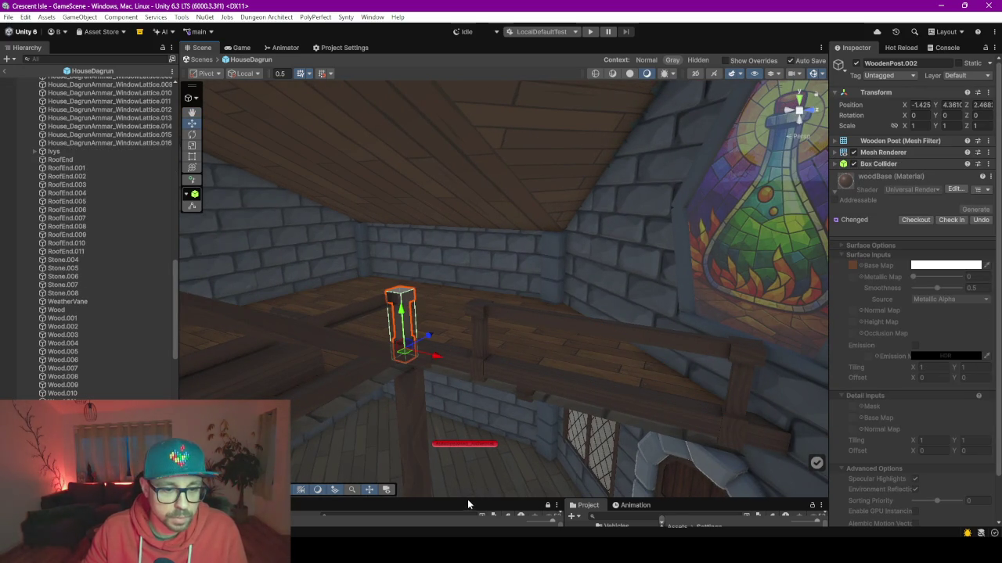
{"action": "left_click_drag", "start_coordinate": [467, 500], "coordinate": [475, 308]}
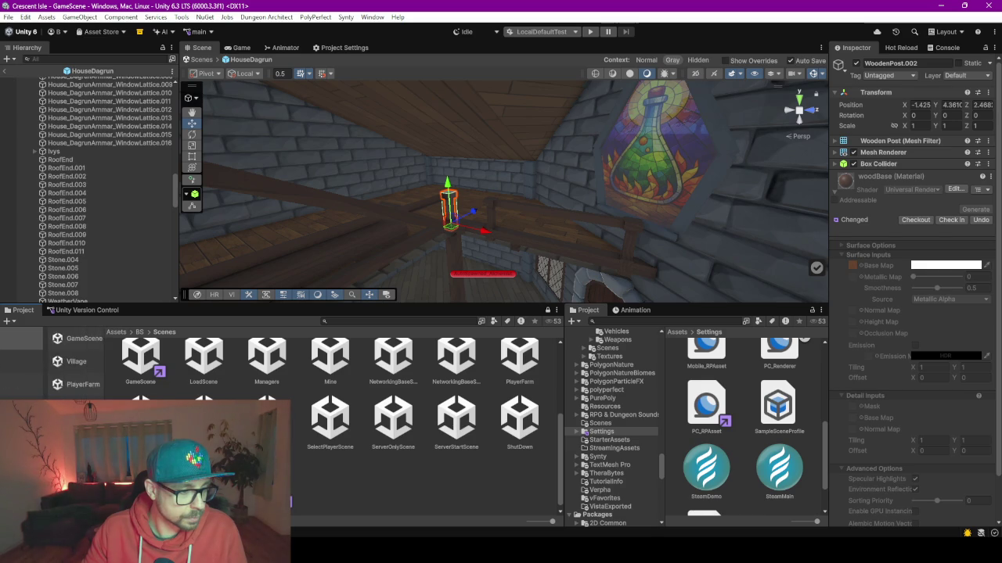
{"action": "left_click_drag", "start_coordinate": [144, 302], "coordinate": [144, 199]}
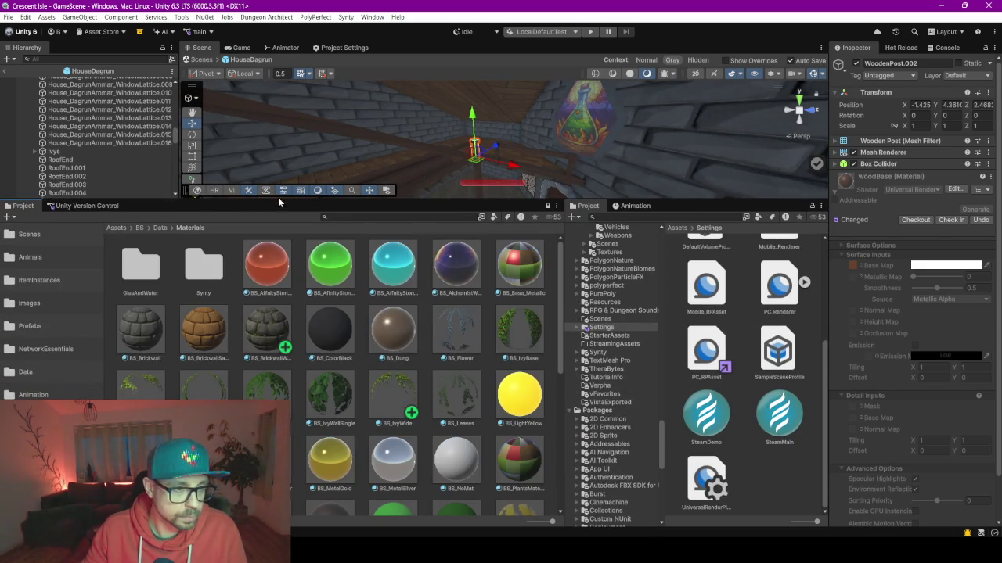
{"action": "left_click_drag", "start_coordinate": [282, 200], "coordinate": [288, 381]}
{"action": "scroll", "coordinate": [295, 399], "scroll_direction": "down", "scroll_amount": 5}
{"action": "scroll", "coordinate": [295, 399], "scroll_direction": "down", "scroll_amount": 5}
{"action": "scroll", "coordinate": [295, 399], "scroll_direction": "down", "scroll_amount": 5}
{"action": "left_click_drag", "start_coordinate": [323, 481], "coordinate": [456, 188]}
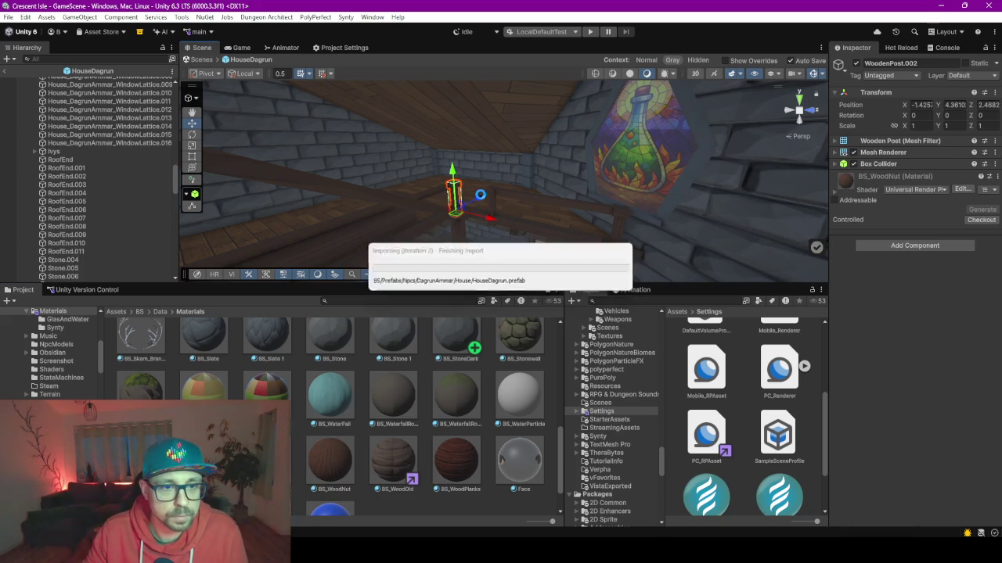
Step: Select the upper-floor beams, posts and rail pieces and delete them
{"action": "left_click", "coordinate": [479, 191], "text": "ctrl"}
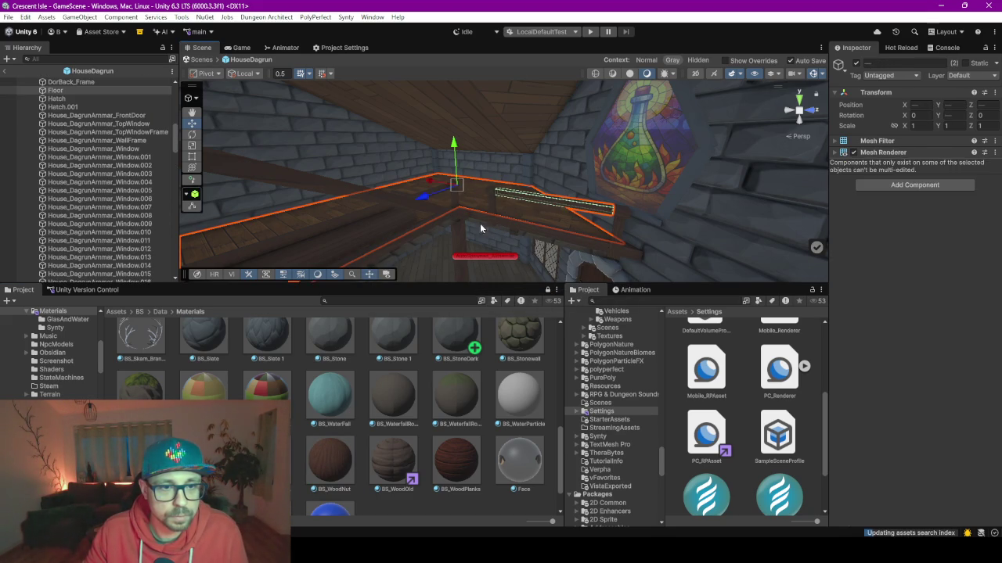
{"action": "left_click", "coordinate": [493, 223], "text": "ctrl"}
{"action": "left_click", "coordinate": [610, 227], "text": "ctrl"}
{"action": "left_click", "coordinate": [624, 225], "text": "ctrl"}
{"action": "left_click", "coordinate": [452, 200], "text": "ctrl"}
{"action": "left_click", "coordinate": [407, 207], "text": "ctrl"}
{"action": "left_click", "coordinate": [408, 202], "text": "ctrl"}
{"action": "left_click", "coordinate": [434, 235], "text": "ctrl"}
{"action": "left_click", "coordinate": [457, 269], "text": "ctrl"}
{"action": "scroll", "coordinate": [117, 235], "scroll_direction": "down", "scroll_amount": 5}
{"action": "scroll", "coordinate": [122, 232], "scroll_direction": "down", "scroll_amount": 5}
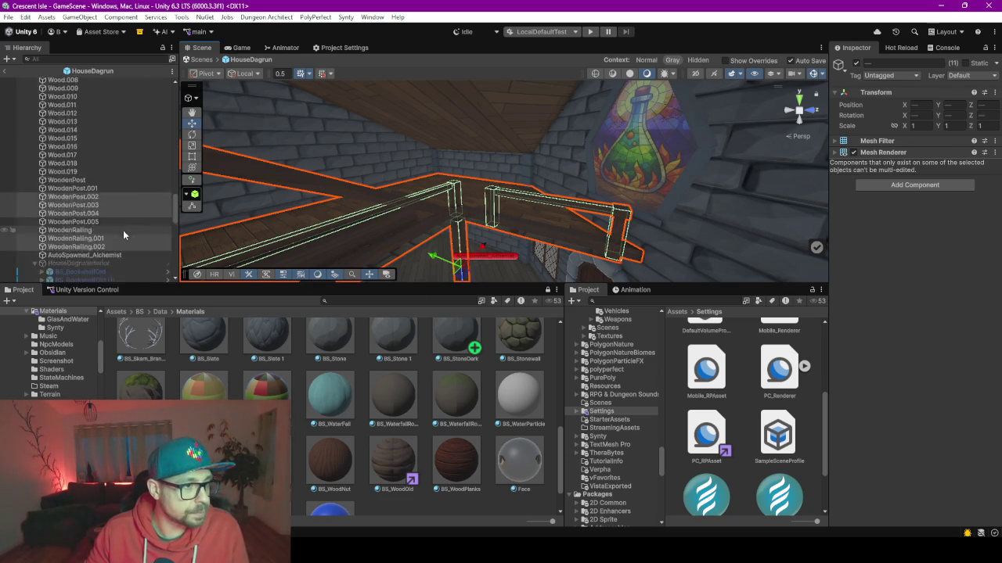
{"action": "left_click_drag", "start_coordinate": [138, 284], "coordinate": [138, 393]}
{"action": "scroll", "coordinate": [137, 298], "scroll_direction": "down", "scroll_amount": 2}
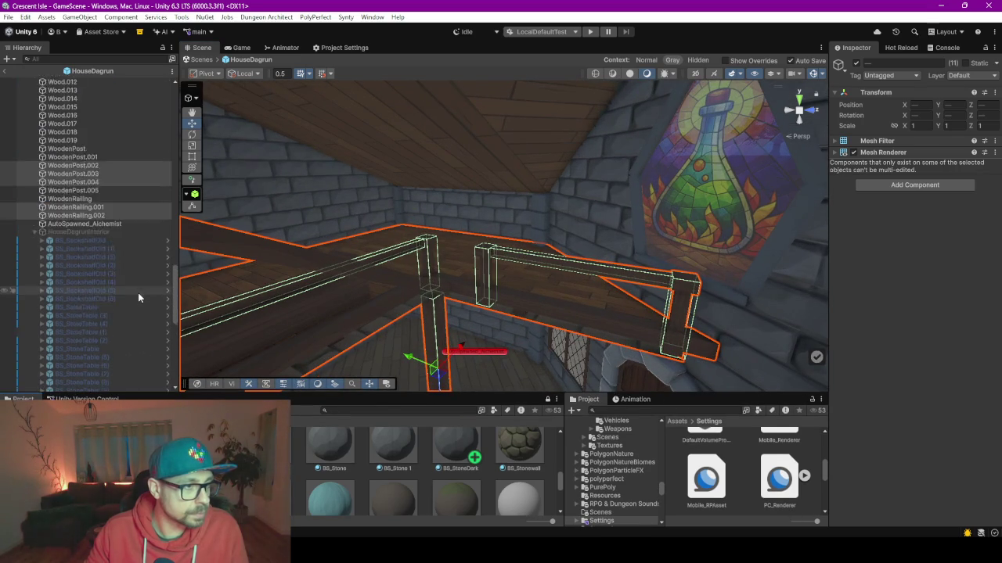
{"action": "scroll", "coordinate": [117, 284], "scroll_direction": "up", "scroll_amount": 2}
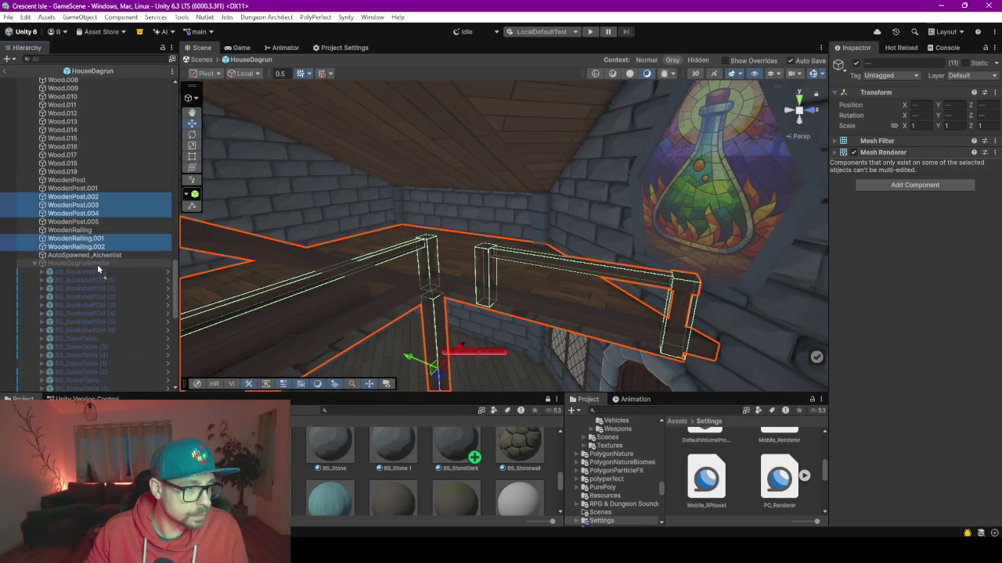
{"action": "key", "text": "Delete"}
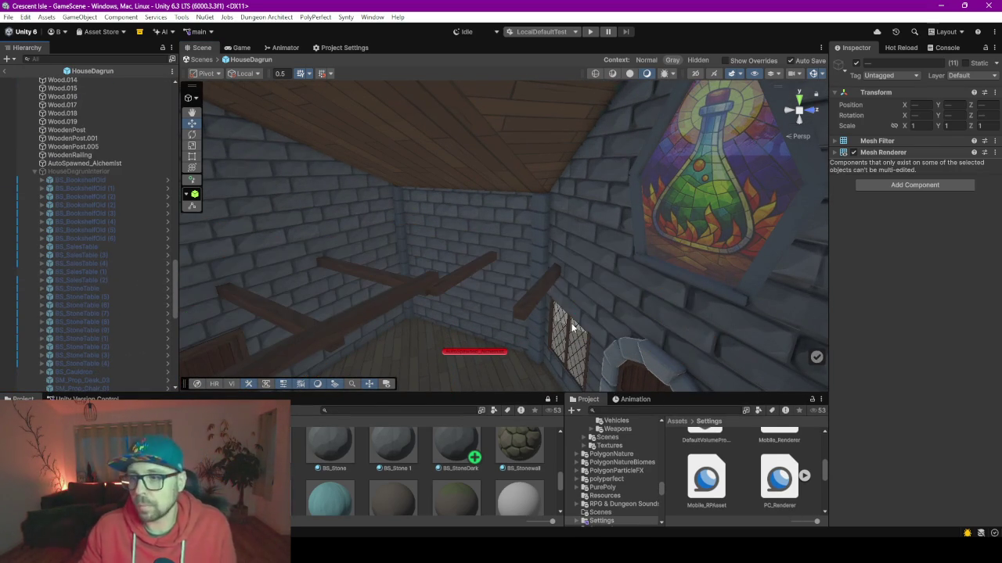
Step: Select the wall wood beams, a post and the angled railing
{"action": "left_click_drag", "start_coordinate": [499, 320], "coordinate": [350, 359]}
{"action": "left_click", "coordinate": [701, 279]}
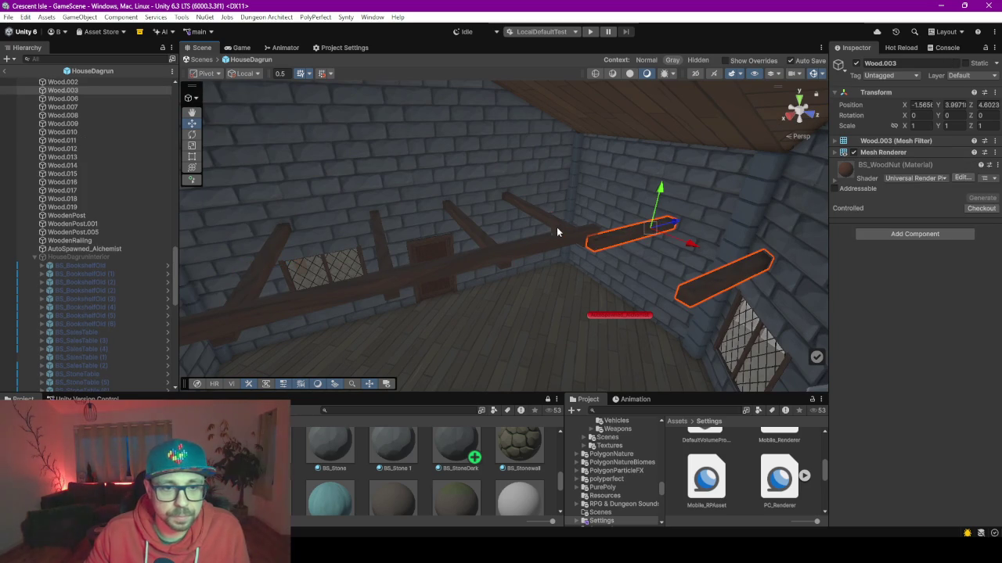
{"action": "left_click_drag", "start_coordinate": [558, 227], "coordinate": [472, 260]}
{"action": "left_click_drag", "start_coordinate": [547, 287], "coordinate": [480, 284]}
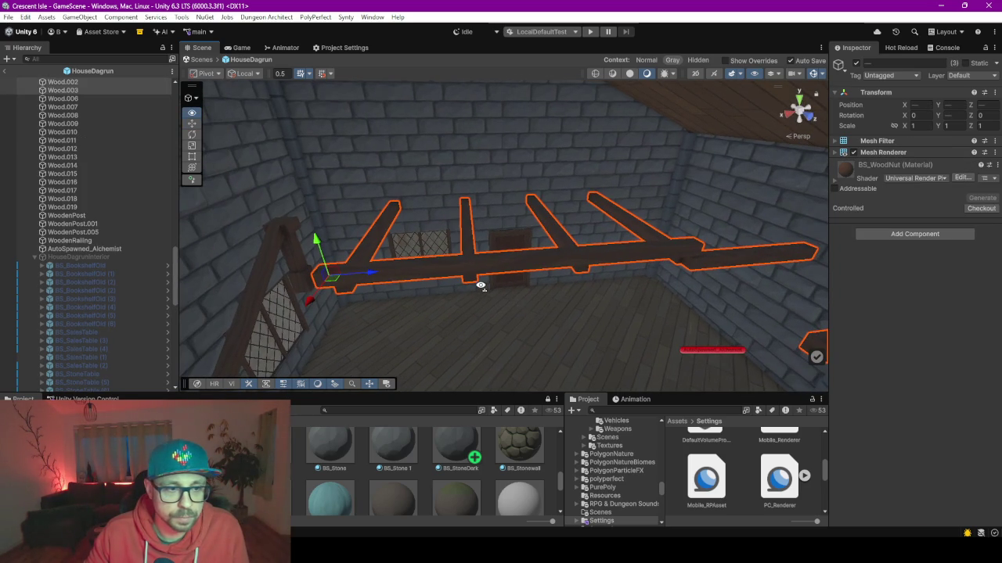
{"action": "left_click", "coordinate": [284, 229], "text": "shift"}
{"action": "left_click", "coordinate": [287, 313], "text": "shift"}
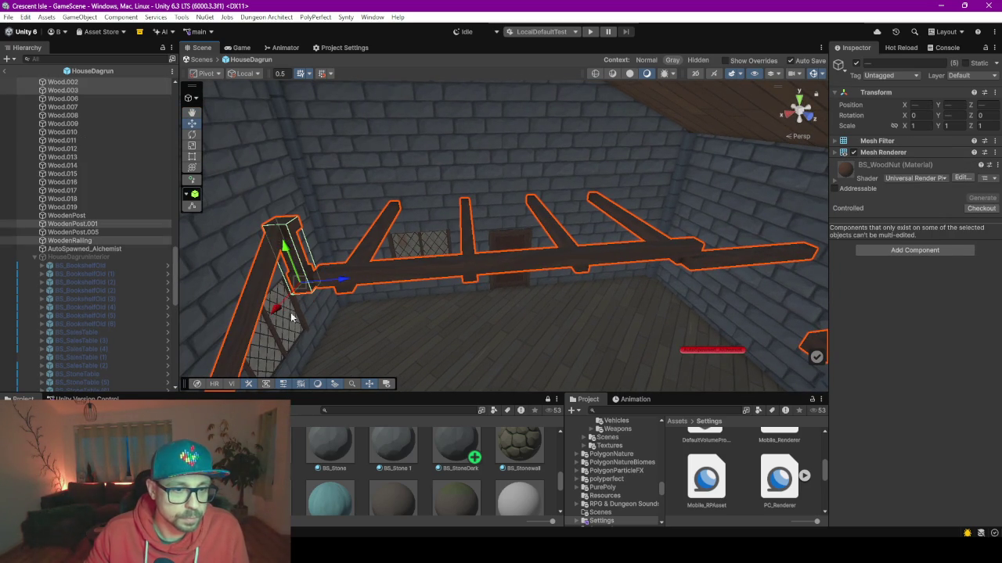
{"action": "mouse_move", "coordinate": [73, 243]}
{"action": "left_mouse_down"}
{"action": "mouse_move", "coordinate": [92, 268]}
{"action": "mouse_move", "coordinate": [82, 257]}
{"action": "left_mouse_up"}
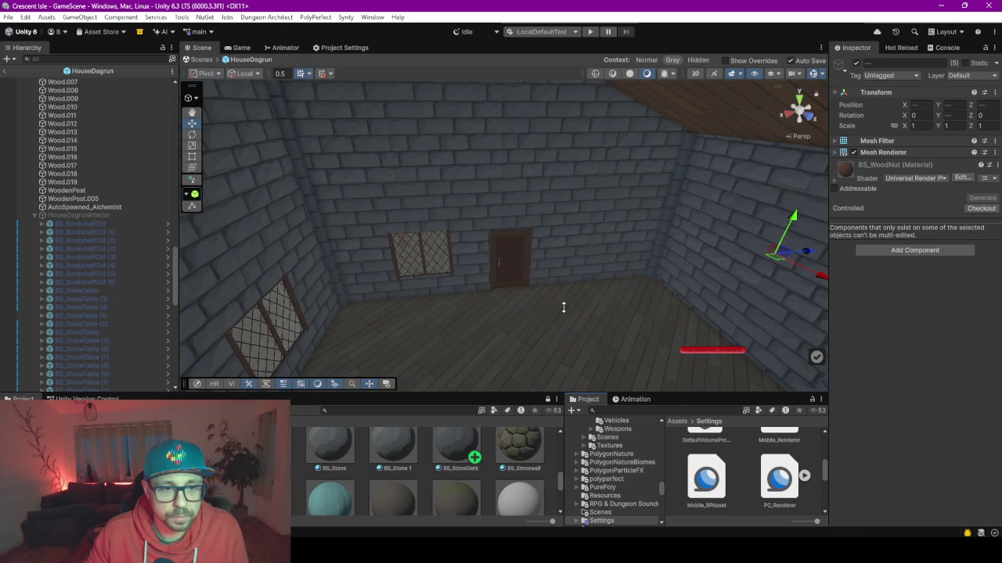
Step: Frame AutoSpawned_Alchemist, then select Ground.002 and the ceiling beam frame
{"action": "left_click_drag", "start_coordinate": [565, 396], "coordinate": [565, 451]}
{"action": "left_click", "coordinate": [84, 206]}
{"action": "key", "text": "f"}
{"action": "mouse_move", "coordinate": [287, 316]}
{"action": "left_mouse_down"}
{"action": "mouse_move", "coordinate": [572, 400]}
{"action": "mouse_move", "coordinate": [529, 256]}
{"action": "mouse_move", "coordinate": [487, 271]}
{"action": "mouse_move", "coordinate": [505, 243]}
{"action": "mouse_move", "coordinate": [461, 230]}
{"action": "mouse_move", "coordinate": [462, 208]}
{"action": "mouse_move", "coordinate": [471, 219]}
{"action": "mouse_move", "coordinate": [448, 267]}
{"action": "left_mouse_up"}
{"action": "left_click", "coordinate": [393, 196]}
{"action": "left_click", "coordinate": [390, 167], "text": "ctrl"}
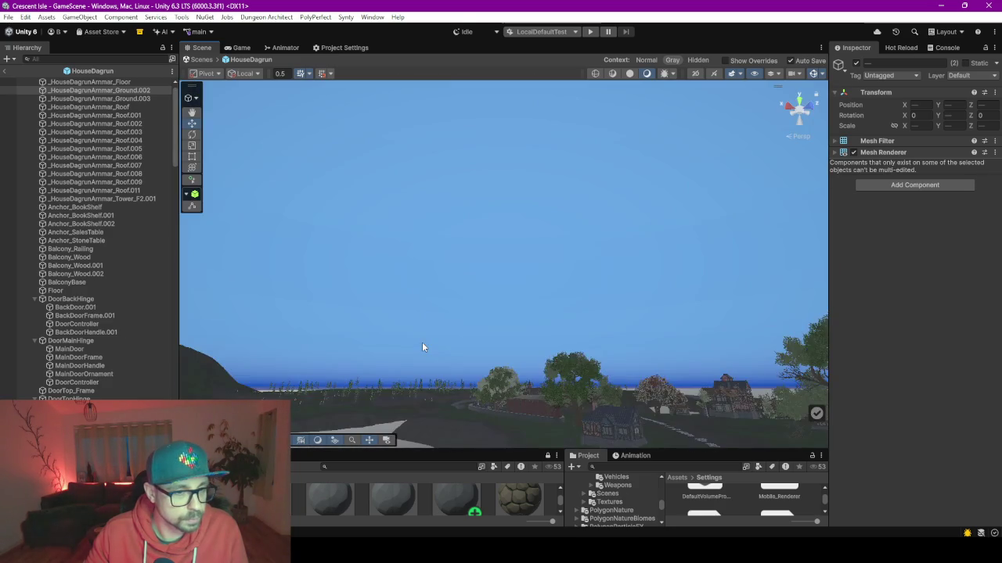
Step: Move WoodenPost.005 into HouseDagrunInterior in the Hierarchy
{"action": "key", "text": "f"}
{"action": "scroll", "coordinate": [179, 106], "scroll_direction": "up", "scroll_amount": 1}
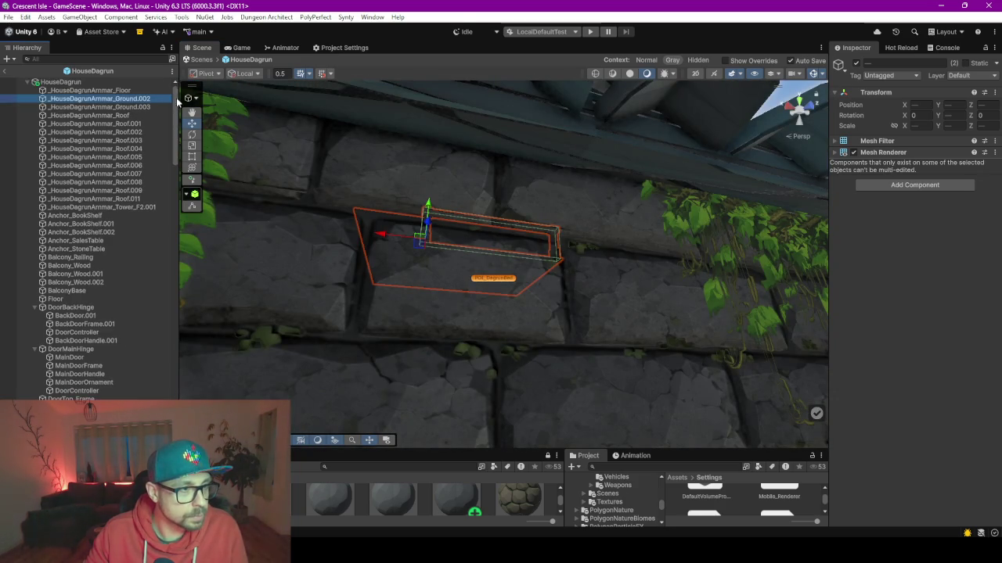
{"action": "left_click_drag", "start_coordinate": [182, 154], "coordinate": [182, 335]}
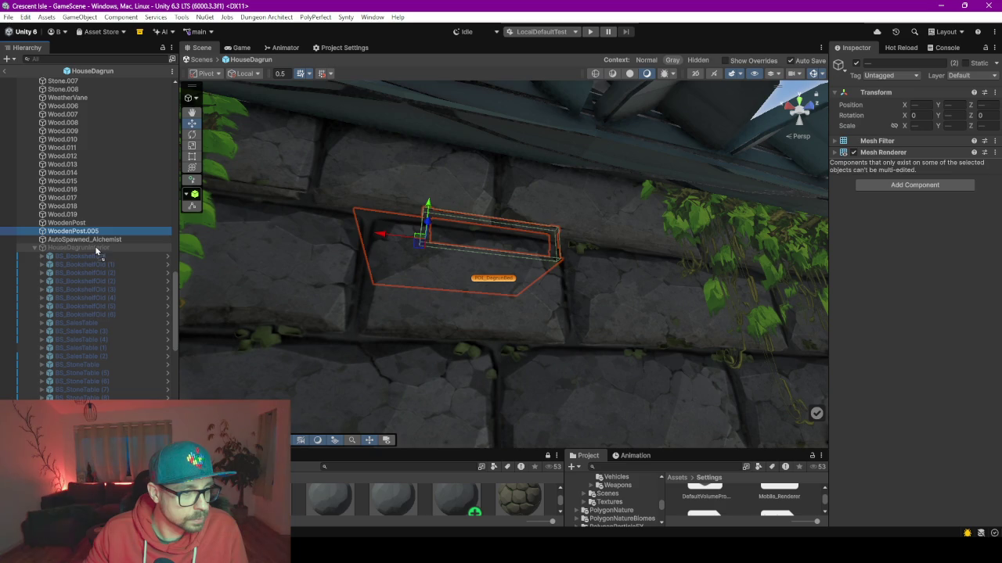
{"action": "left_click_drag", "start_coordinate": [97, 254], "coordinate": [98, 252]}
Step: Select Hatch and Hatch.001 and move both below TopWindowFrame in the Hierarchy
{"action": "left_click_drag", "start_coordinate": [445, 324], "coordinate": [399, 287]}
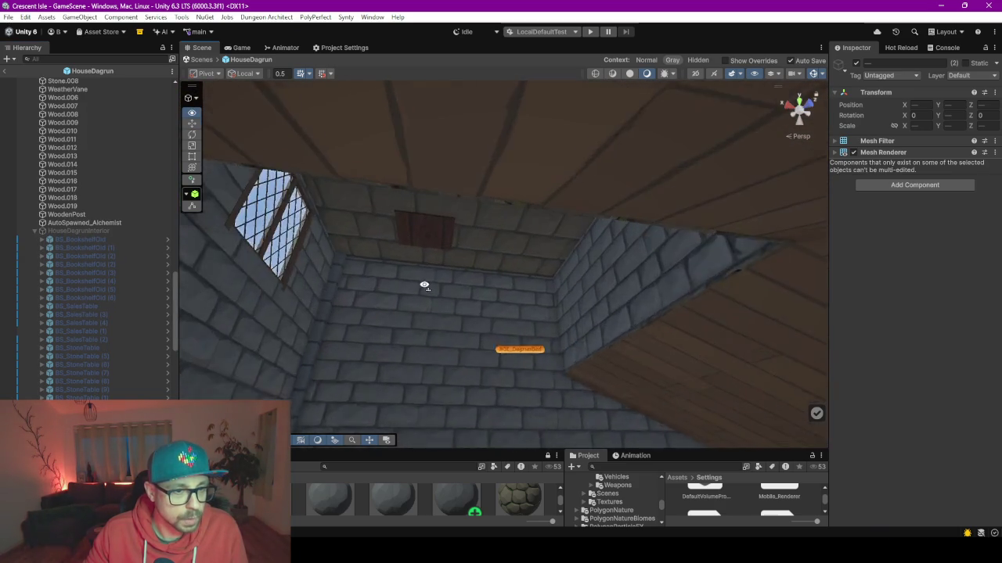
{"action": "mouse_move", "coordinate": [406, 325]}
{"action": "left_mouse_down"}
{"action": "mouse_move", "coordinate": [434, 342]}
{"action": "mouse_move", "coordinate": [398, 360]}
{"action": "mouse_move", "coordinate": [403, 429]}
{"action": "left_mouse_up"}
{"action": "left_click", "coordinate": [402, 430]}
{"action": "mouse_move", "coordinate": [507, 288]}
{"action": "left_mouse_down"}
{"action": "mouse_move", "coordinate": [503, 230]}
{"action": "mouse_move", "coordinate": [771, 454]}
{"action": "mouse_move", "coordinate": [577, 329]}
{"action": "mouse_move", "coordinate": [582, 385]}
{"action": "mouse_move", "coordinate": [499, 332]}
{"action": "left_mouse_up"}
{"action": "left_click", "coordinate": [499, 333], "text": "ctrl"}
{"action": "mouse_move", "coordinate": [581, 342]}
{"action": "left_mouse_down"}
{"action": "mouse_move", "coordinate": [553, 221]}
{"action": "mouse_move", "coordinate": [543, 109]}
{"action": "mouse_move", "coordinate": [532, 270]}
{"action": "left_mouse_up"}
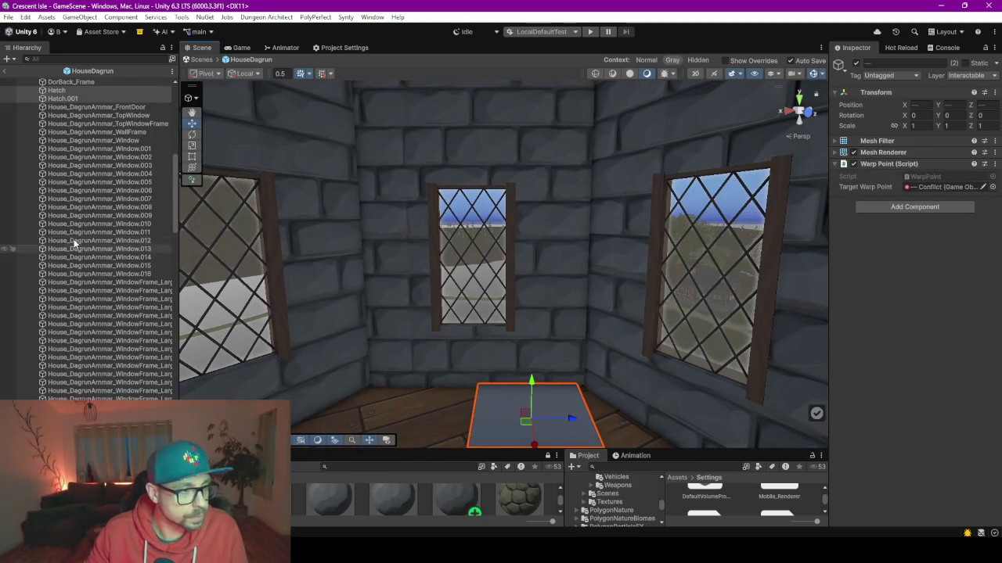
{"action": "left_click_drag", "start_coordinate": [81, 98], "coordinate": [96, 252]}
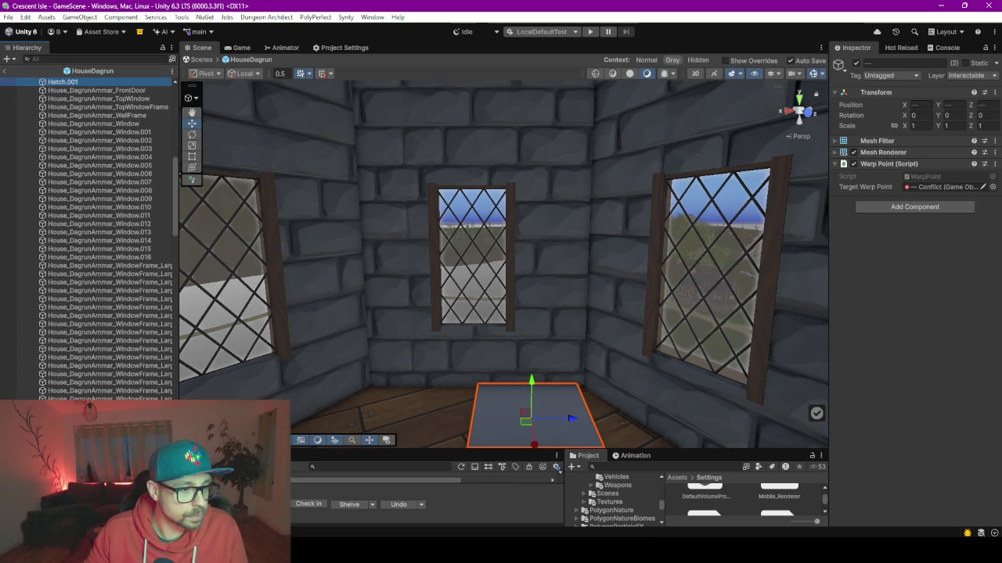
Step: Check the scene camera settings, then switch over to the ChatGPT browser
{"action": "scroll", "coordinate": [90, 235], "scroll_direction": "down", "scroll_amount": 4}
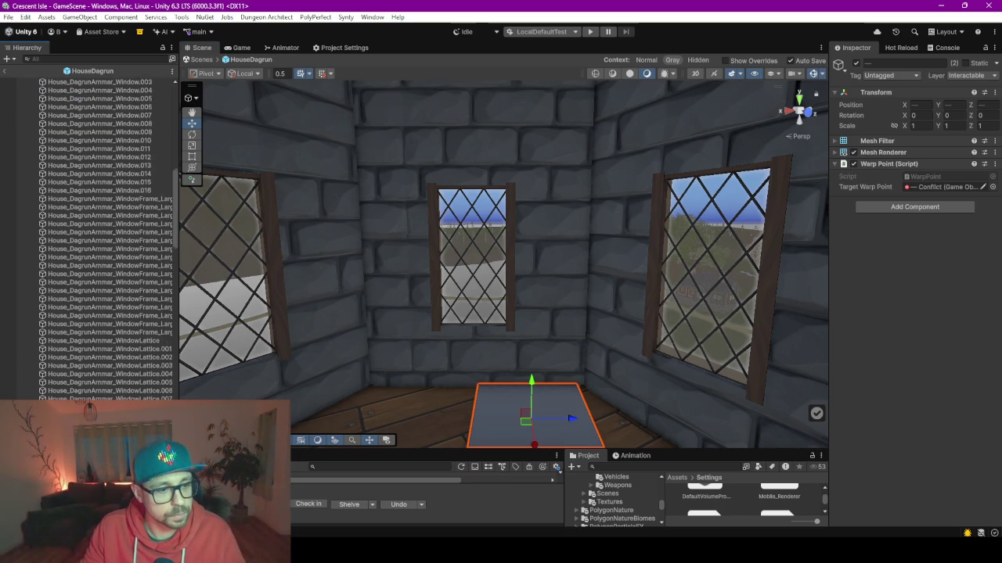
{"action": "scroll", "coordinate": [90, 234], "scroll_direction": "down", "scroll_amount": 2}
{"action": "scroll", "coordinate": [90, 235], "scroll_direction": "down", "scroll_amount": 1}
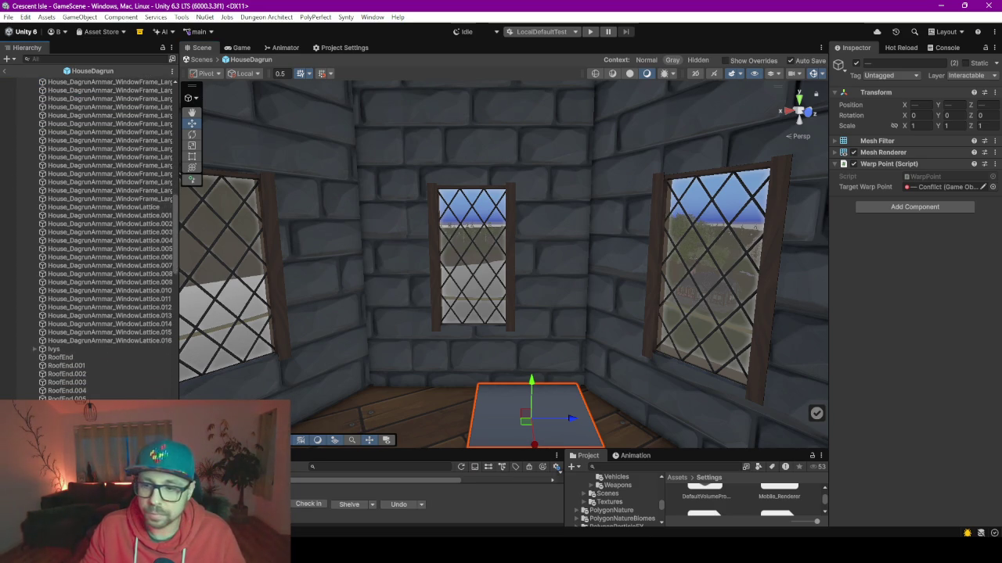
{"action": "scroll", "coordinate": [90, 235], "scroll_direction": "down", "scroll_amount": 1}
{"action": "scroll", "coordinate": [90, 234], "scroll_direction": "down", "scroll_amount": 1}
{"action": "scroll", "coordinate": [110, 234], "scroll_direction": "down", "scroll_amount": 1}
{"action": "scroll", "coordinate": [109, 235], "scroll_direction": "down", "scroll_amount": 1}
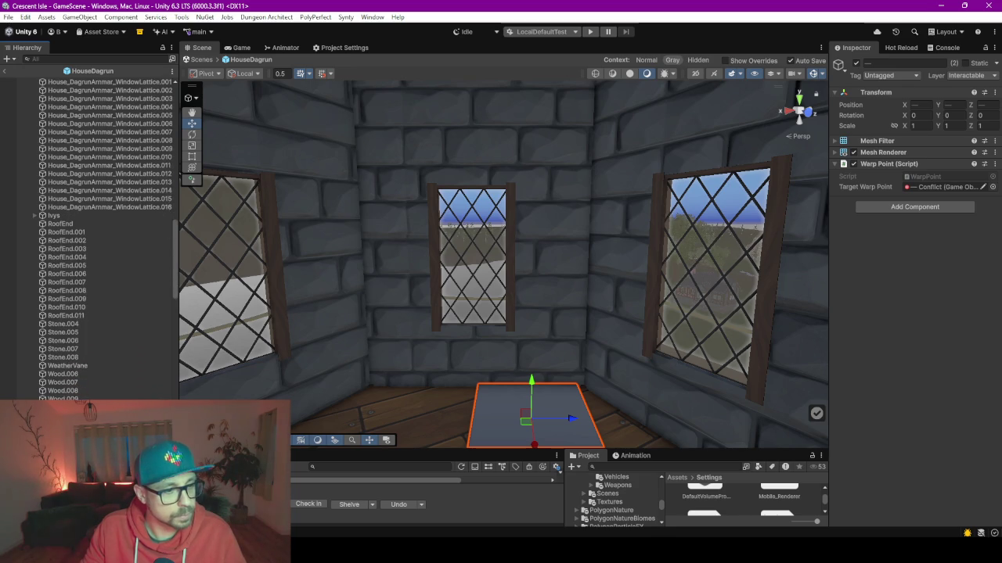
{"action": "scroll", "coordinate": [109, 235], "scroll_direction": "down", "scroll_amount": 1}
{"action": "scroll", "coordinate": [110, 234], "scroll_direction": "down", "scroll_amount": 2}
{"action": "scroll", "coordinate": [90, 235], "scroll_direction": "down", "scroll_amount": 1}
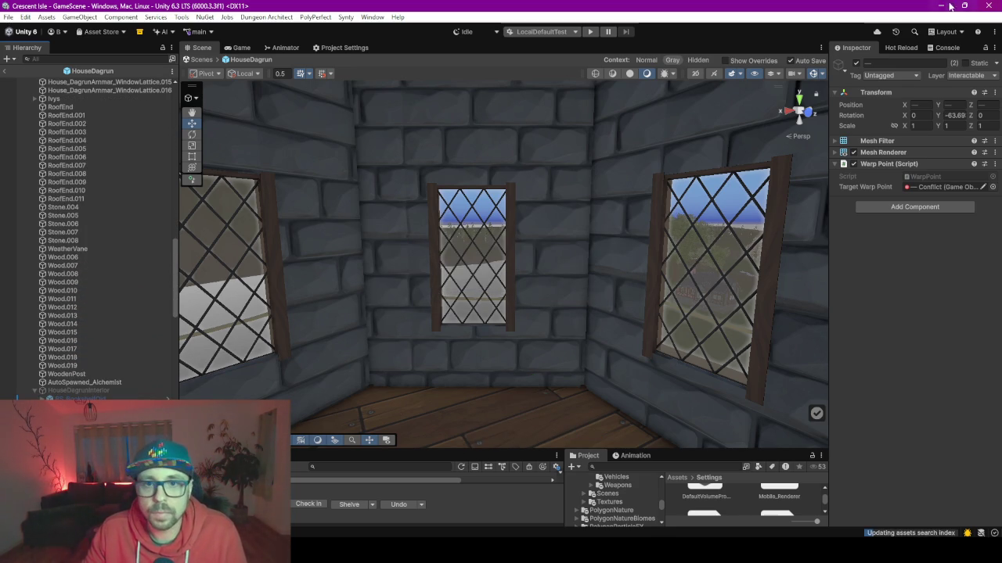
{"action": "left_click", "coordinate": [804, 79]}
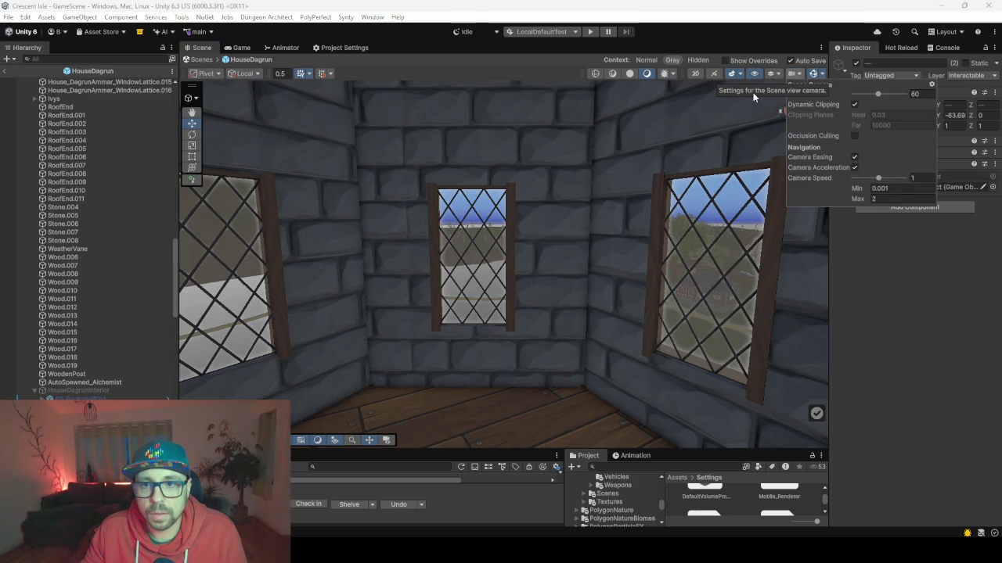
{"action": "left_click", "coordinate": [860, 314]}
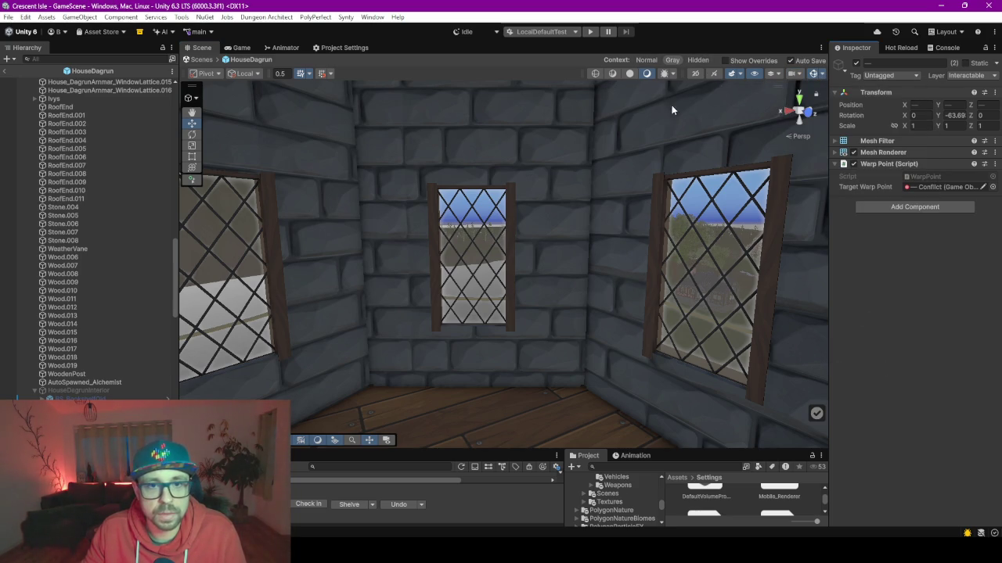
{"action": "scroll", "coordinate": [621, 137], "scroll_direction": "down", "scroll_amount": 3}
{"action": "scroll", "coordinate": [611, 160], "scroll_direction": "down", "scroll_amount": 3}
{"action": "scroll", "coordinate": [595, 192], "scroll_direction": "down", "scroll_amount": 3}
{"action": "scroll", "coordinate": [576, 230], "scroll_direction": "down", "scroll_amount": 2}
{"action": "scroll", "coordinate": [576, 230], "scroll_direction": "down", "scroll_amount": 2}
{"action": "scroll", "coordinate": [572, 226], "scroll_direction": "down", "scroll_amount": 2}
{"action": "scroll", "coordinate": [543, 213], "scroll_direction": "down", "scroll_amount": 2}
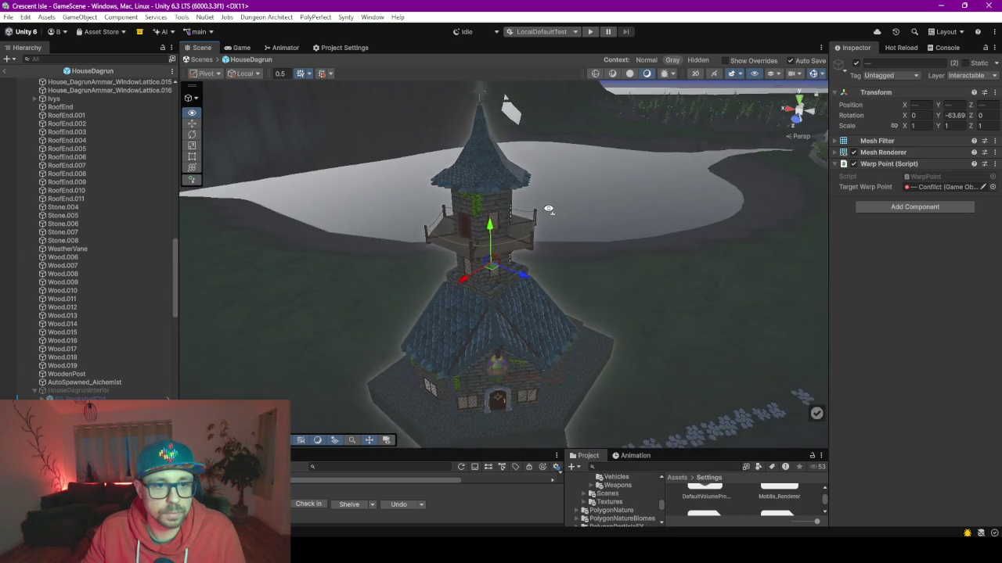
{"action": "scroll", "coordinate": [559, 212], "scroll_direction": "down", "scroll_amount": 2}
{"action": "key", "text": "alt+Tab"}
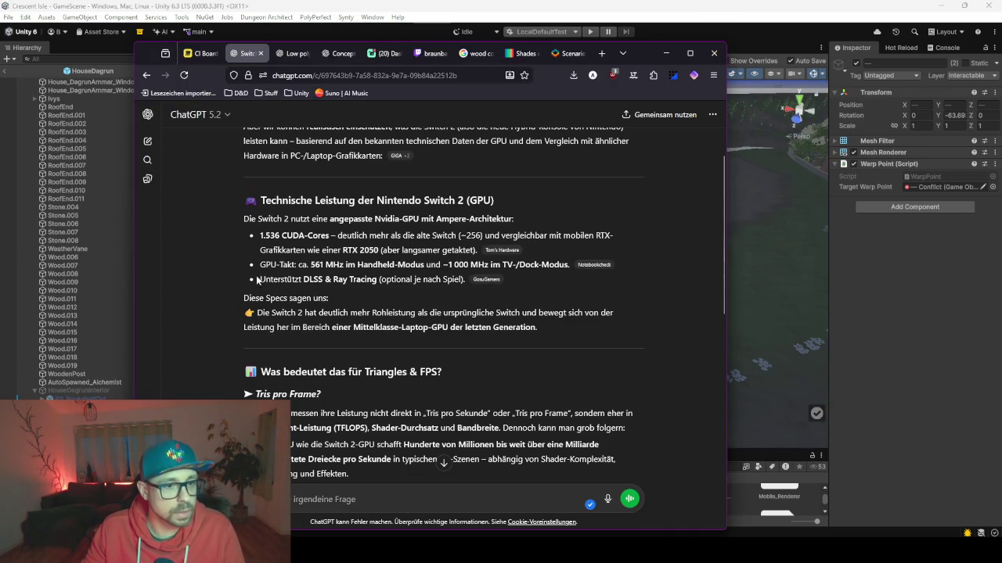
Step: Ask ChatGPT how to count triangles in Unity
{"action": "left_click", "coordinate": [356, 504]}
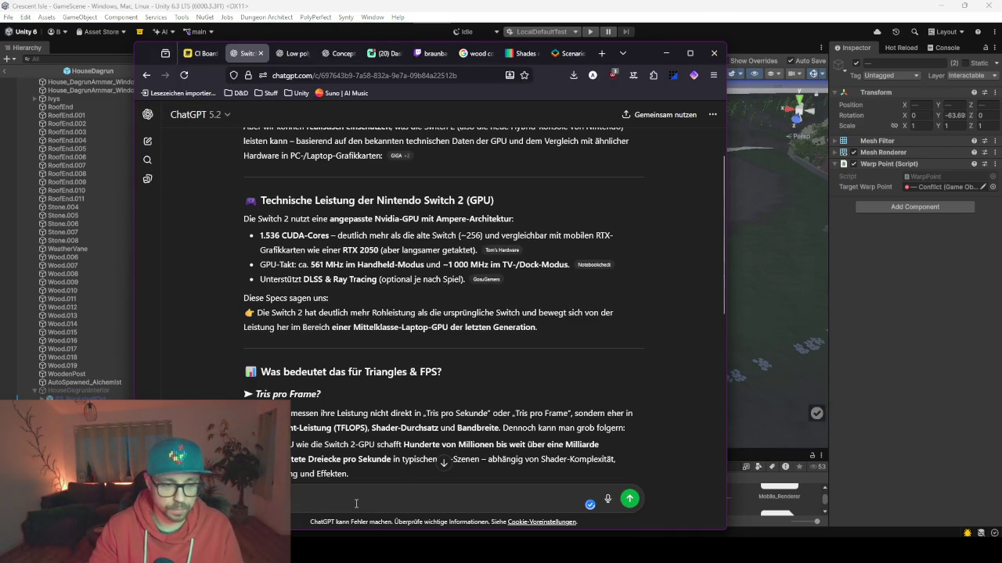
{"action": "type", "text": "man in unitz"}
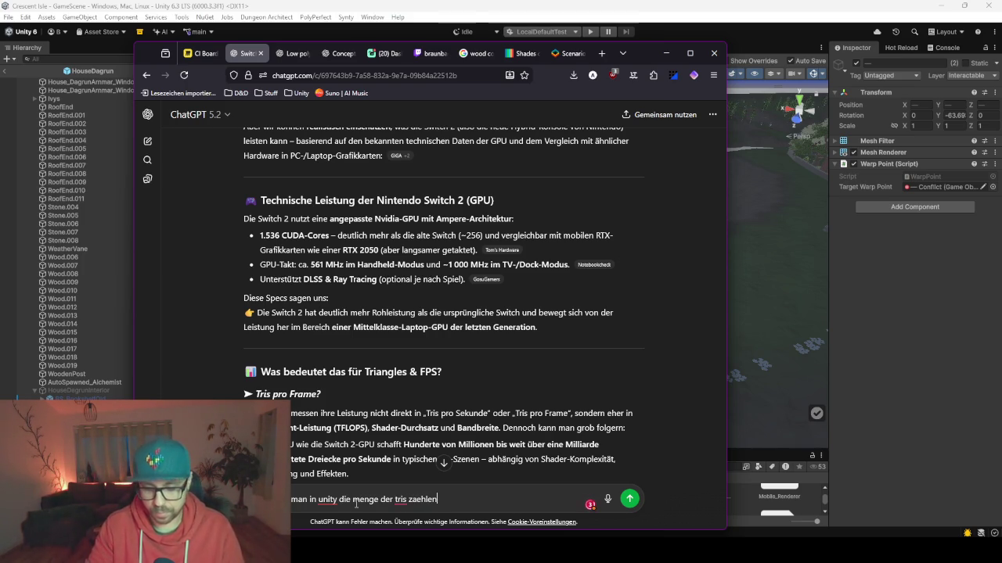
{"action": "type", "text": "?"}
{"action": "key", "text": "Return"}
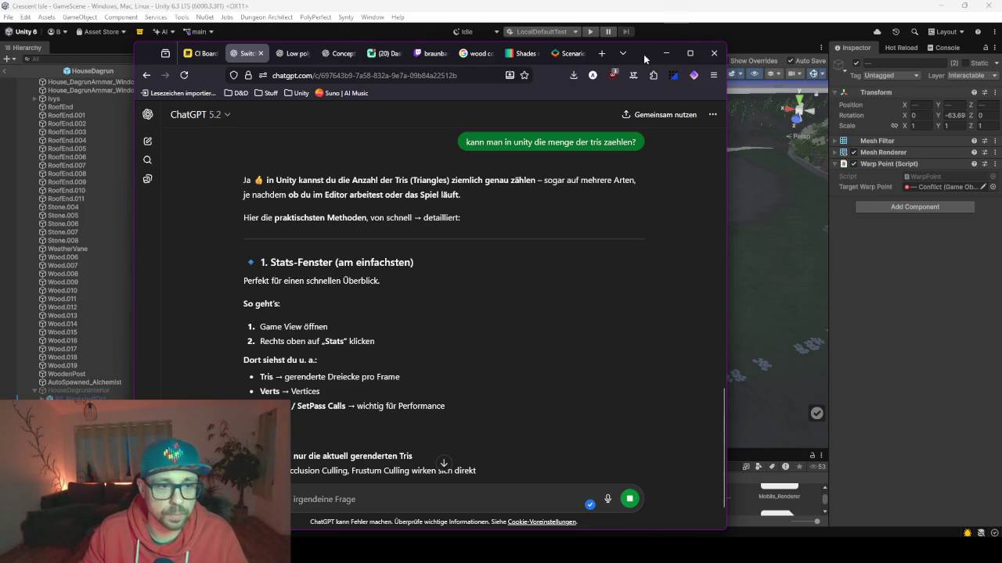
Step: Read through ChatGPT's reply, then minimize the browser to return to Unity
{"action": "left_click_drag", "start_coordinate": [635, 55], "coordinate": [645, 53]}
{"action": "scroll", "coordinate": [315, 393], "scroll_direction": "down", "scroll_amount": 3}
{"action": "scroll", "coordinate": [302, 367], "scroll_direction": "down", "scroll_amount": 1}
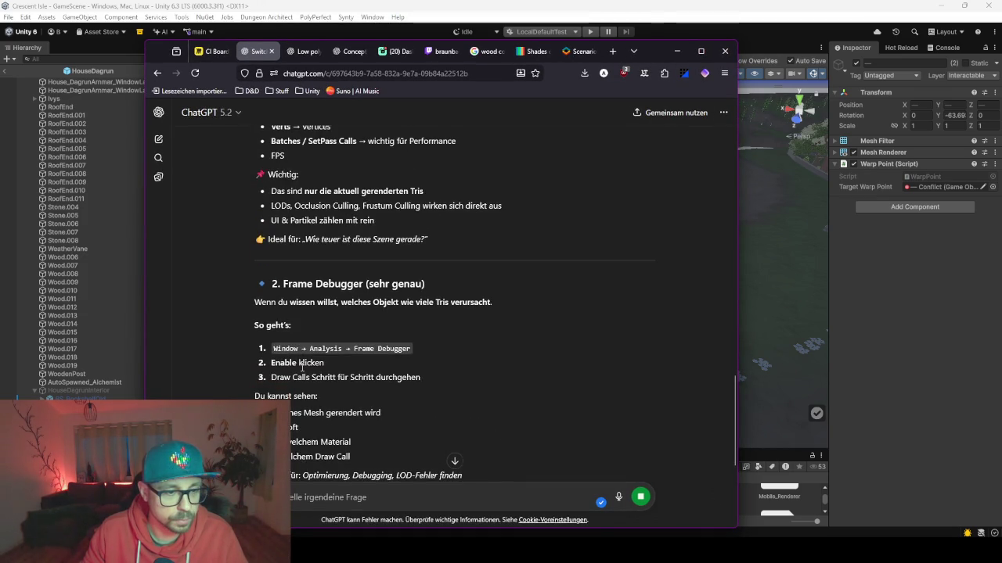
{"action": "scroll", "coordinate": [343, 406], "scroll_direction": "down", "scroll_amount": 4}
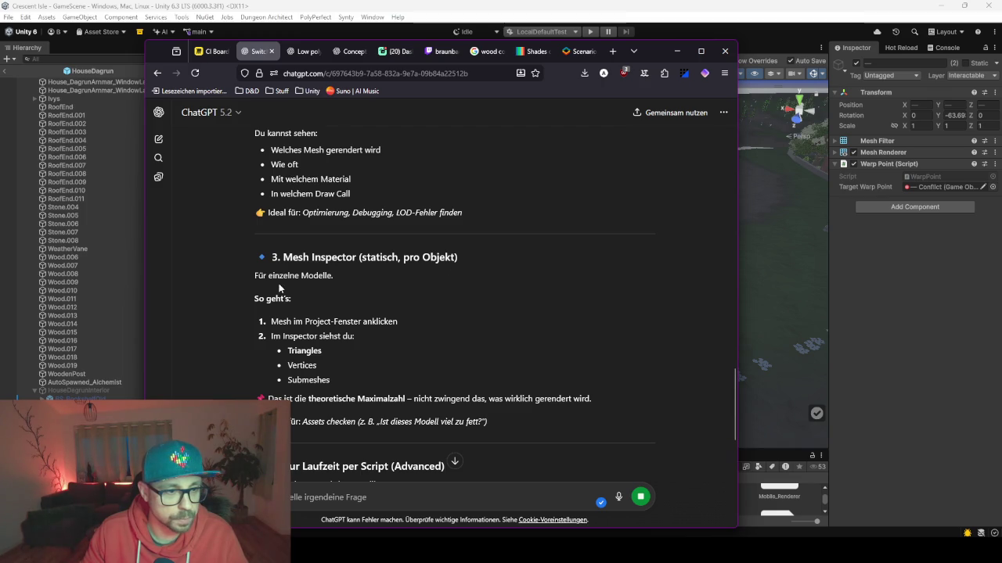
{"action": "scroll", "coordinate": [329, 291], "scroll_direction": "down", "scroll_amount": 1}
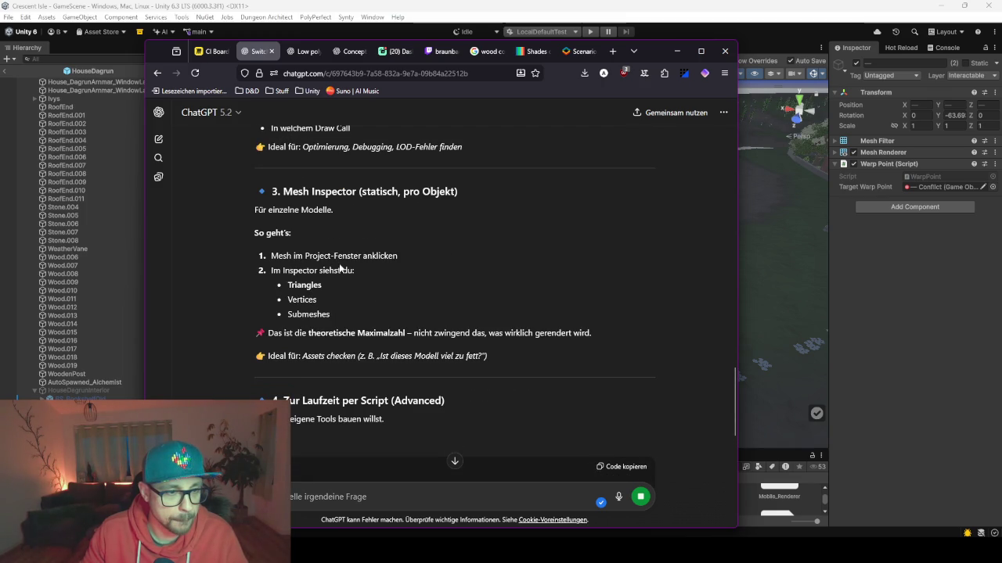
{"action": "scroll", "coordinate": [373, 300], "scroll_direction": "down", "scroll_amount": 1}
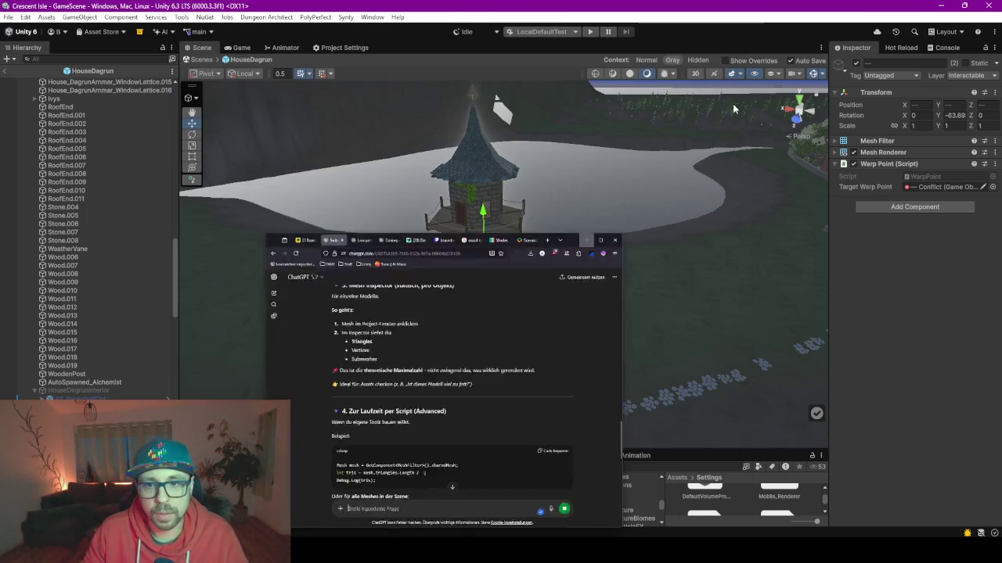
{"action": "left_click", "coordinate": [677, 51]}
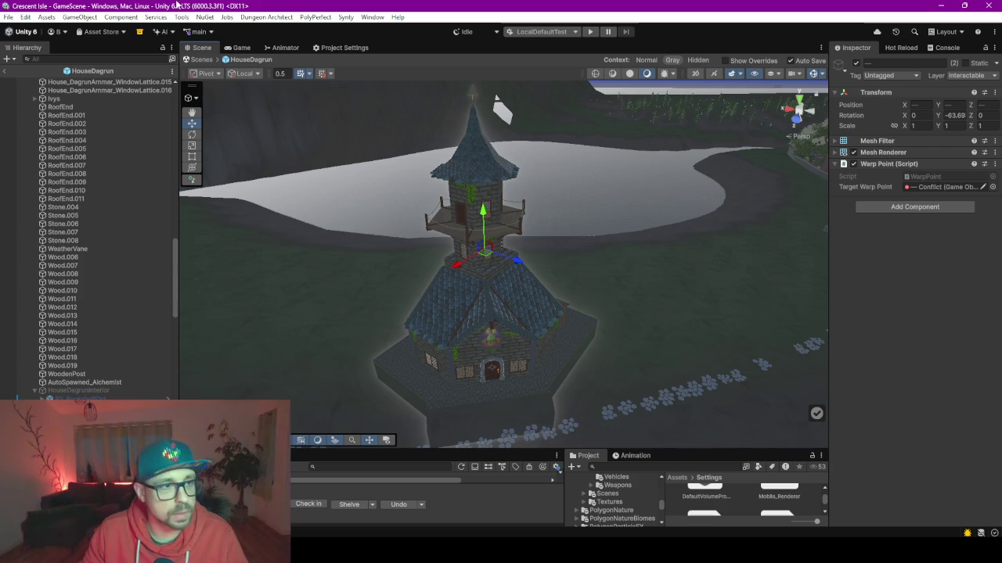
Step: Check the Game view statistics, then select and frame the HouseDagrun root in the Scene view
{"action": "left_click", "coordinate": [237, 48]}
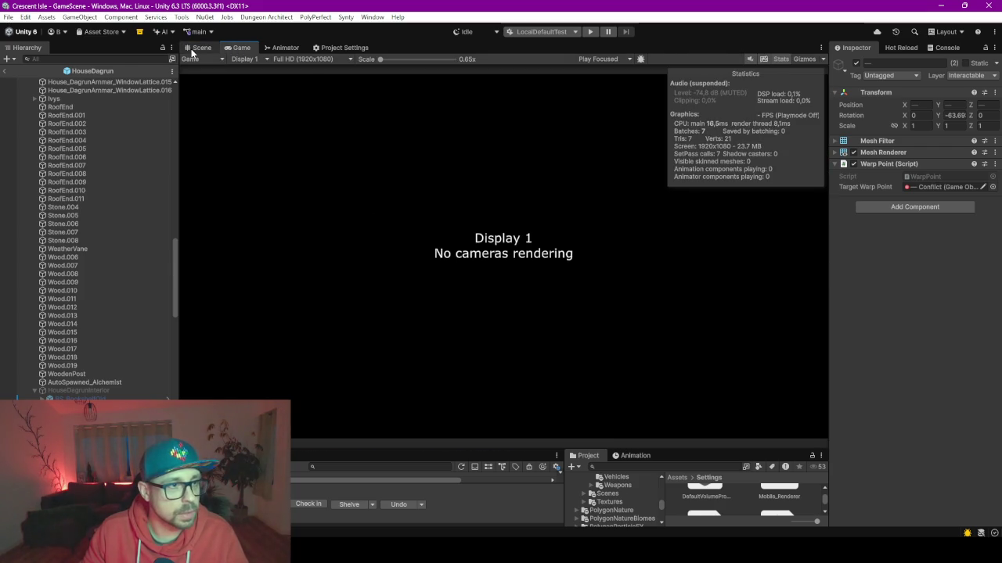
{"action": "left_click", "coordinate": [197, 48]}
{"action": "scroll", "coordinate": [79, 227], "scroll_direction": "up", "scroll_amount": 10}
{"action": "left_click", "coordinate": [55, 82]}
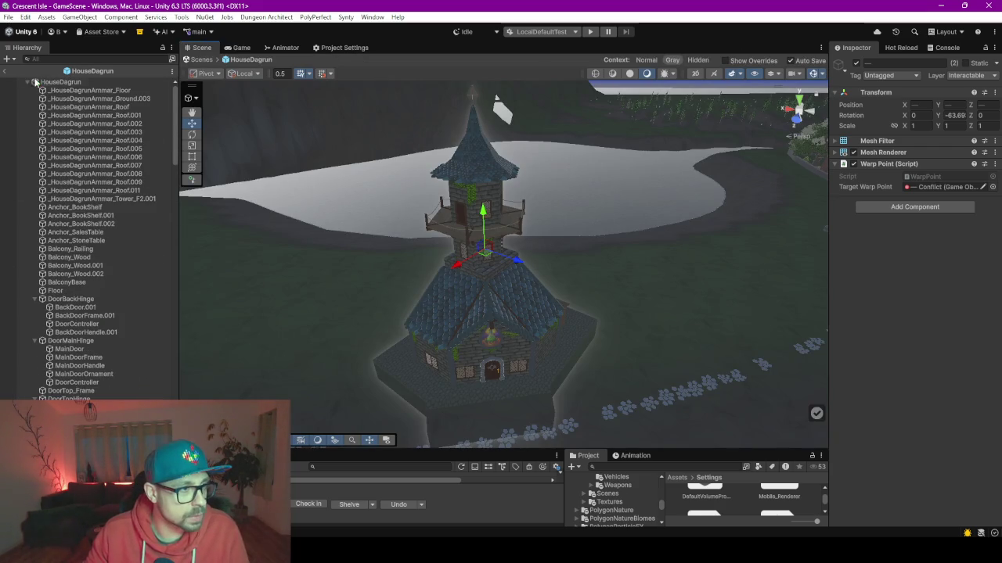
{"action": "left_click", "coordinate": [28, 81]}
{"action": "double_click", "coordinate": [45, 85]}
{"action": "right_click", "coordinate": [75, 89]}
{"action": "left_click", "coordinate": [29, 110]}
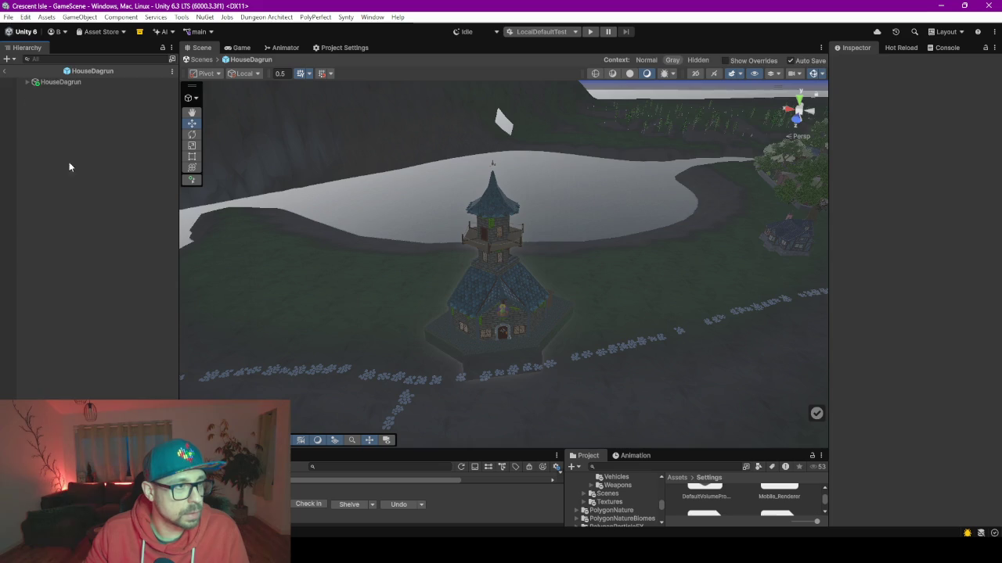
Step: Leave prefab editing and return to the Village scene's Hierarchy
{"action": "left_click", "coordinate": [4, 70]}
{"action": "scroll", "coordinate": [74, 266], "scroll_direction": "down", "scroll_amount": 3}
{"action": "scroll", "coordinate": [74, 266], "scroll_direction": "down", "scroll_amount": 3}
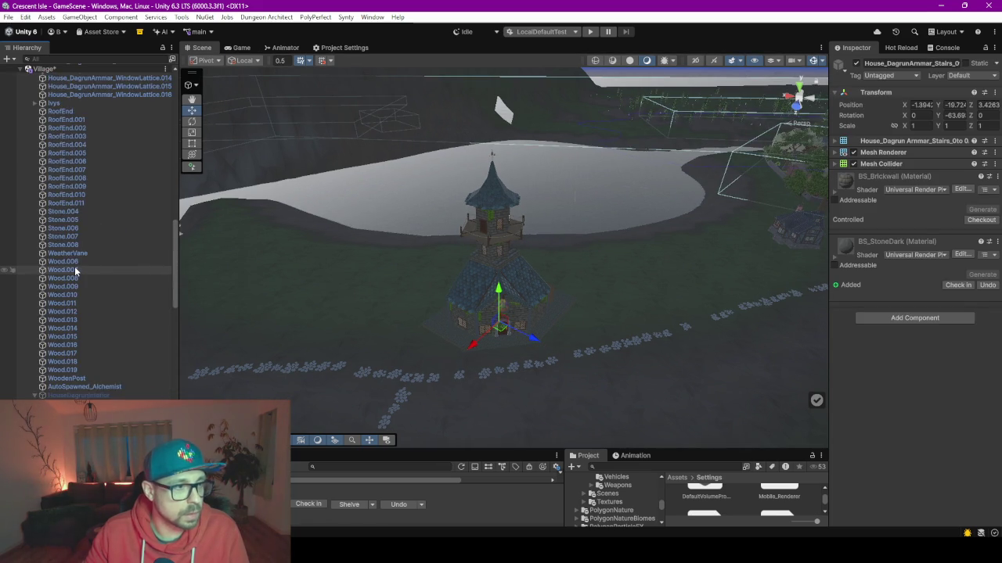
{"action": "scroll", "coordinate": [75, 266], "scroll_direction": "up", "scroll_amount": 5}
{"action": "scroll", "coordinate": [75, 266], "scroll_direction": "up", "scroll_amount": 5}
{"action": "scroll", "coordinate": [75, 266], "scroll_direction": "up", "scroll_amount": 3}
{"action": "scroll", "coordinate": [74, 266], "scroll_direction": "up", "scroll_amount": 5}
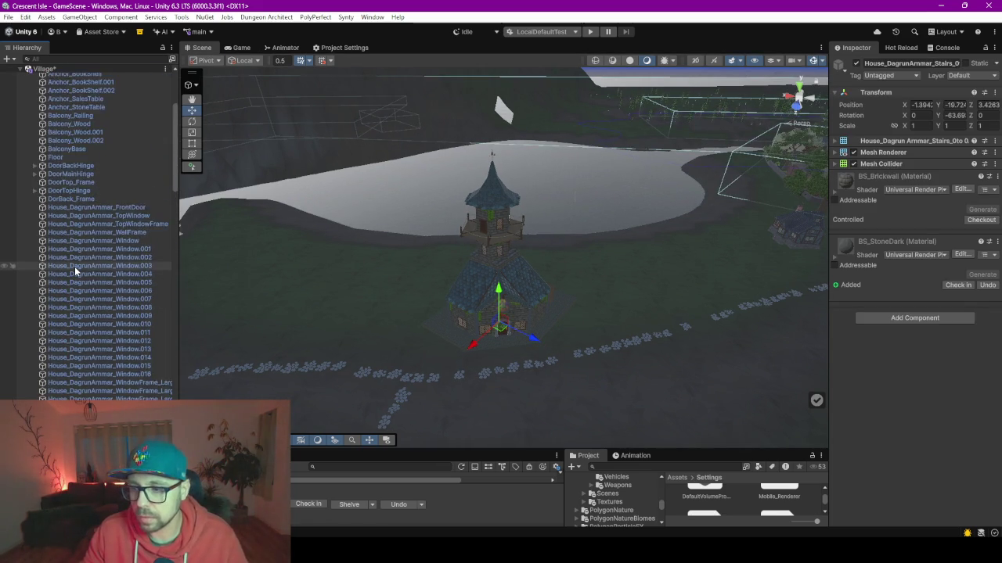
{"action": "scroll", "coordinate": [75, 266], "scroll_direction": "up", "scroll_amount": 3}
{"action": "scroll", "coordinate": [74, 267], "scroll_direction": "up", "scroll_amount": 3}
Step: Select HouseDagrun, enlarge the version control and project panels, and open its prefab in isolation
{"action": "left_click", "coordinate": [53, 93]}
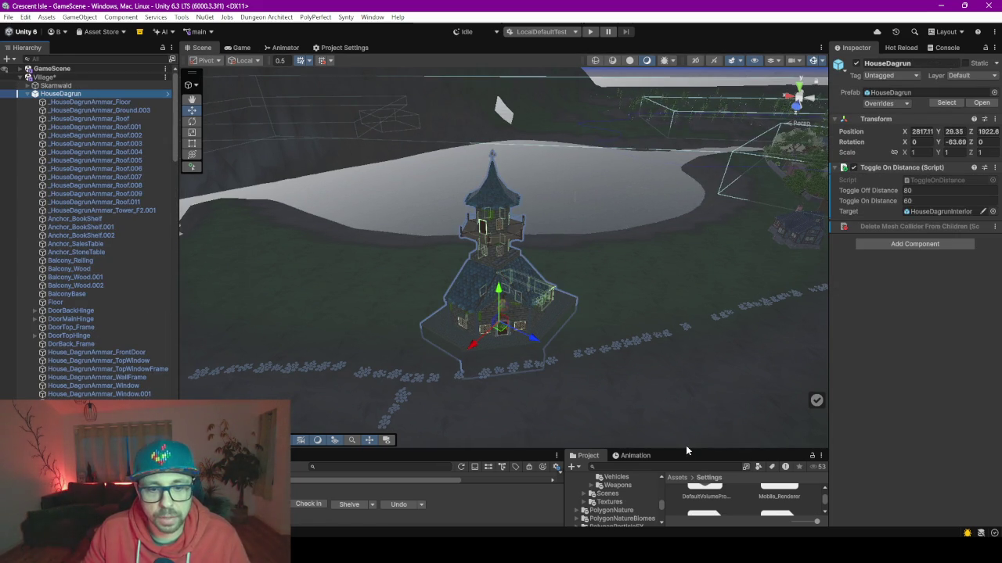
{"action": "left_click_drag", "start_coordinate": [685, 451], "coordinate": [687, 332]}
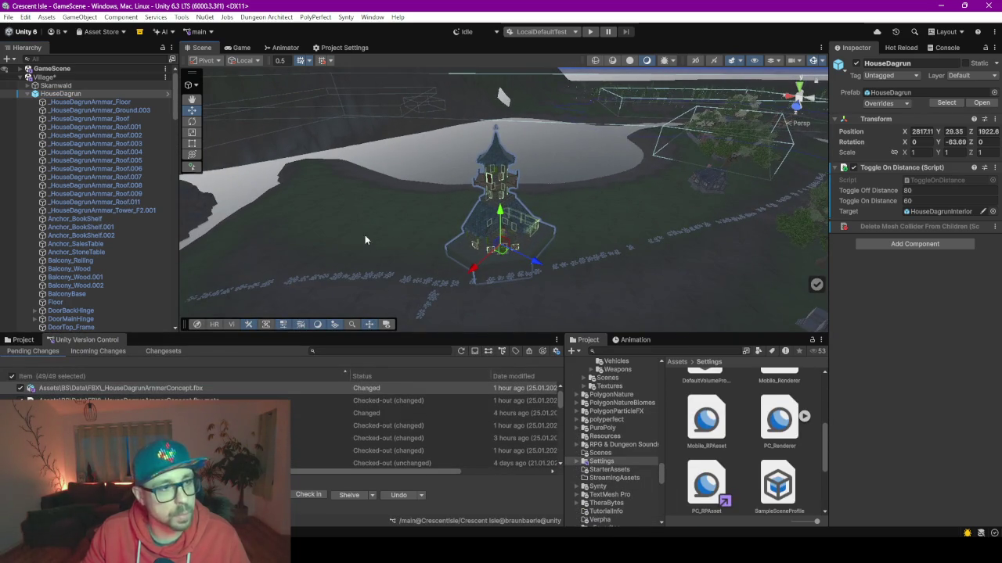
{"action": "double_click", "coordinate": [890, 88]}
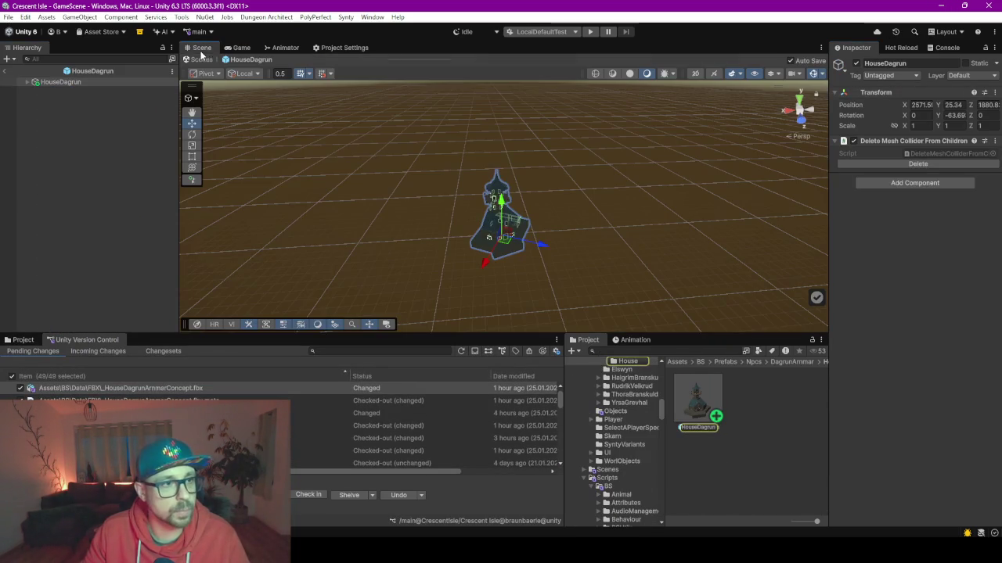
Step: Add a new Camera to the HouseDagrun prefab and dock a widened Game view beside the Scene view
{"action": "right_click", "coordinate": [145, 138]}
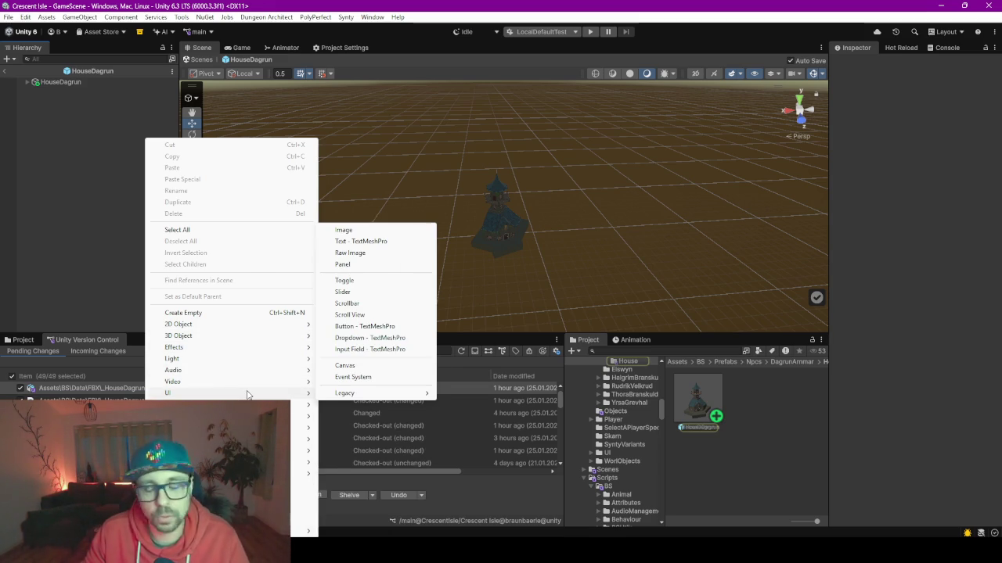
{"action": "mouse_move", "coordinate": [234, 382]}
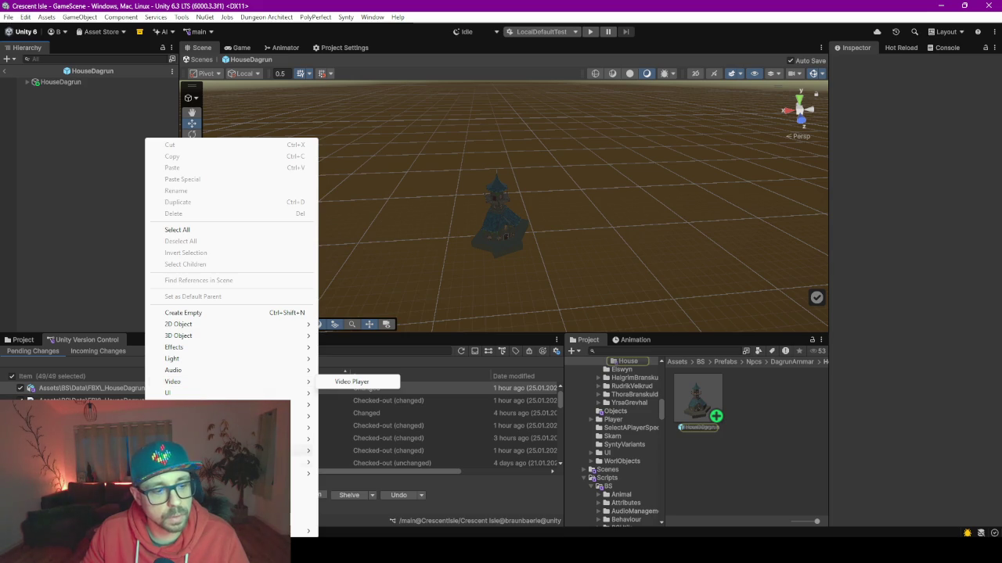
{"action": "left_click", "coordinate": [227, 485]}
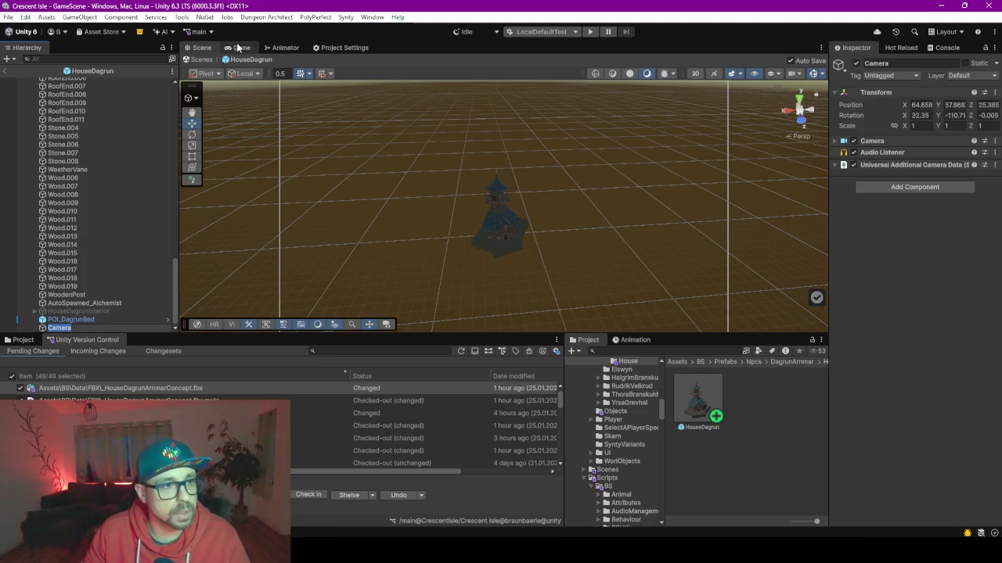
{"action": "left_click_drag", "start_coordinate": [234, 47], "coordinate": [450, 147]}
{"action": "left_click_drag", "start_coordinate": [722, 226], "coordinate": [719, 141]}
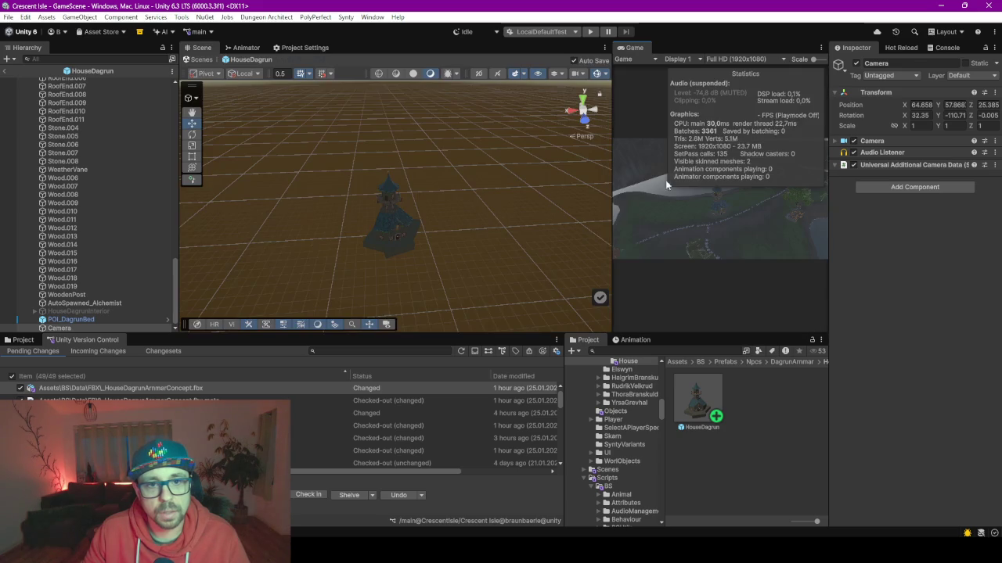
{"action": "left_click_drag", "start_coordinate": [613, 227], "coordinate": [503, 223]}
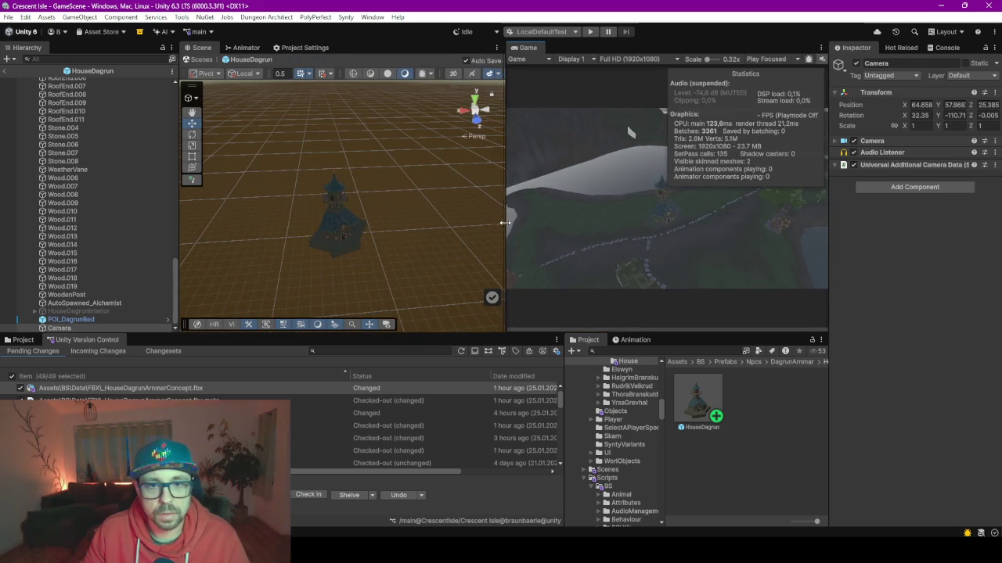
Step: Reposition the Camera to frame the house, giving about 365.8k tris and 1,076 batches
{"action": "left_click", "coordinate": [101, 329]}
{"action": "left_click_drag", "start_coordinate": [346, 254], "coordinate": [351, 268]}
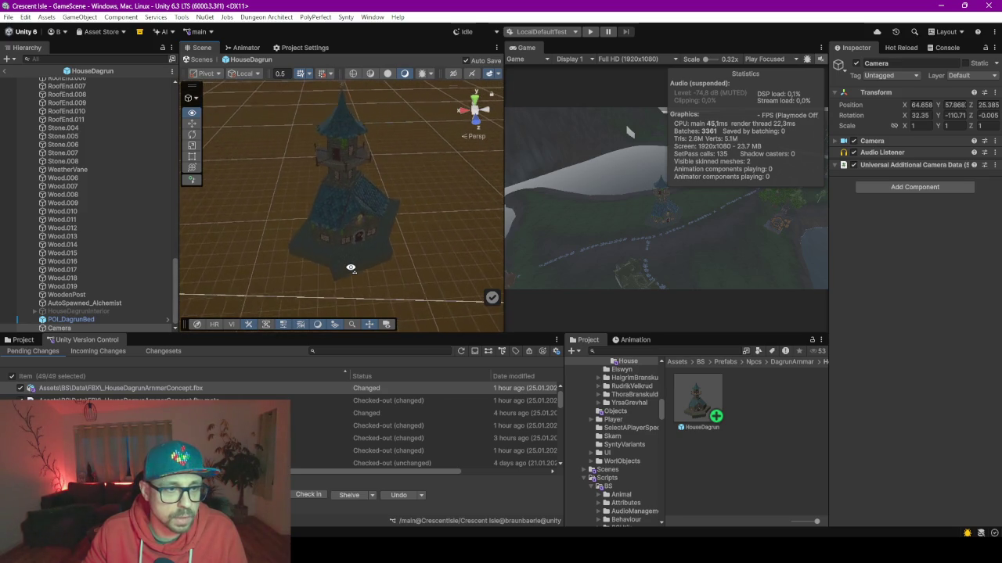
{"action": "right_click", "coordinate": [81, 329]}
{"action": "mouse_move", "coordinate": [110, 309]}
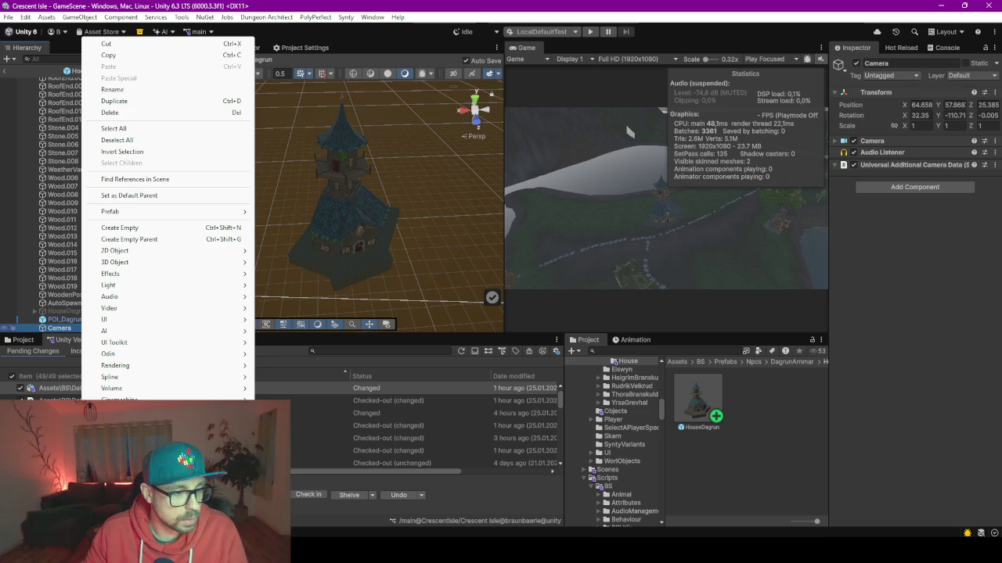
{"action": "left_click", "coordinate": [709, 227]}
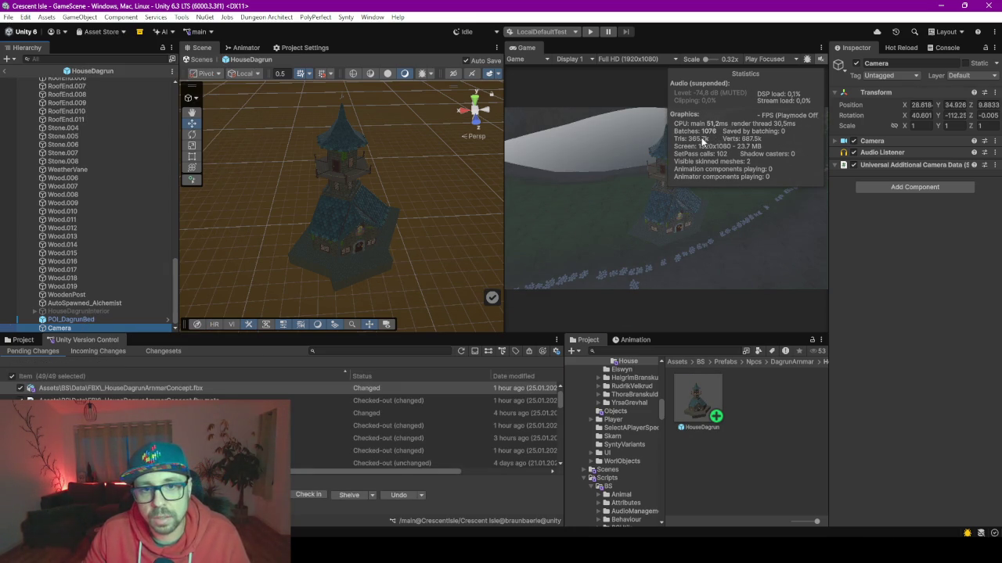
Step: Toggle HouseDagrunInterior on and off in the Inspector to compare the render statistics
{"action": "left_click", "coordinate": [69, 310]}
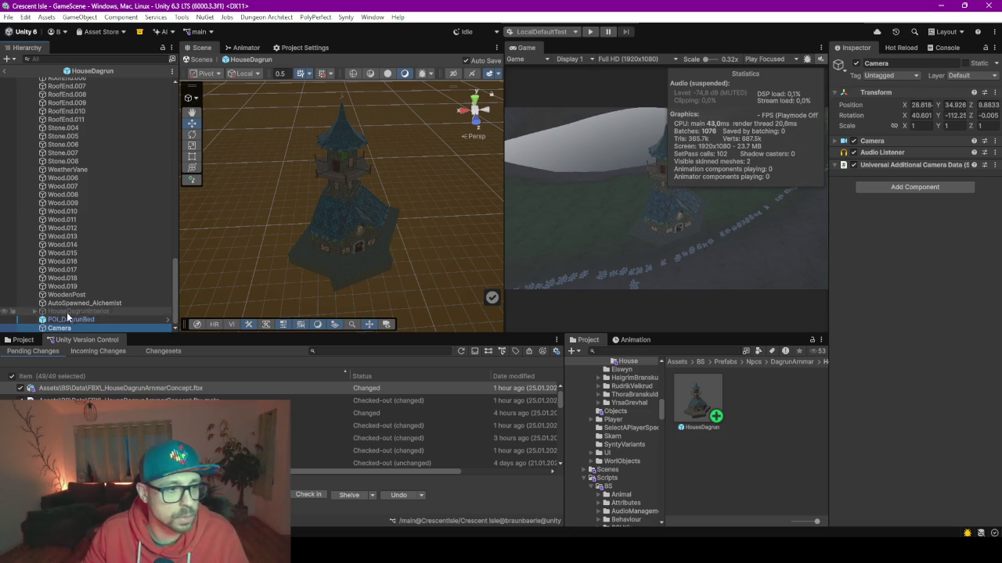
{"action": "left_click", "coordinate": [856, 63]}
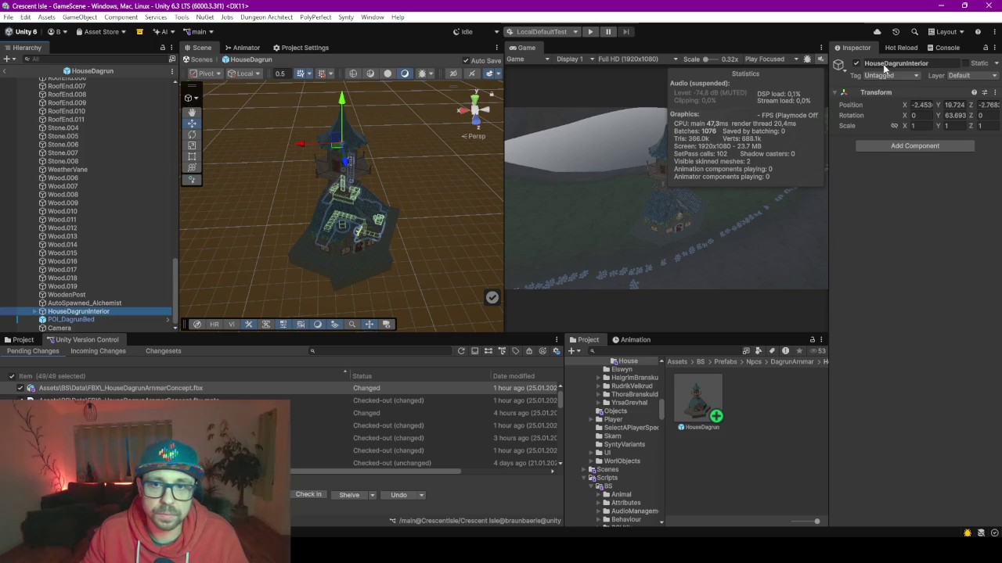
{"action": "left_click", "coordinate": [856, 64]}
{"action": "left_click", "coordinate": [856, 64]}
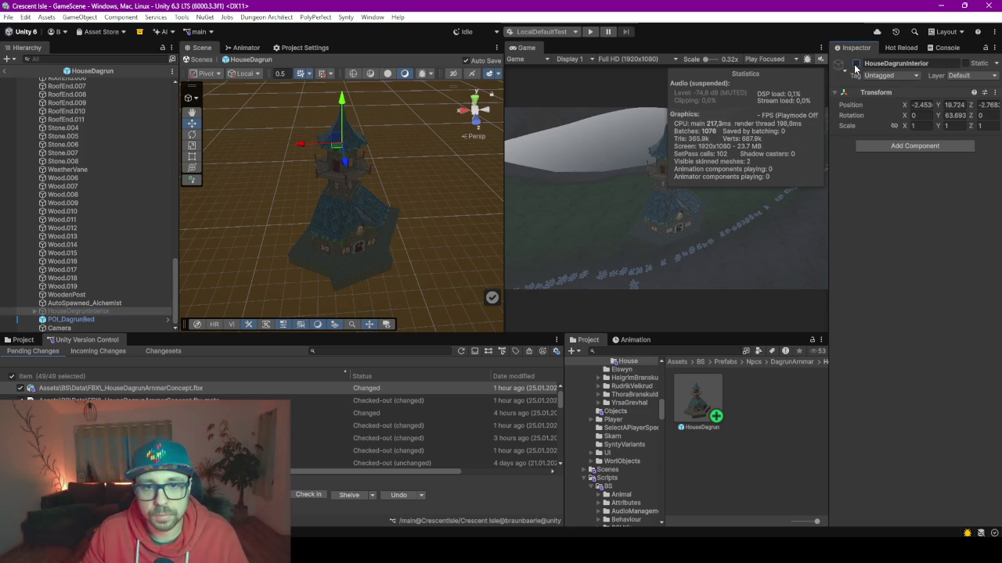
{"action": "left_click", "coordinate": [856, 64]}
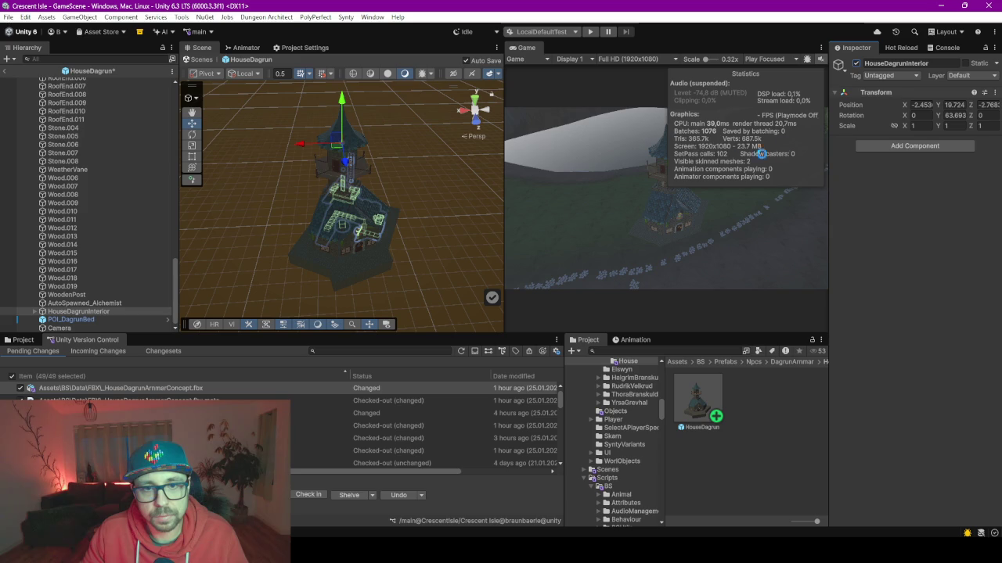
Step: Delete the Camera so the Game view reports no cameras rendering at 7 tris
{"action": "left_click", "coordinate": [58, 329]}
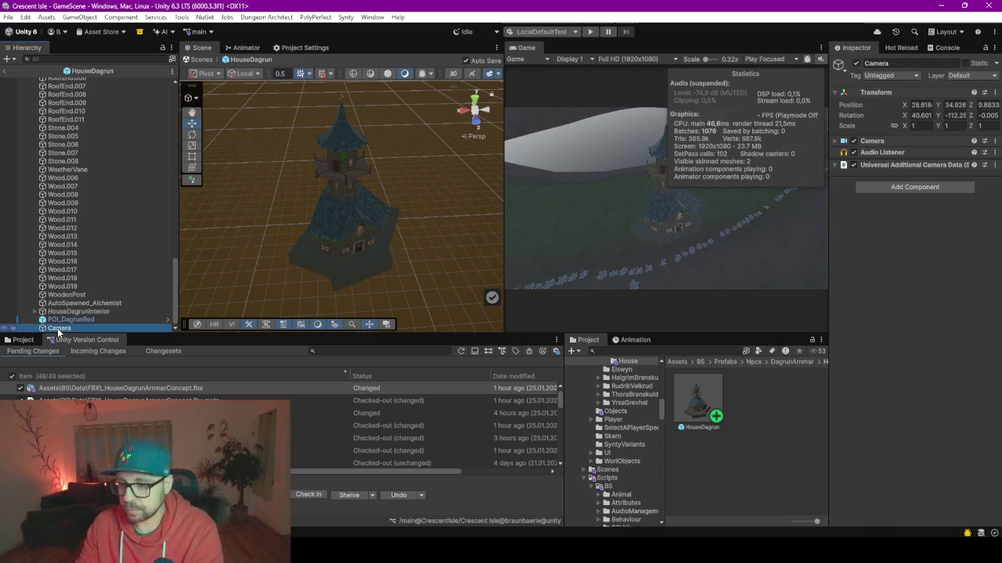
{"action": "key", "text": "Delete"}
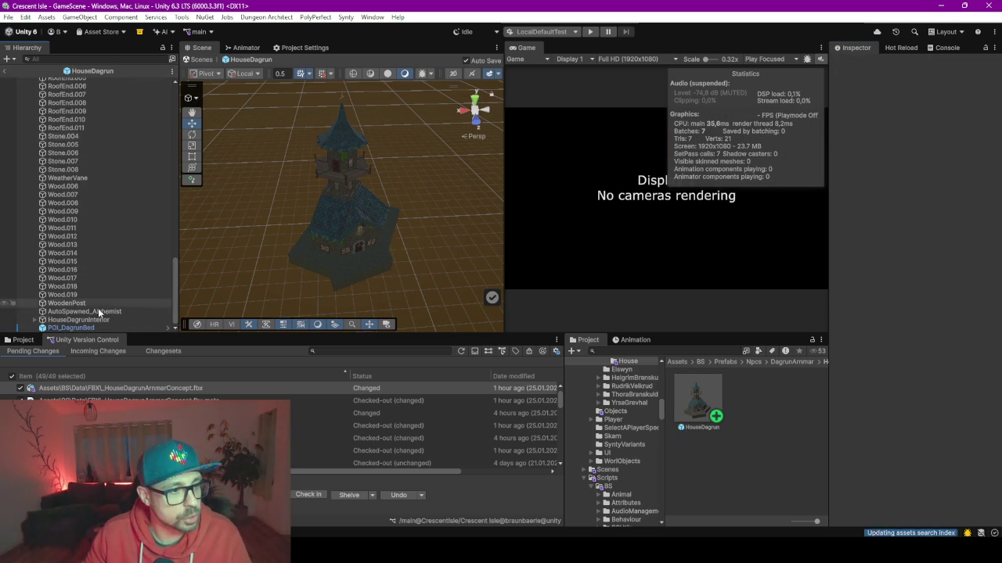
{"action": "scroll", "coordinate": [109, 256], "scroll_direction": "up", "scroll_amount": 5}
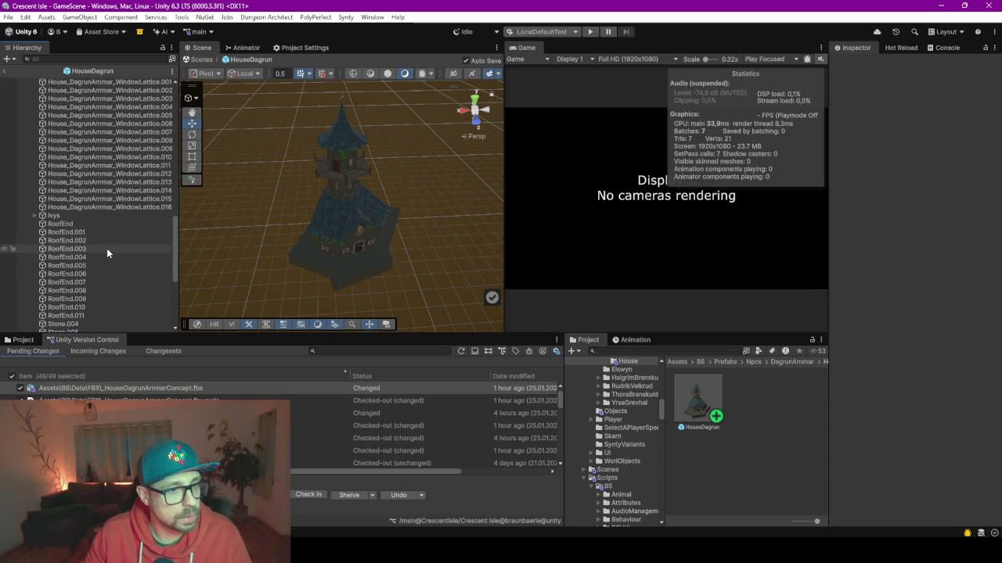
{"action": "scroll", "coordinate": [78, 157], "scroll_direction": "up", "scroll_amount": 3}
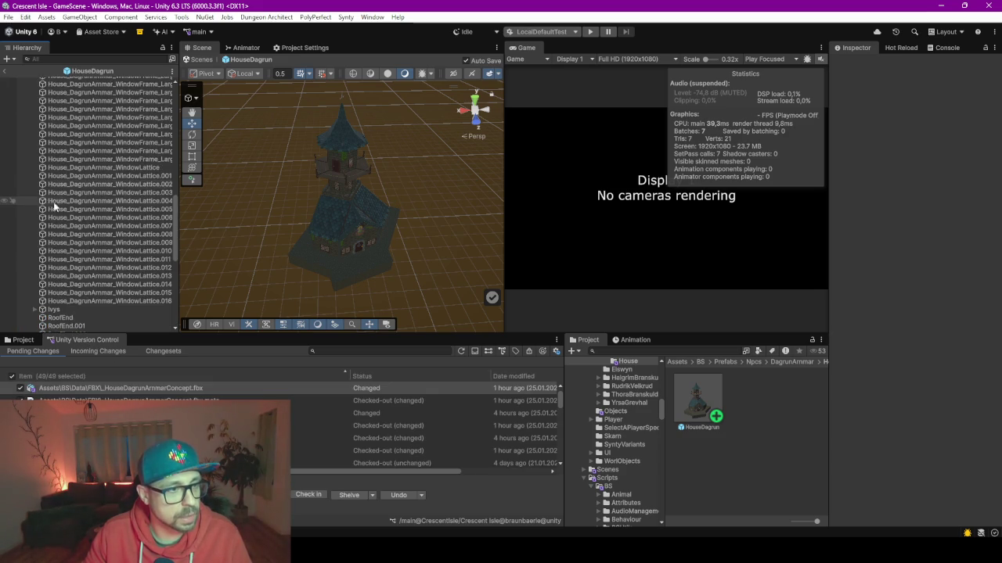
{"action": "scroll", "coordinate": [64, 206], "scroll_direction": "up", "scroll_amount": 4}
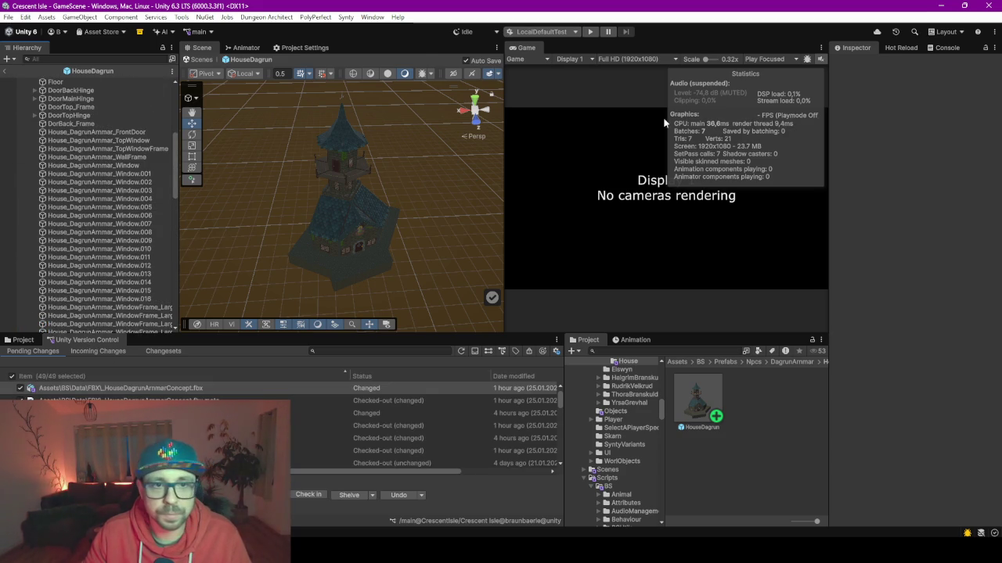
Step: Dock the Game tab next to the Scene tab, enlarge the Scene view and widen the Inspector
{"action": "left_click_drag", "start_coordinate": [527, 48], "coordinate": [360, 48]}
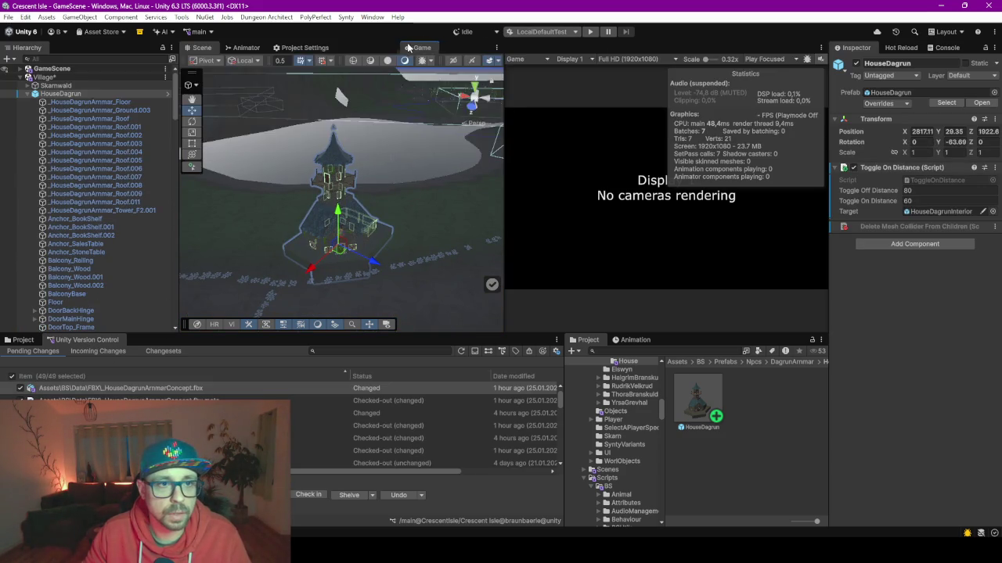
{"action": "left_click", "coordinate": [199, 48]}
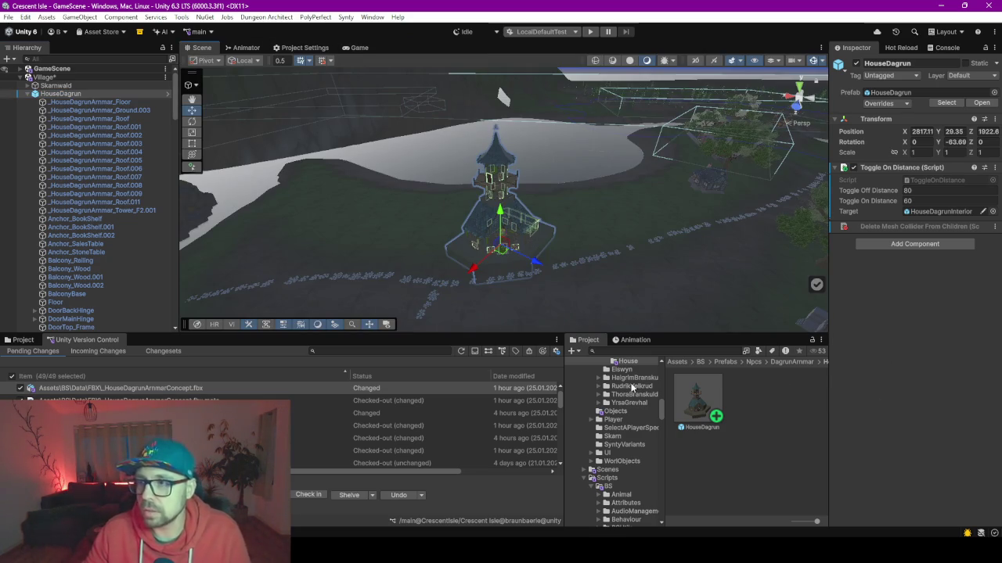
{"action": "left_click_drag", "start_coordinate": [471, 332], "coordinate": [471, 451]}
{"action": "mouse_move", "coordinate": [501, 352]}
{"action": "left_mouse_down"}
{"action": "mouse_move", "coordinate": [663, 268]}
{"action": "mouse_move", "coordinate": [619, 354]}
{"action": "left_mouse_up"}
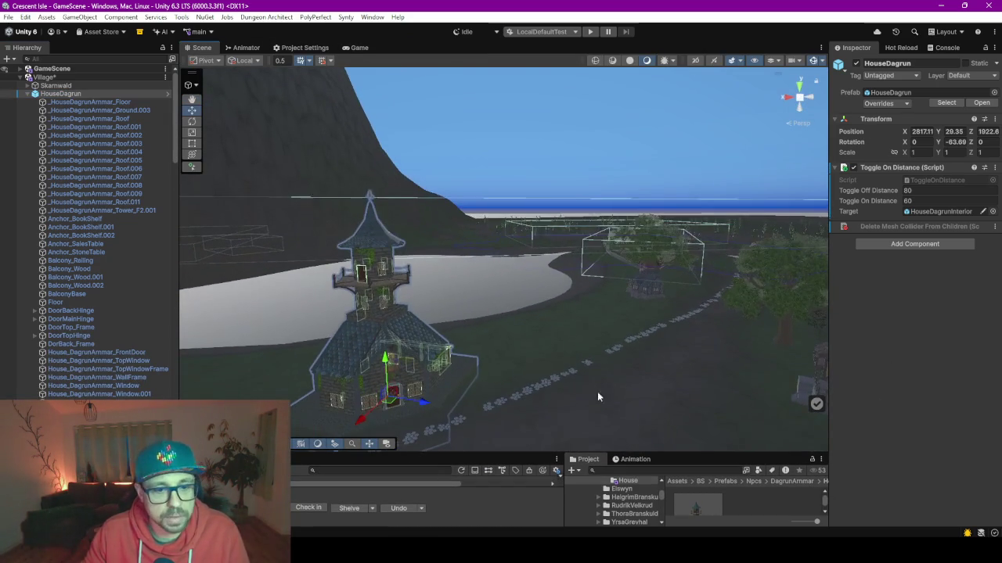
{"action": "left_click_drag", "start_coordinate": [528, 406], "coordinate": [528, 402]}
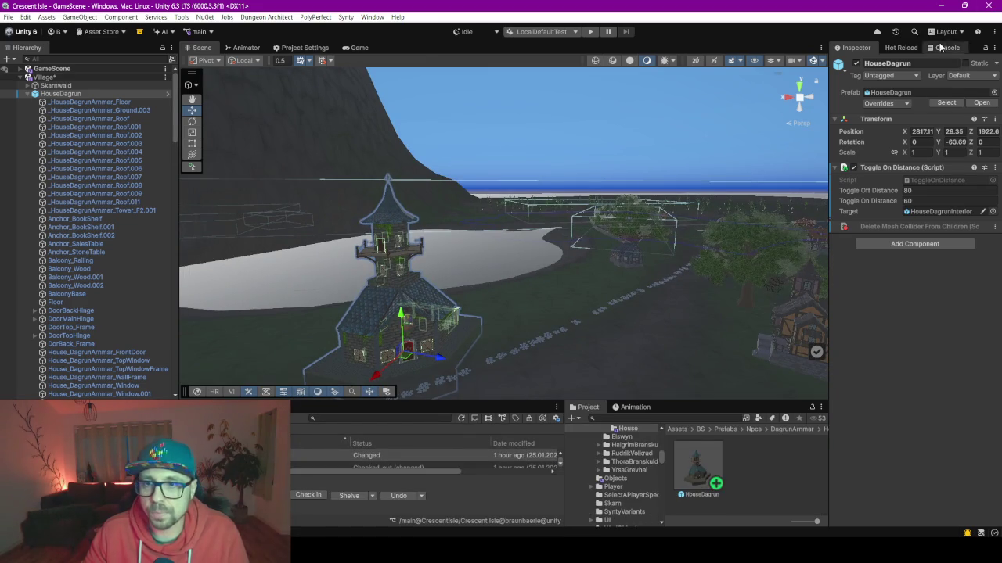
{"action": "left_click_drag", "start_coordinate": [830, 102], "coordinate": [729, 101]}
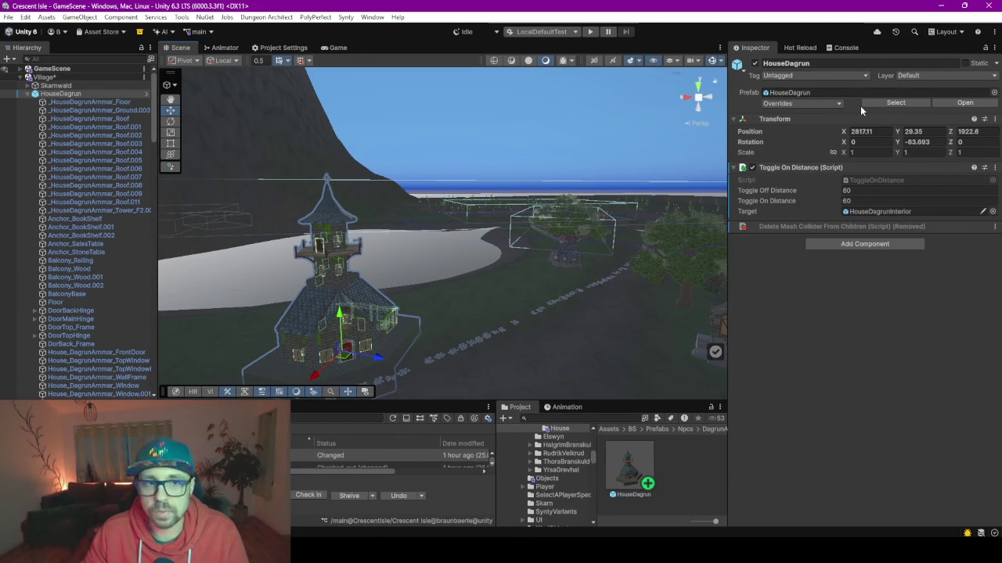
{"action": "left_click", "coordinate": [368, 17]}
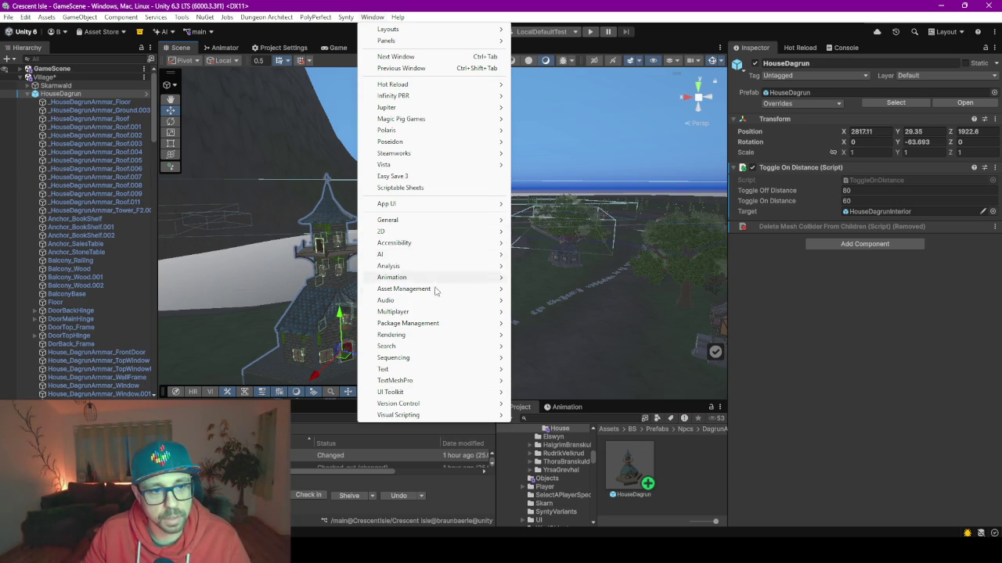
Step: Open Window > Rendering > Occlusion Culling so it docks beside the Inspector
{"action": "left_click", "coordinate": [997, 49]}
{"action": "mouse_move", "coordinate": [872, 197]}
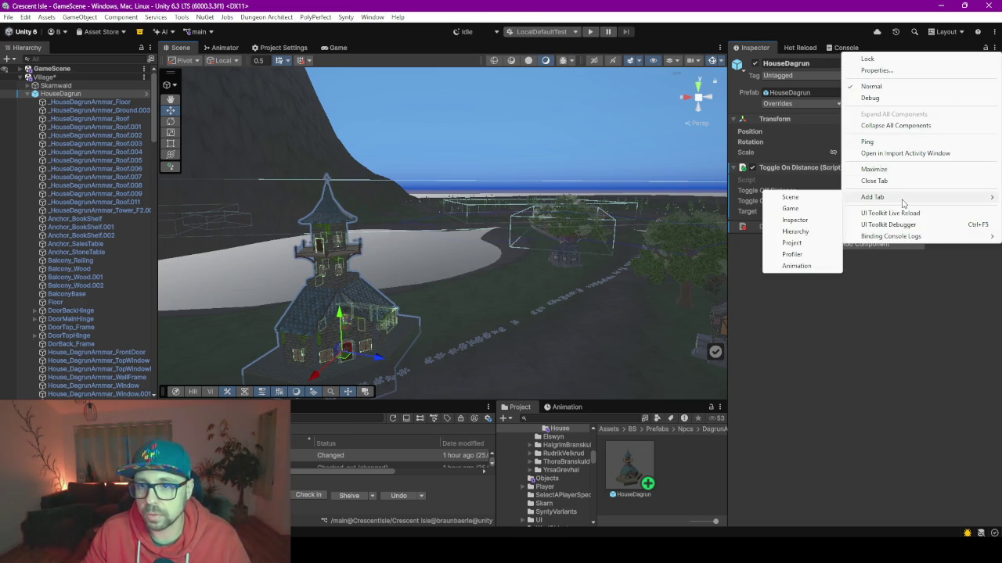
{"action": "left_click", "coordinate": [824, 359]}
{"action": "left_click", "coordinate": [373, 17]}
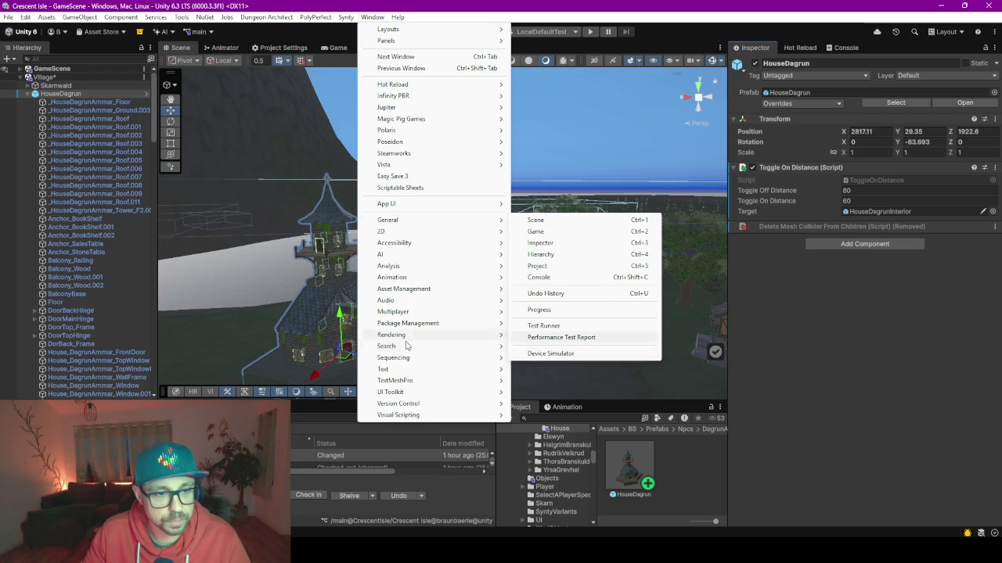
{"action": "mouse_move", "coordinate": [391, 335]}
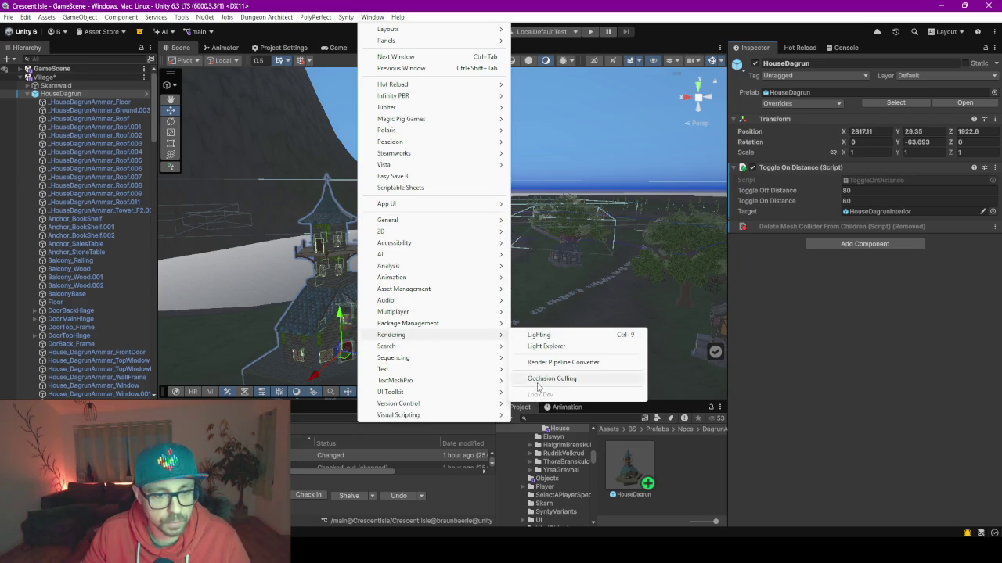
{"action": "left_click", "coordinate": [548, 379]}
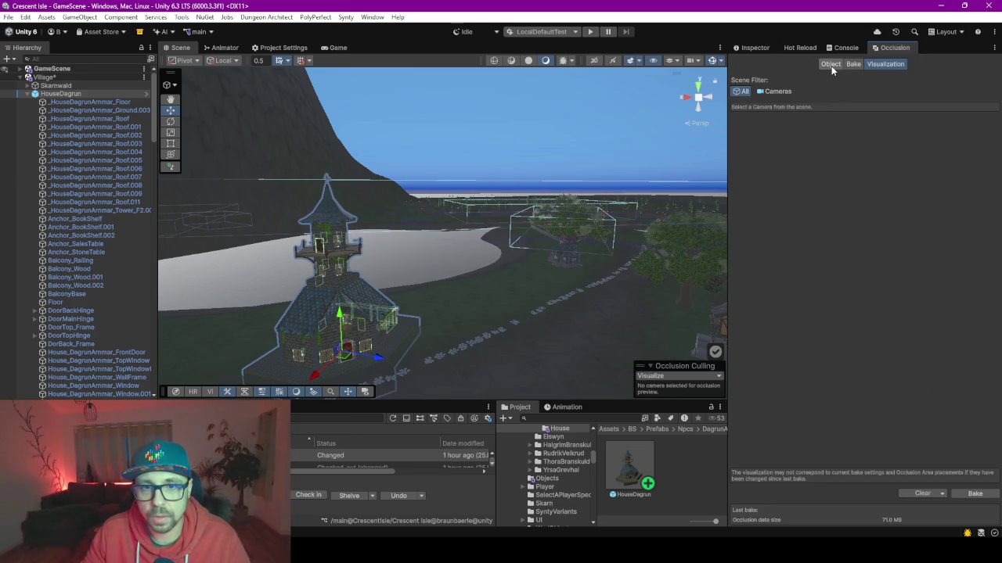
Step: Return to HouseDagrun's Inspector properties and orbit the Scene view around the tower
{"action": "left_click_drag", "start_coordinate": [595, 204], "coordinate": [429, 332]}
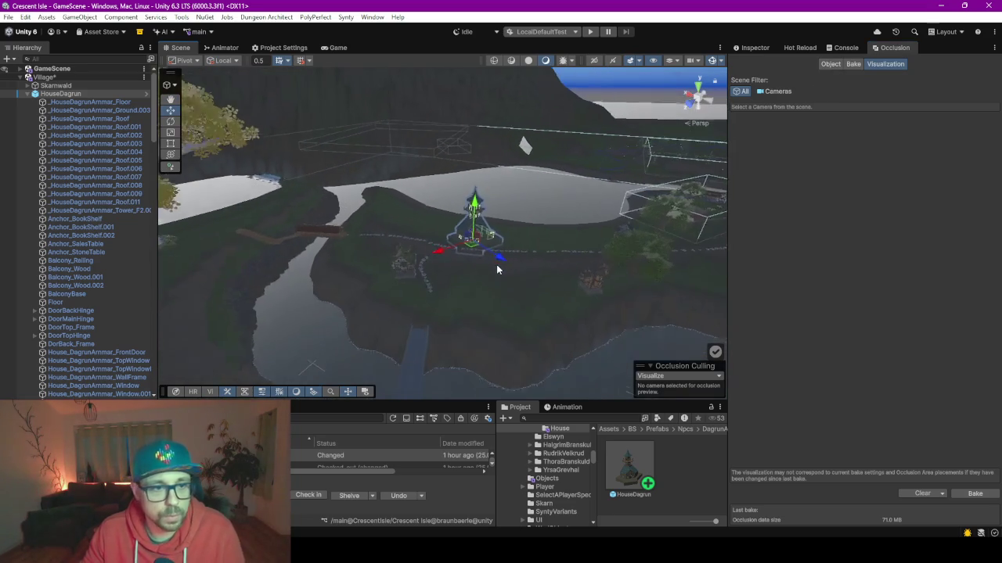
{"action": "left_click", "coordinate": [366, 392]}
{"action": "left_click", "coordinate": [263, 392]}
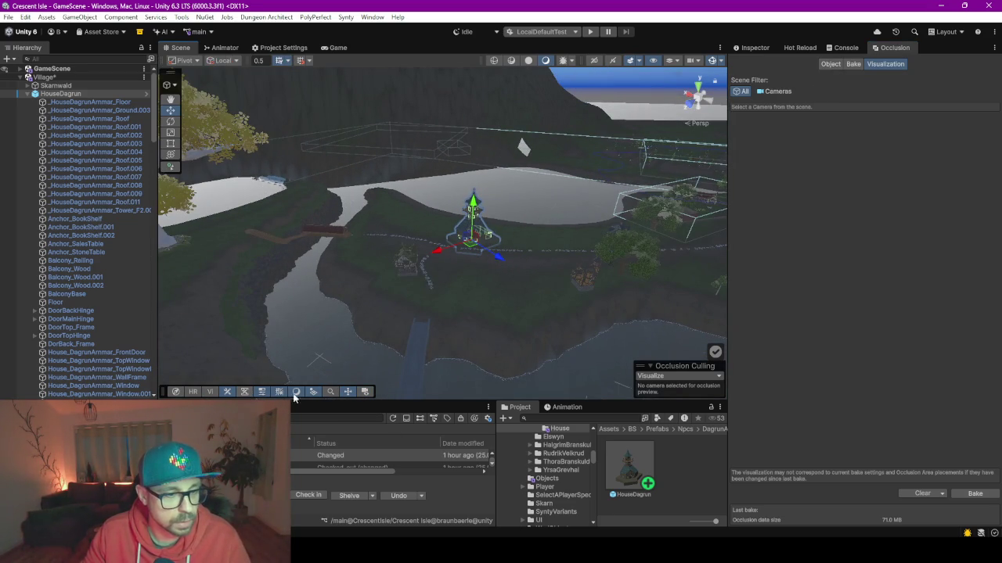
{"action": "scroll", "coordinate": [479, 296], "scroll_direction": "up", "scroll_amount": 3}
{"action": "scroll", "coordinate": [472, 293], "scroll_direction": "up", "scroll_amount": 3}
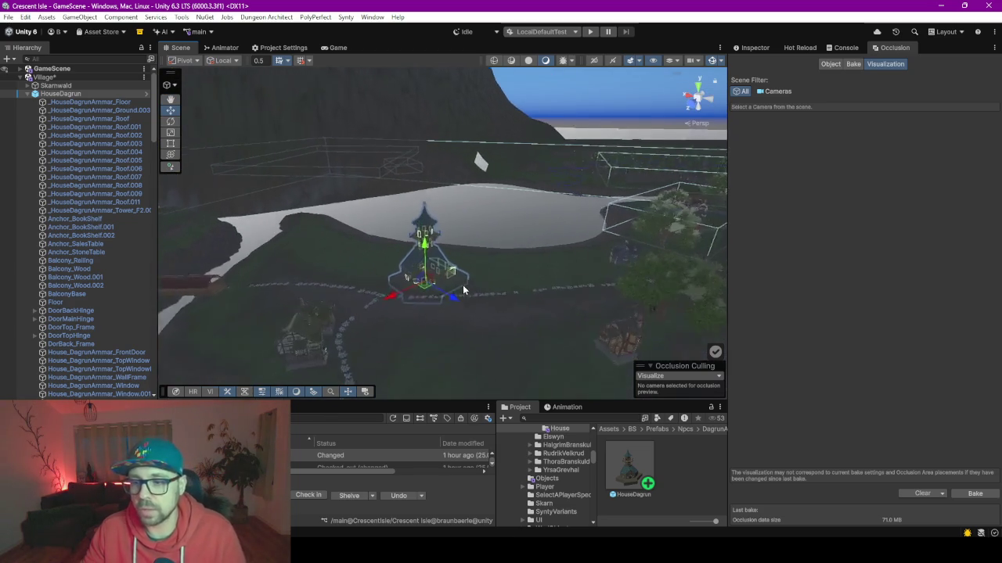
{"action": "scroll", "coordinate": [463, 290], "scroll_direction": "up", "scroll_amount": 2}
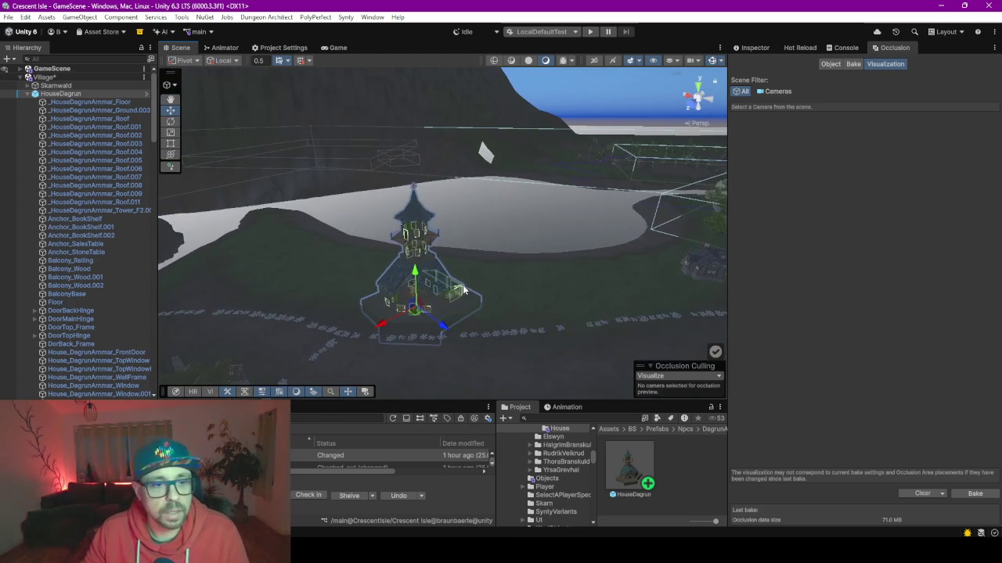
{"action": "left_click", "coordinate": [753, 47]}
{"action": "scroll", "coordinate": [454, 321], "scroll_direction": "up", "scroll_amount": 2}
{"action": "scroll", "coordinate": [451, 322], "scroll_direction": "up", "scroll_amount": 3}
{"action": "mouse_move", "coordinate": [452, 323]}
{"action": "left_mouse_down"}
{"action": "mouse_move", "coordinate": [446, 306]}
{"action": "mouse_move", "coordinate": [418, 353]}
{"action": "left_mouse_up"}
{"action": "left_click_drag", "start_coordinate": [432, 126], "coordinate": [453, 244]}
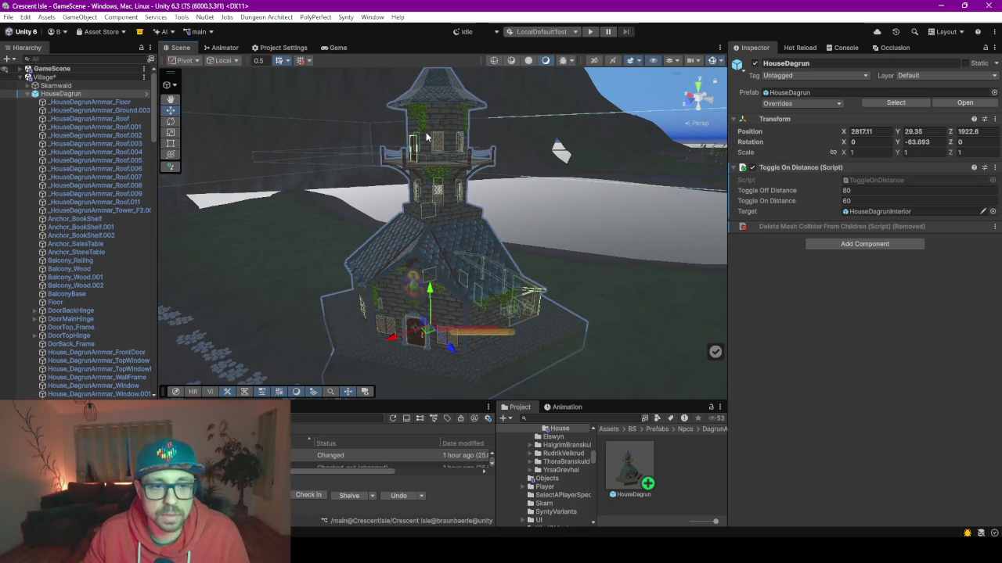
Step: Orbit into the house to inspect the wall frame, back door and windowed interior wall
{"action": "mouse_move", "coordinate": [426, 137]}
{"action": "left_mouse_down"}
{"action": "mouse_move", "coordinate": [522, 192]}
{"action": "mouse_move", "coordinate": [515, 199]}
{"action": "mouse_move", "coordinate": [395, 170]}
{"action": "left_mouse_up"}
{"action": "scroll", "coordinate": [462, 169], "scroll_direction": "up", "scroll_amount": 3}
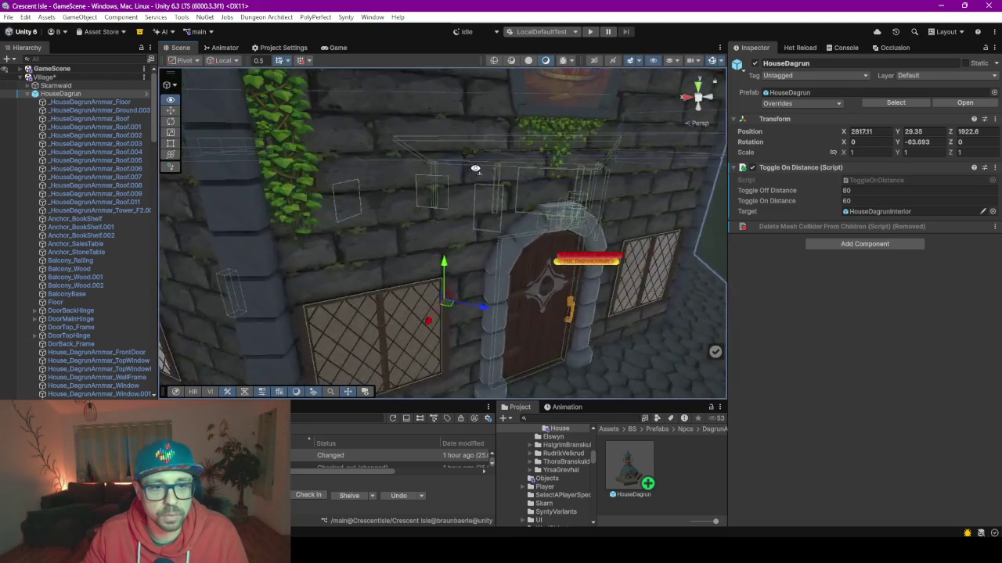
{"action": "scroll", "coordinate": [628, 217], "scroll_direction": "up", "scroll_amount": 2}
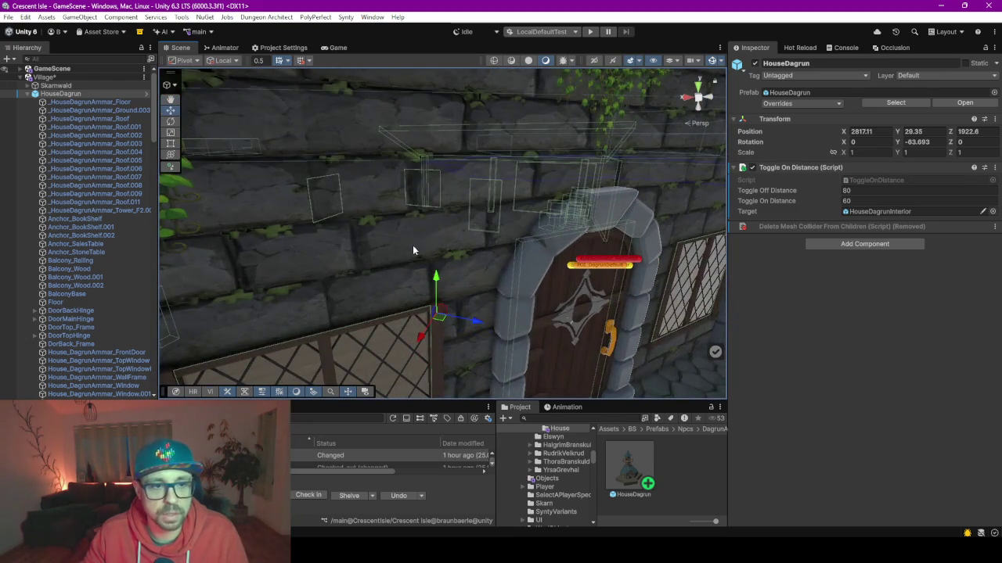
{"action": "left_click", "coordinate": [412, 250]}
{"action": "mouse_move", "coordinate": [410, 244]}
{"action": "left_mouse_down"}
{"action": "mouse_move", "coordinate": [598, 215]}
{"action": "mouse_move", "coordinate": [331, 197]}
{"action": "left_mouse_up"}
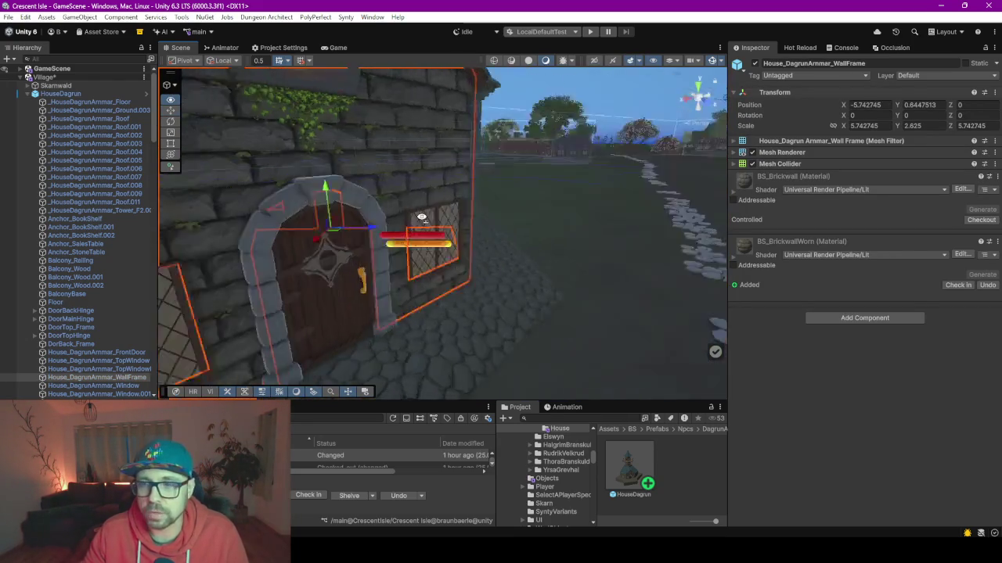
{"action": "scroll", "coordinate": [336, 192], "scroll_direction": "up", "scroll_amount": 3}
{"action": "scroll", "coordinate": [346, 188], "scroll_direction": "up", "scroll_amount": 3}
{"action": "mouse_move", "coordinate": [357, 221]}
{"action": "left_mouse_down"}
{"action": "mouse_move", "coordinate": [379, 237]}
{"action": "mouse_move", "coordinate": [385, 278]}
{"action": "left_mouse_up"}
{"action": "left_click_drag", "start_coordinate": [558, 203], "coordinate": [540, 429]}
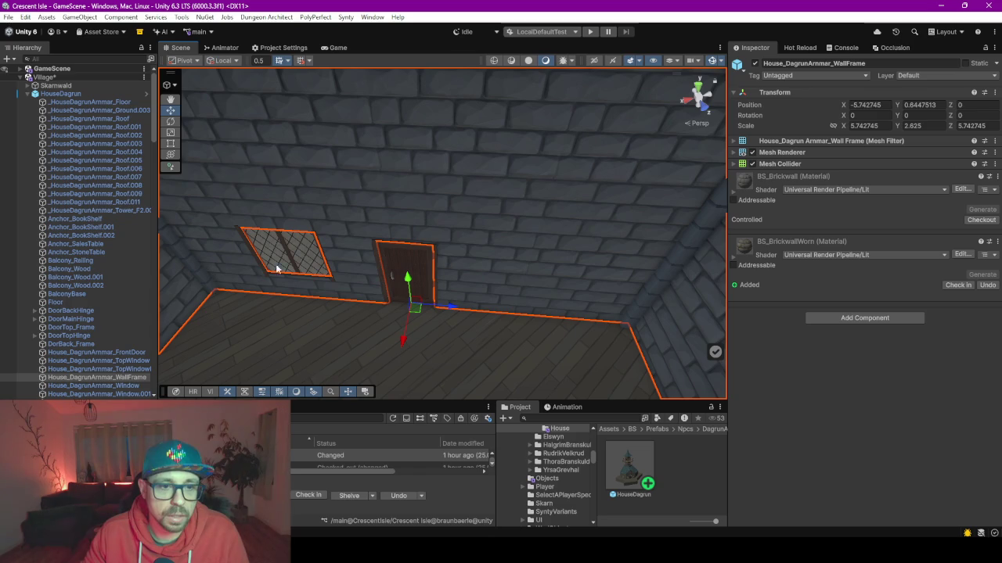
{"action": "mouse_move", "coordinate": [663, 307]}
{"action": "left_mouse_down"}
{"action": "mouse_move", "coordinate": [523, 233]}
{"action": "mouse_move", "coordinate": [536, 220]}
{"action": "mouse_move", "coordinate": [526, 222]}
{"action": "mouse_move", "coordinate": [526, 200]}
{"action": "left_mouse_up"}
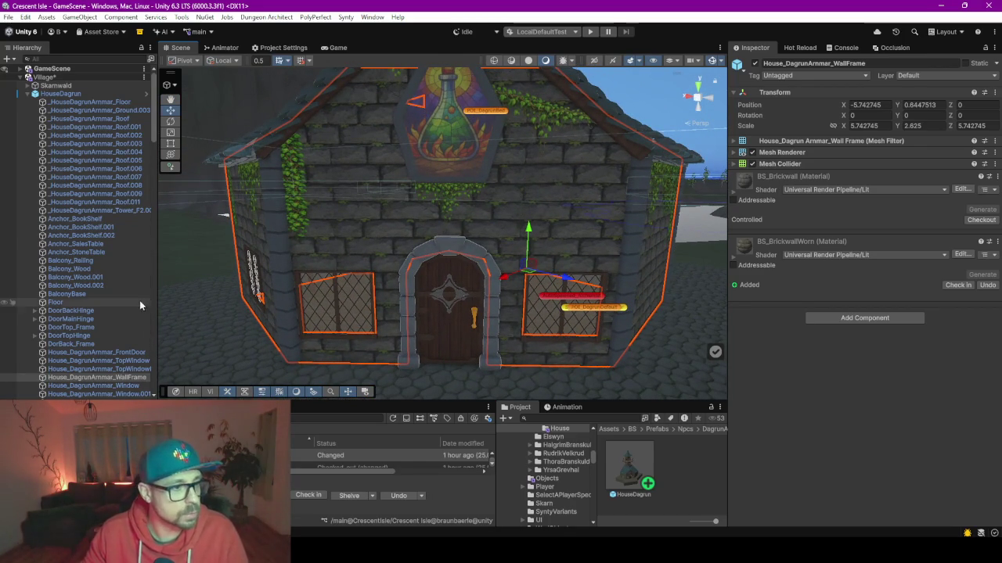
{"action": "mouse_move", "coordinate": [75, 277]}
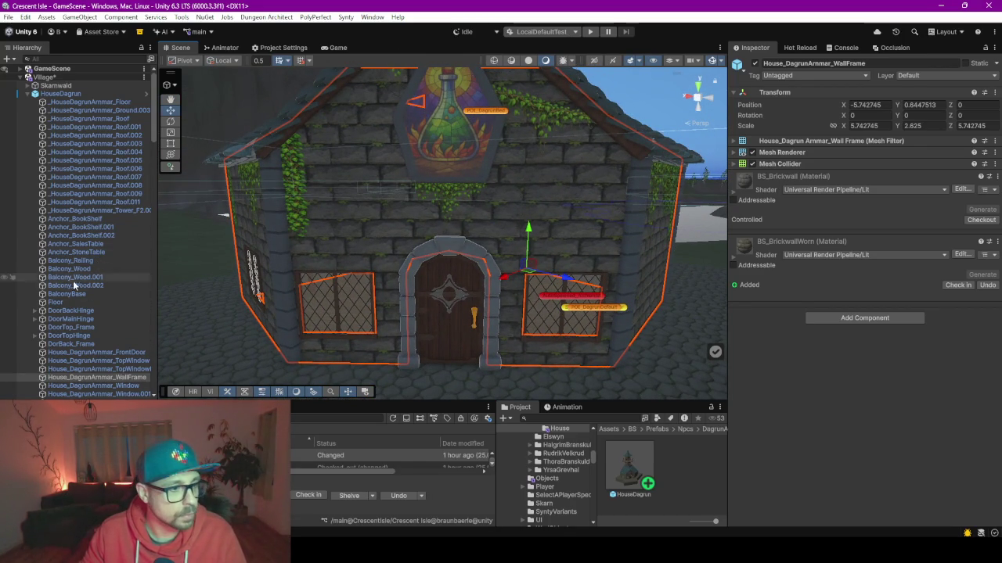
{"action": "scroll", "coordinate": [76, 282], "scroll_direction": "down", "scroll_amount": 5}
{"action": "scroll", "coordinate": [73, 291], "scroll_direction": "down", "scroll_amount": 5}
{"action": "scroll", "coordinate": [79, 292], "scroll_direction": "down", "scroll_amount": 2}
{"action": "scroll", "coordinate": [80, 295], "scroll_direction": "up", "scroll_amount": 3}
Step: Enable HouseDagrunInterior so the bookshelves, tables and furnishings appear inside the house
{"action": "left_click", "coordinate": [78, 180]}
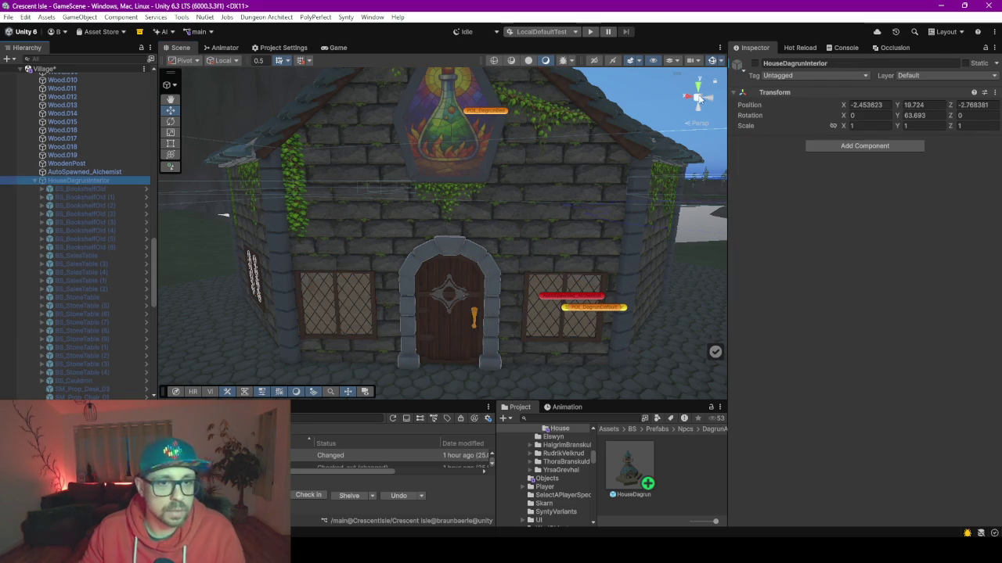
{"action": "left_click", "coordinate": [755, 63]}
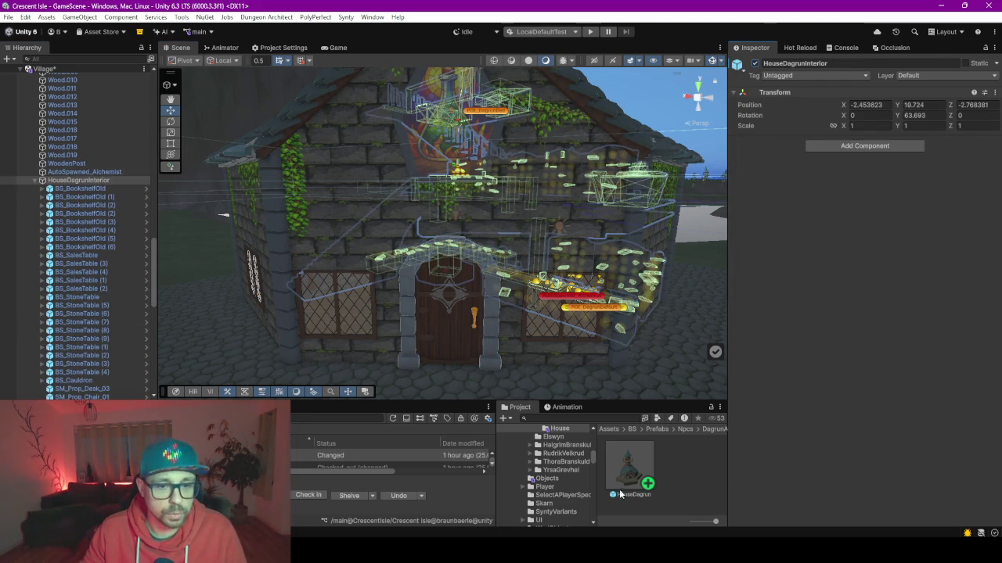
{"action": "key", "text": "alt+Tab"}
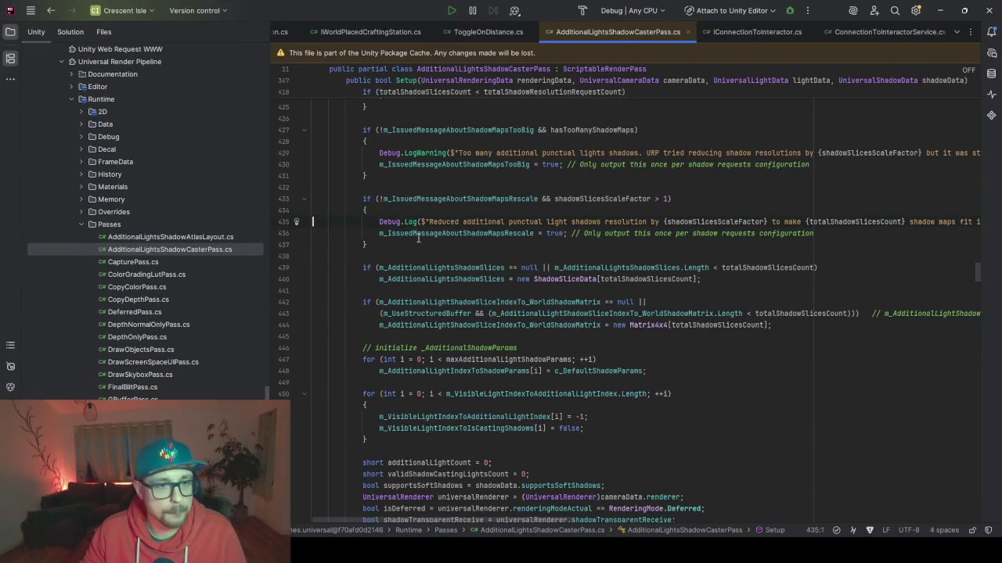
Step: Add '[SerializeField] private float refreshRate = 0.5f;' to ToggleOnDistance.cs
{"action": "left_click", "coordinate": [477, 32]}
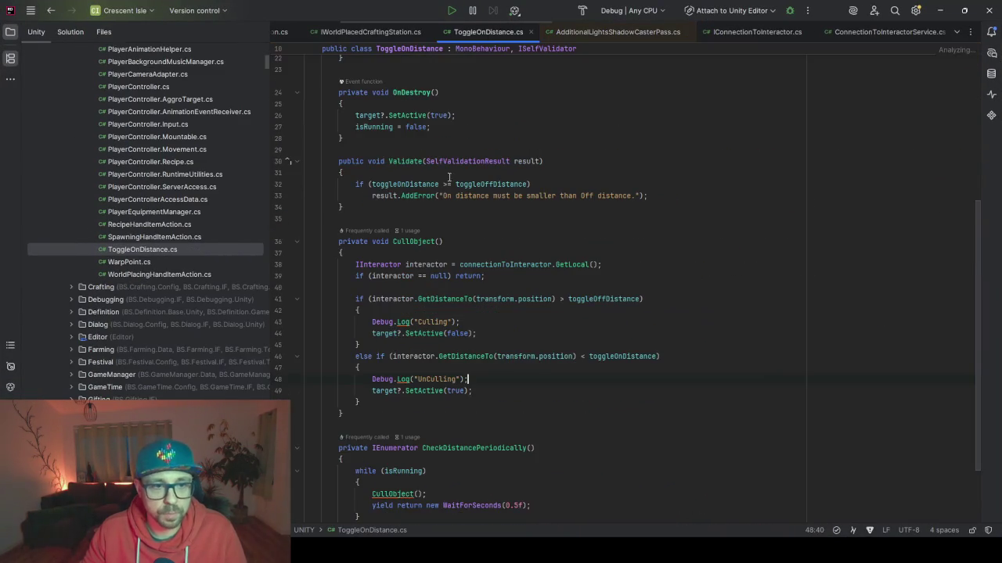
{"action": "scroll", "coordinate": [451, 298], "scroll_direction": "up", "scroll_amount": 5}
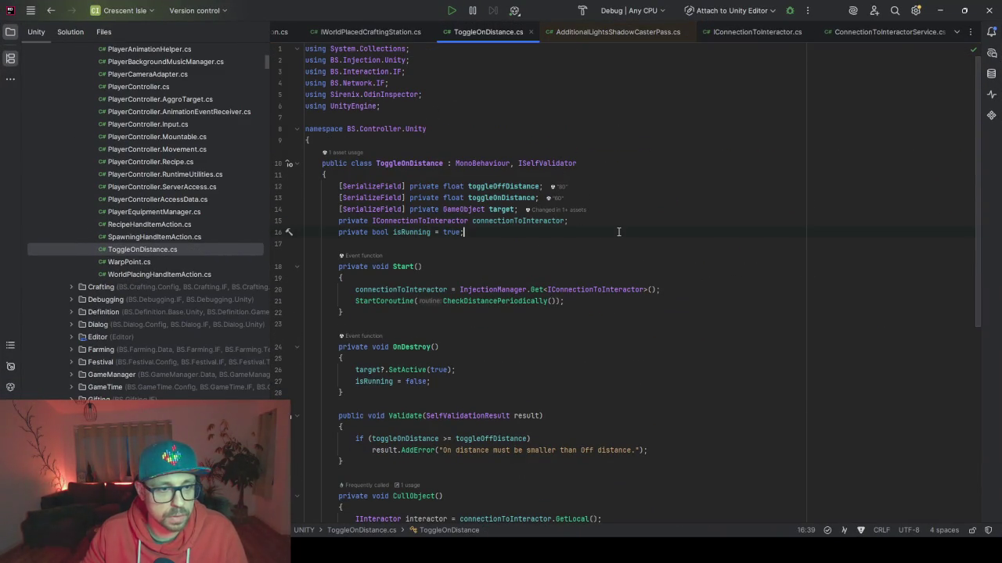
{"action": "scroll", "coordinate": [618, 231], "scroll_direction": "down", "scroll_amount": 2}
{"action": "scroll", "coordinate": [618, 232], "scroll_direction": "down", "scroll_amount": 3}
{"action": "scroll", "coordinate": [578, 218], "scroll_direction": "up", "scroll_amount": 5}
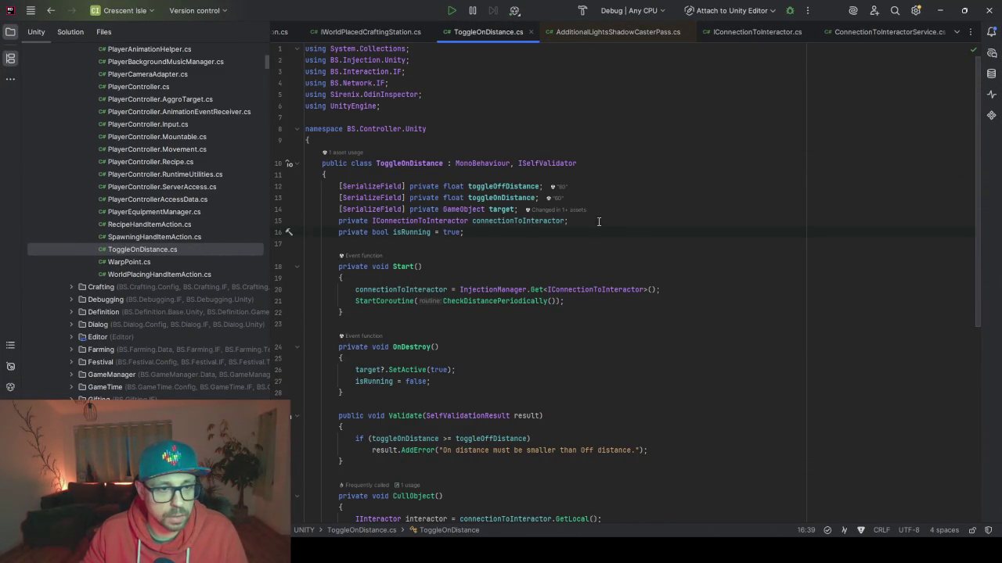
{"action": "key", "text": "Return"}
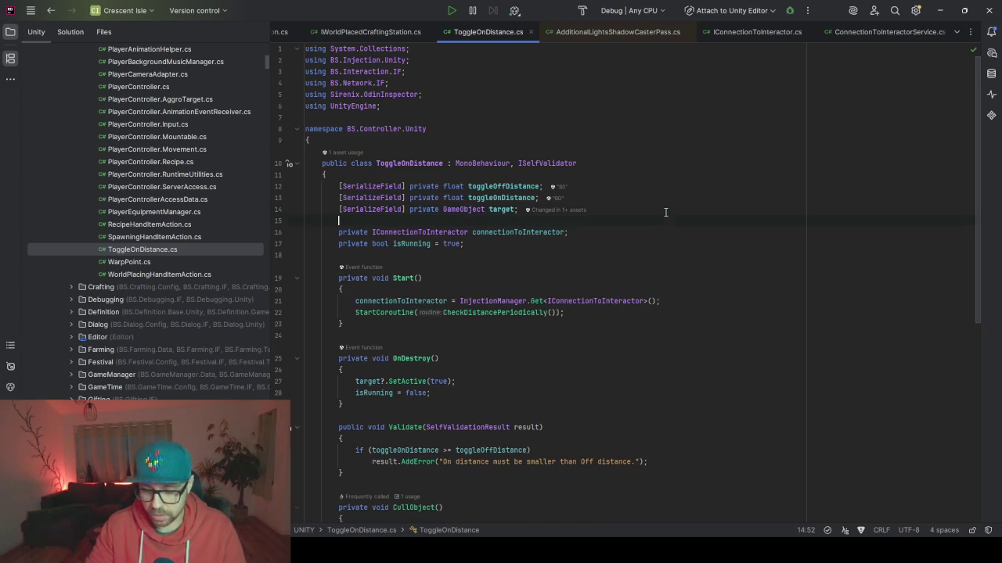
{"action": "type", "text": "[Ser"}
{"action": "key", "text": "Return"}
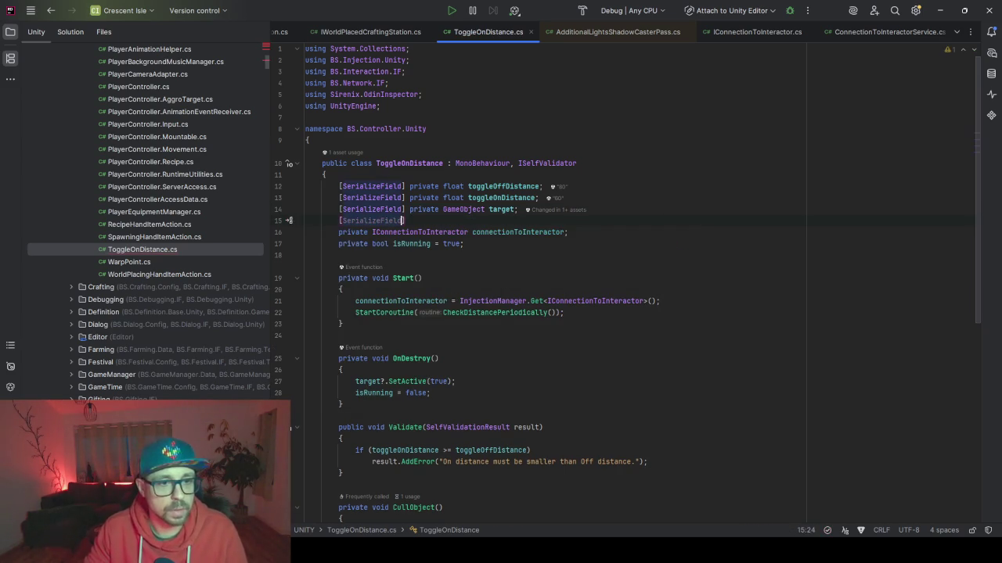
{"action": "type", "text": "] private "}
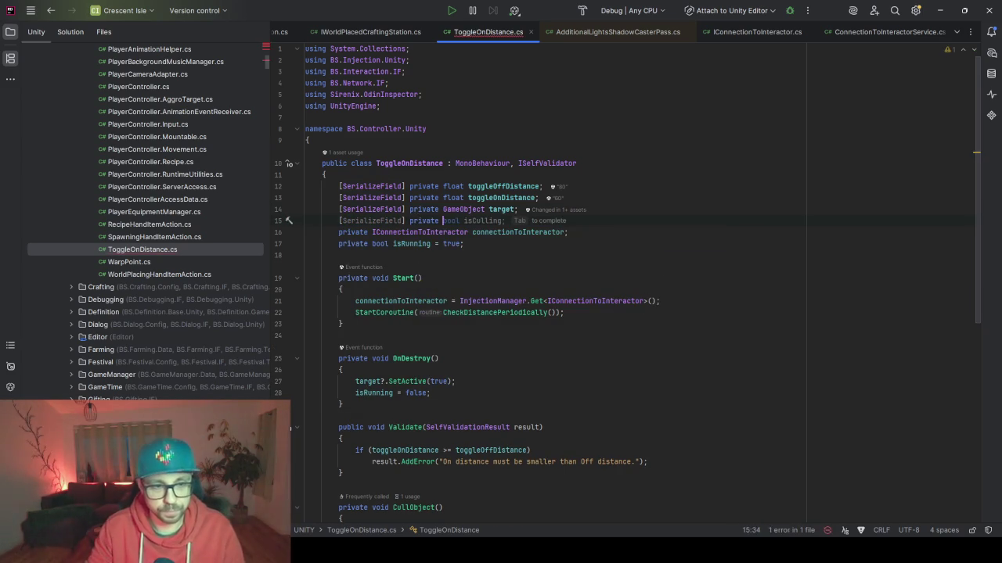
{"action": "type", "text": "float r"}
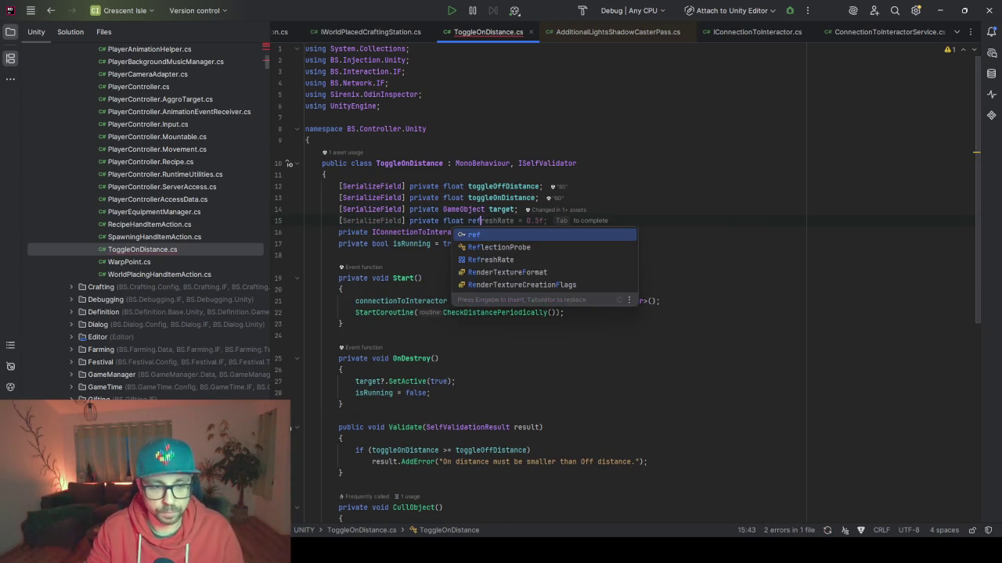
{"action": "type", "text": "ef"}
{"action": "key", "text": "Tab"}
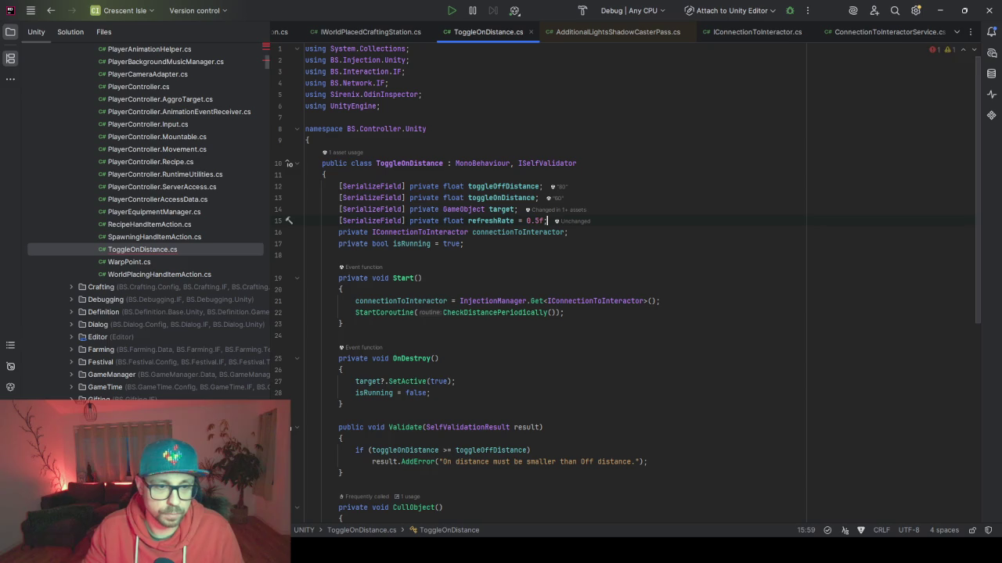
Step: Replace WaitForSeconds(0.5f) with WaitForSeconds(refreshRate) in the distance-check coroutine
{"action": "scroll", "coordinate": [442, 174], "scroll_direction": "down", "scroll_amount": 1}
{"action": "double_click", "coordinate": [487, 187]}
{"action": "scroll", "coordinate": [453, 305], "scroll_direction": "down", "scroll_amount": 7}
{"action": "scroll", "coordinate": [452, 306], "scroll_direction": "down", "scroll_amount": 2}
{"action": "scroll", "coordinate": [504, 356], "scroll_direction": "down", "scroll_amount": 3}
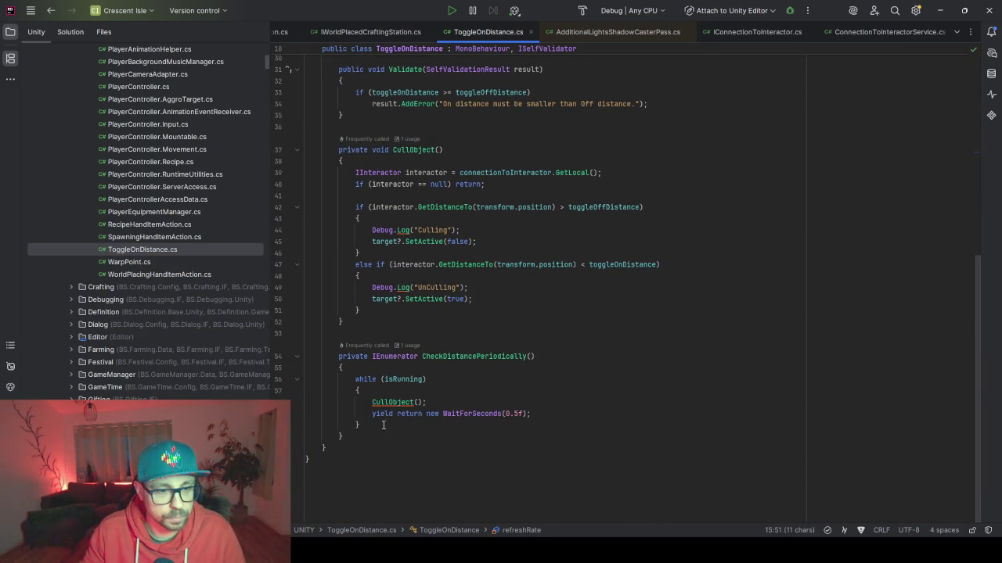
{"action": "left_click", "coordinate": [522, 413]}
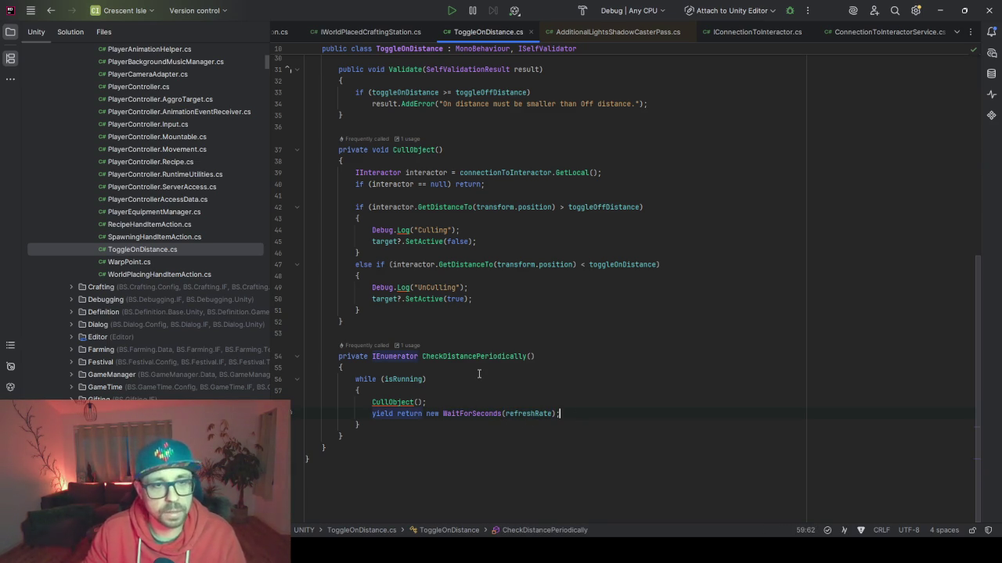
{"action": "scroll", "coordinate": [449, 382], "scroll_direction": "up", "scroll_amount": 5}
{"action": "scroll", "coordinate": [449, 383], "scroll_direction": "up", "scroll_amount": 2}
{"action": "left_click", "coordinate": [940, 11]}
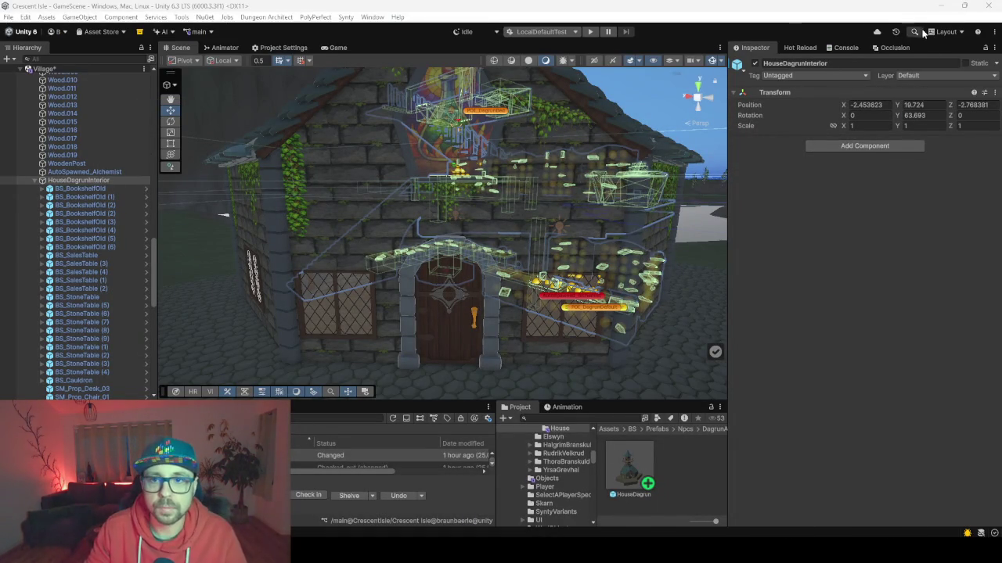
Step: Check Hot Reload, then select HouseDagrun to see Toggle On Distance's Refresh Rate of 0.5
{"action": "left_click", "coordinate": [798, 47]}
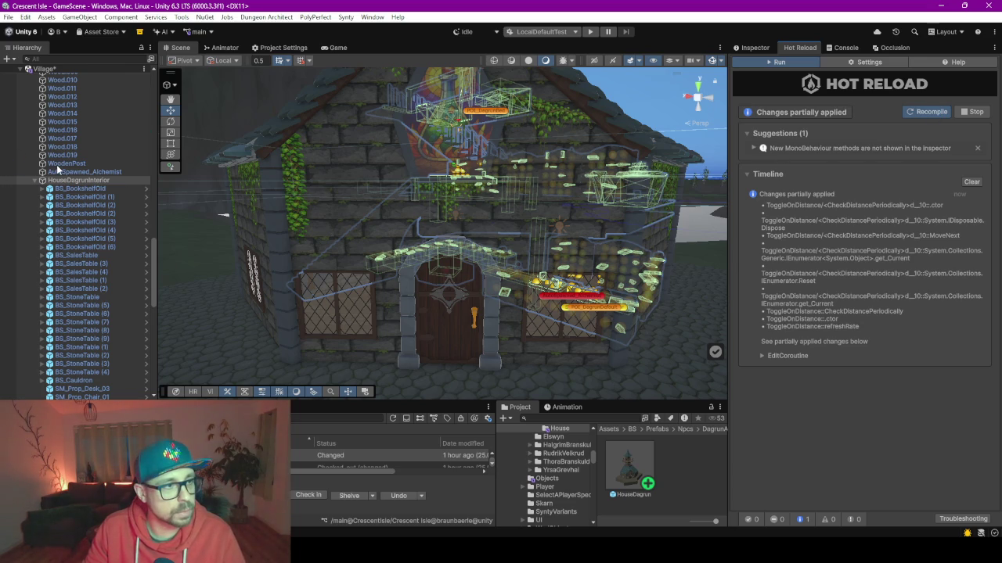
{"action": "key", "text": "Delete"}
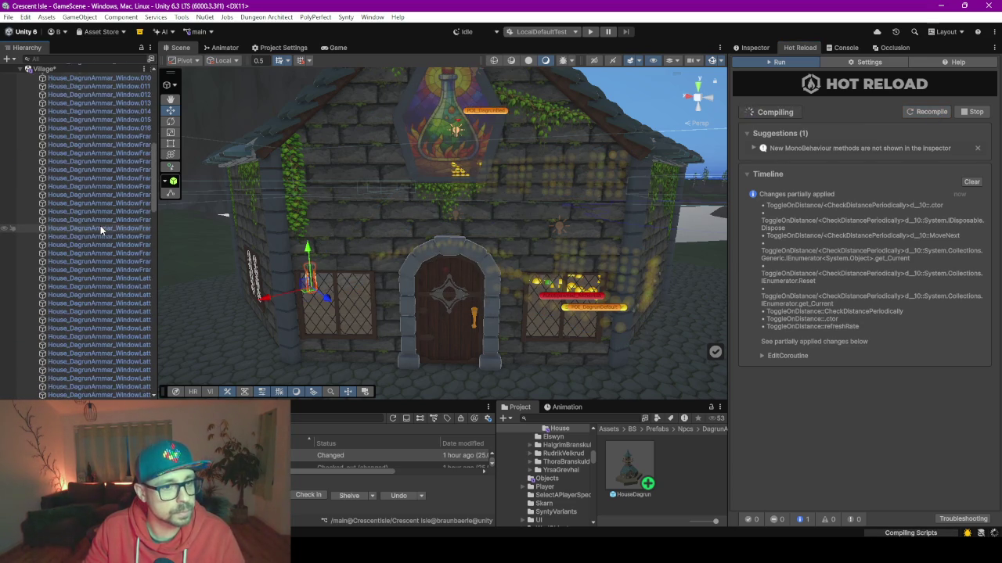
{"action": "scroll", "coordinate": [97, 199], "scroll_direction": "up", "scroll_amount": 10}
{"action": "left_click", "coordinate": [67, 94]}
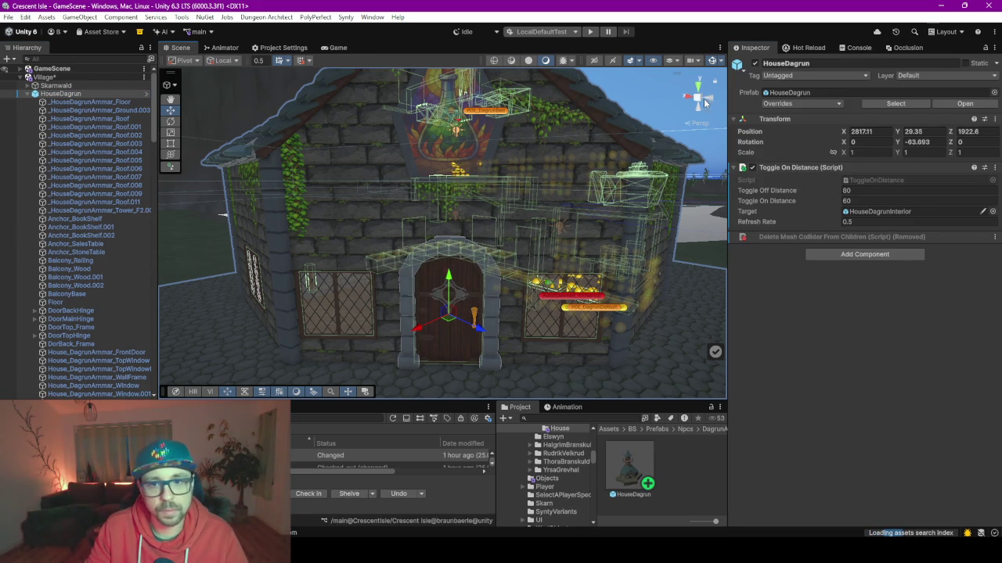
{"action": "left_click", "coordinate": [875, 222]}
{"action": "left_click", "coordinate": [810, 331]}
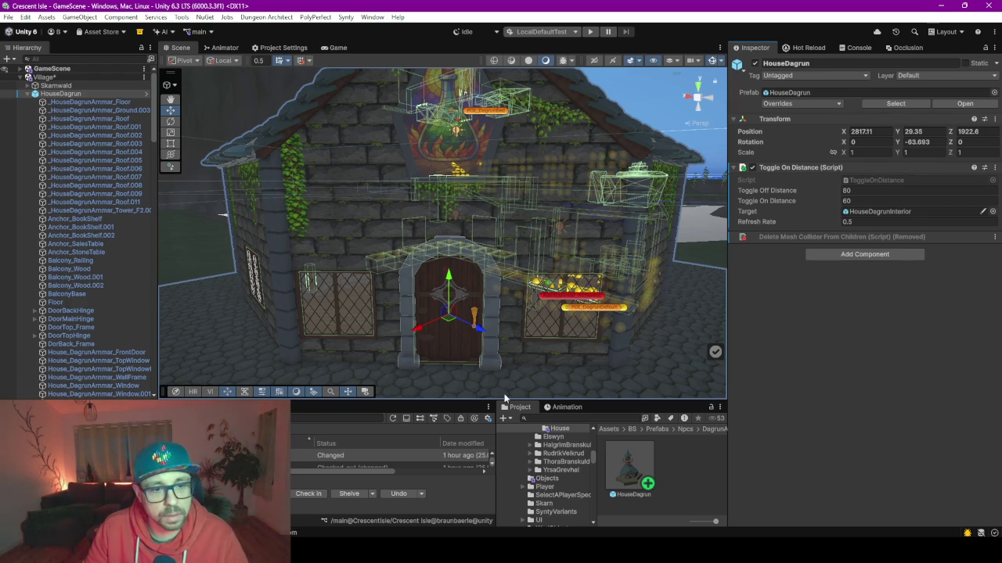
{"action": "scroll", "coordinate": [584, 305], "scroll_direction": "down", "scroll_amount": 5}
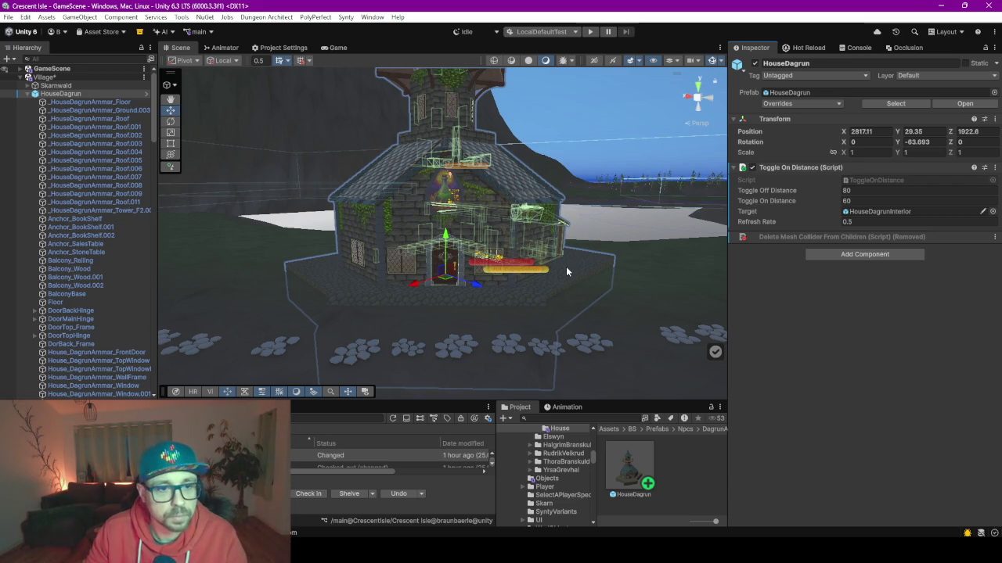
{"action": "scroll", "coordinate": [511, 192], "scroll_direction": "down", "scroll_amount": 3}
{"action": "left_click_drag", "start_coordinate": [510, 192], "coordinate": [376, 227]}
{"action": "mouse_move", "coordinate": [612, 248]}
{"action": "left_mouse_down"}
{"action": "mouse_move", "coordinate": [264, 241]}
{"action": "mouse_move", "coordinate": [664, 249]}
{"action": "mouse_move", "coordinate": [455, 169]}
{"action": "mouse_move", "coordinate": [475, 184]}
{"action": "left_mouse_up"}
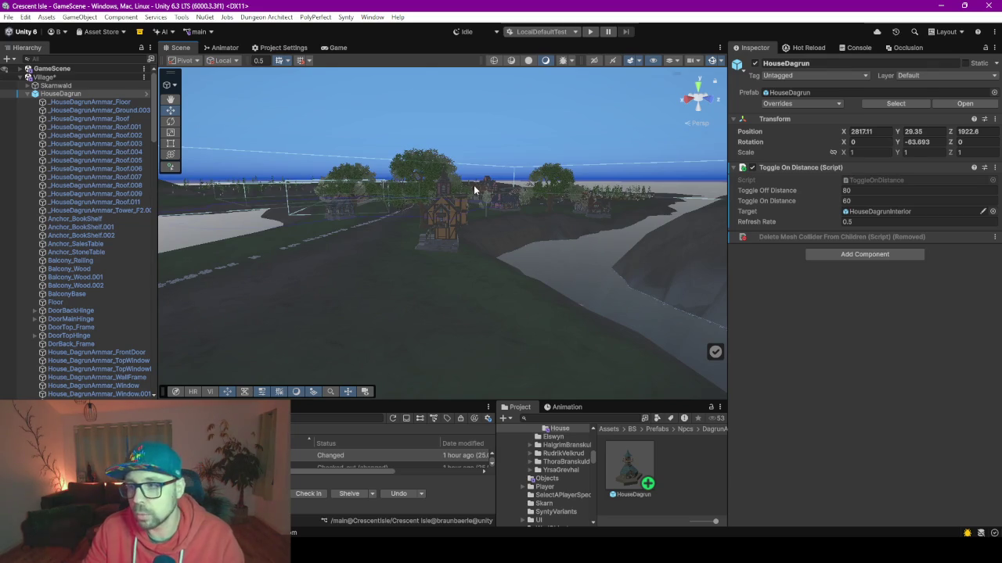
{"action": "mouse_move", "coordinate": [480, 241]}
{"action": "left_mouse_down"}
{"action": "mouse_move", "coordinate": [619, 237]}
{"action": "mouse_move", "coordinate": [553, 224]}
{"action": "mouse_move", "coordinate": [328, 234]}
{"action": "mouse_move", "coordinate": [446, 237]}
{"action": "left_mouse_up"}
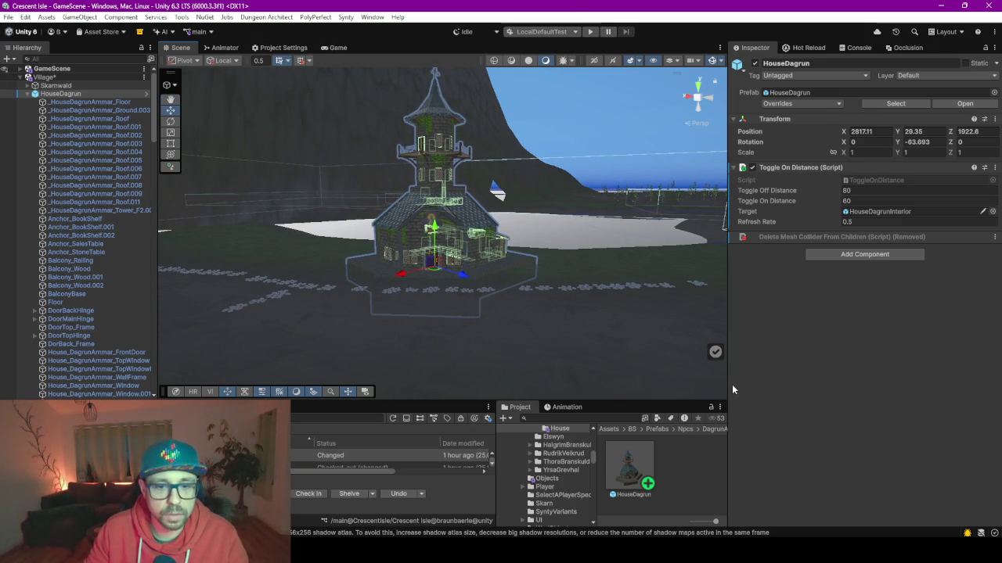
{"action": "left_click", "coordinate": [489, 407]}
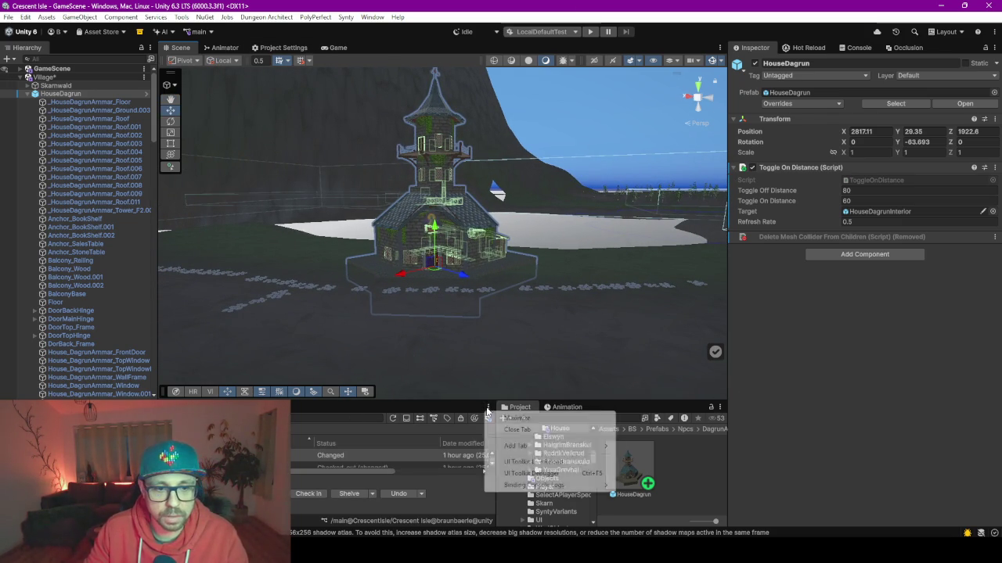
{"action": "mouse_move", "coordinate": [548, 446]}
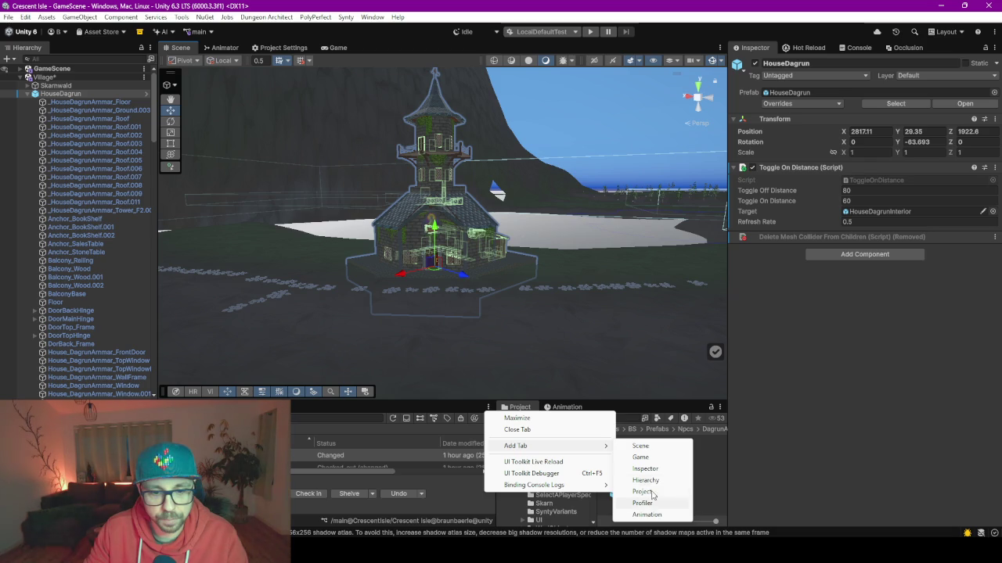
Step: Close the Project and Animation tabs from their tab menus, leaving the Profiler
{"action": "left_click", "coordinate": [461, 423]}
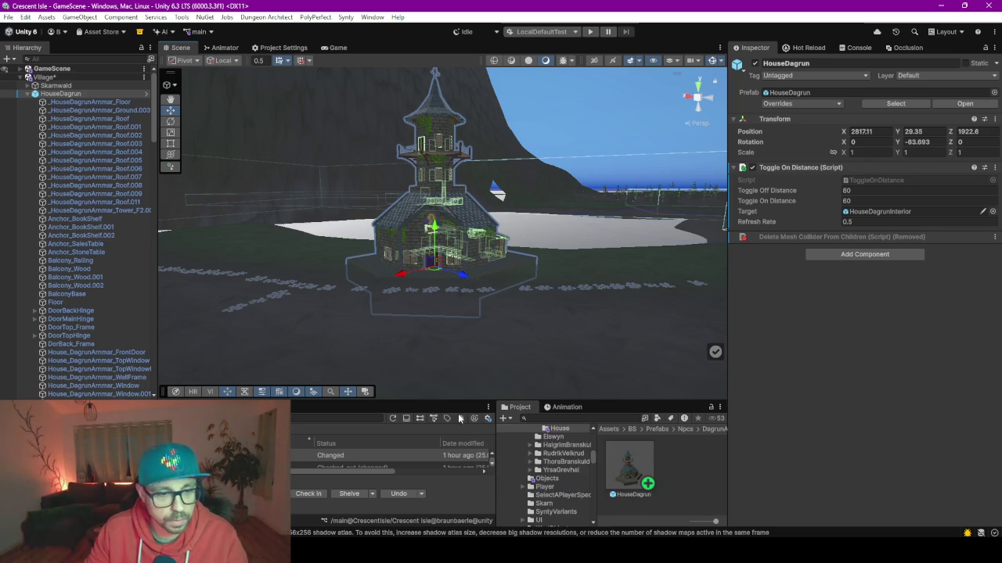
{"action": "left_click", "coordinate": [719, 408]}
{"action": "left_click", "coordinate": [763, 465]}
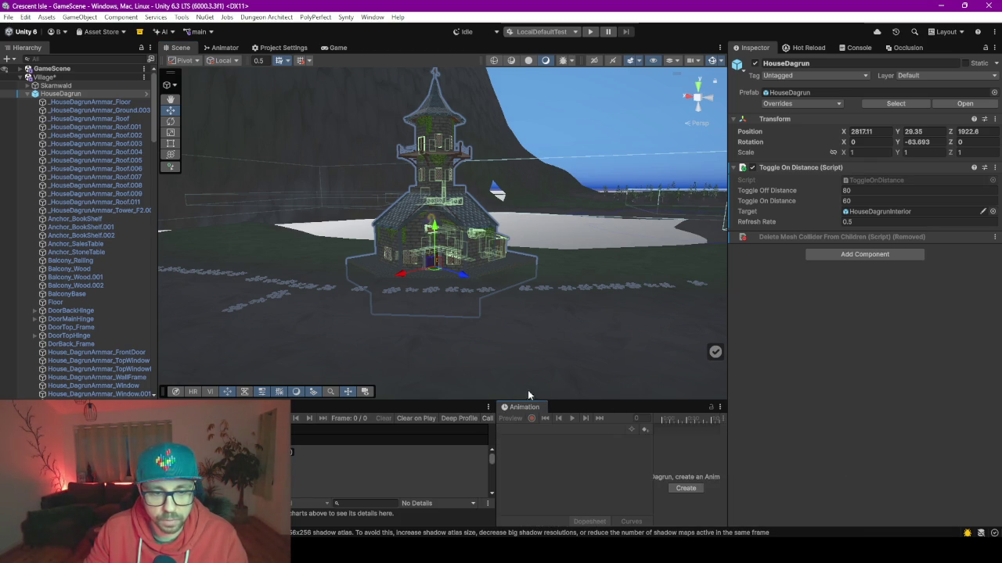
{"action": "left_click", "coordinate": [719, 407]}
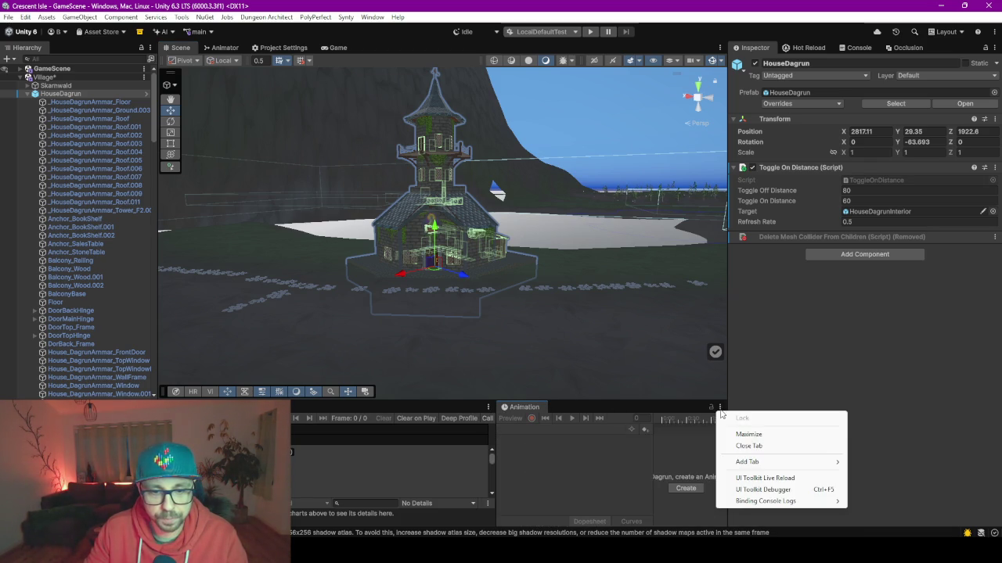
{"action": "left_click", "coordinate": [745, 446]}
Step: Enlarge the Profiler panel upward and start Play mode, answering the unsaved scene prompt
{"action": "left_click_drag", "start_coordinate": [483, 399], "coordinate": [505, 310]}
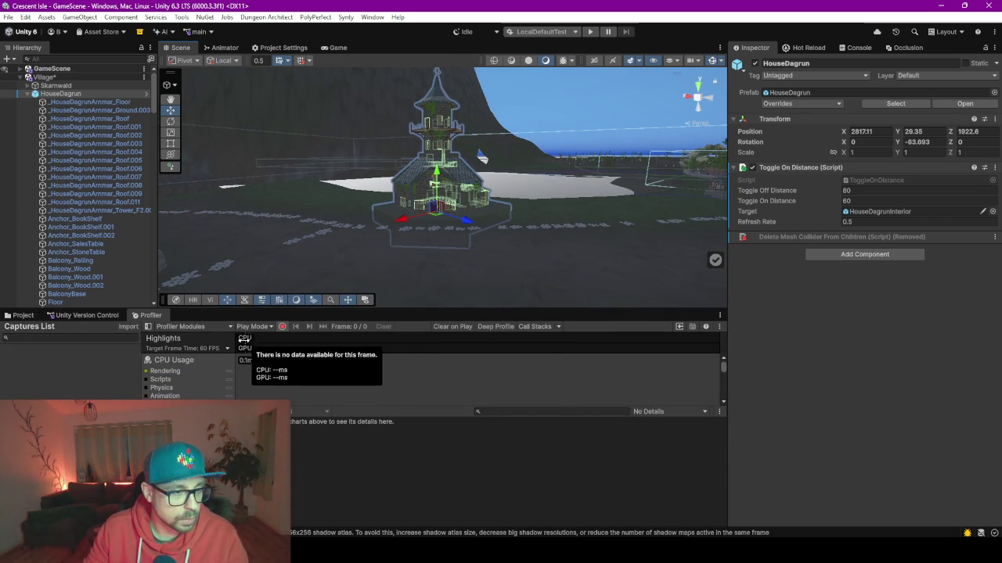
{"action": "left_click", "coordinate": [590, 32]}
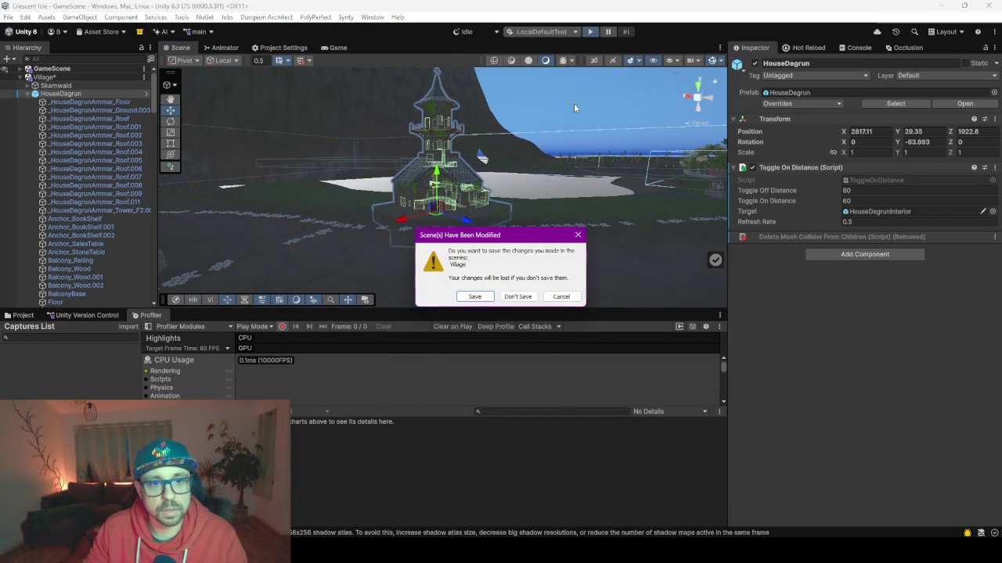
{"action": "left_click", "coordinate": [474, 297]}
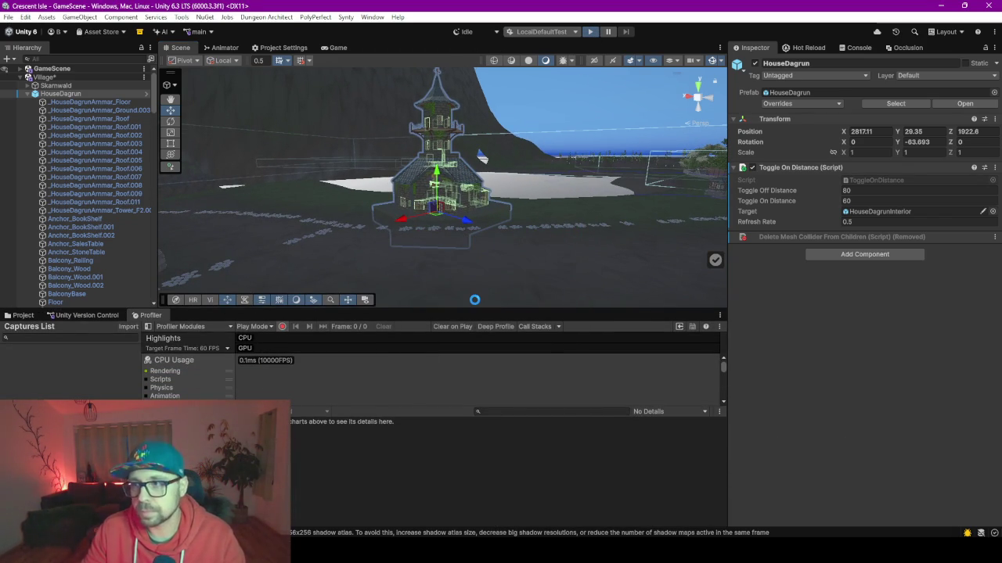
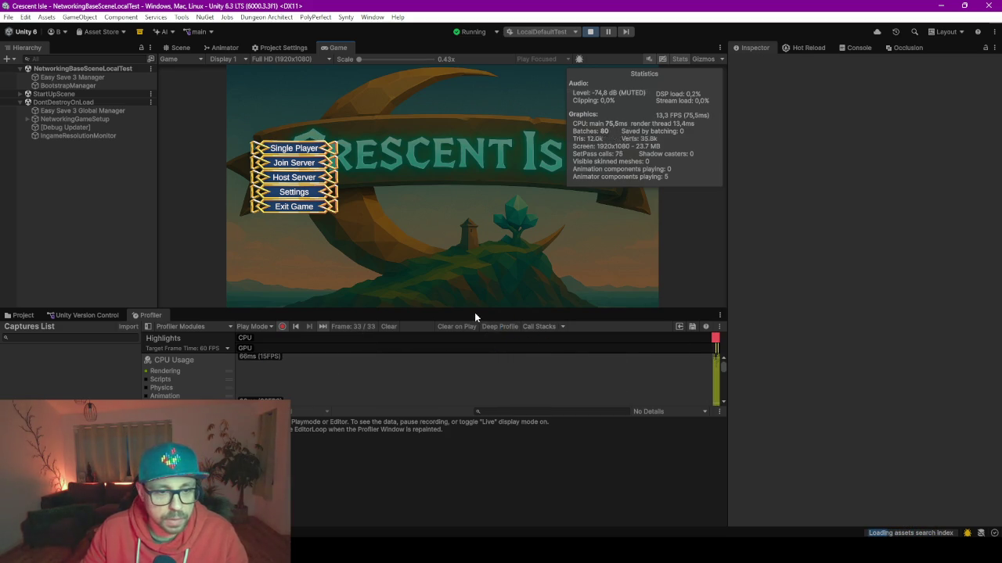
Step: Drag the Game/Profiler splitters so the Profiler and its charts fill most of the window
{"action": "left_click_drag", "start_coordinate": [465, 309], "coordinate": [466, 257]}
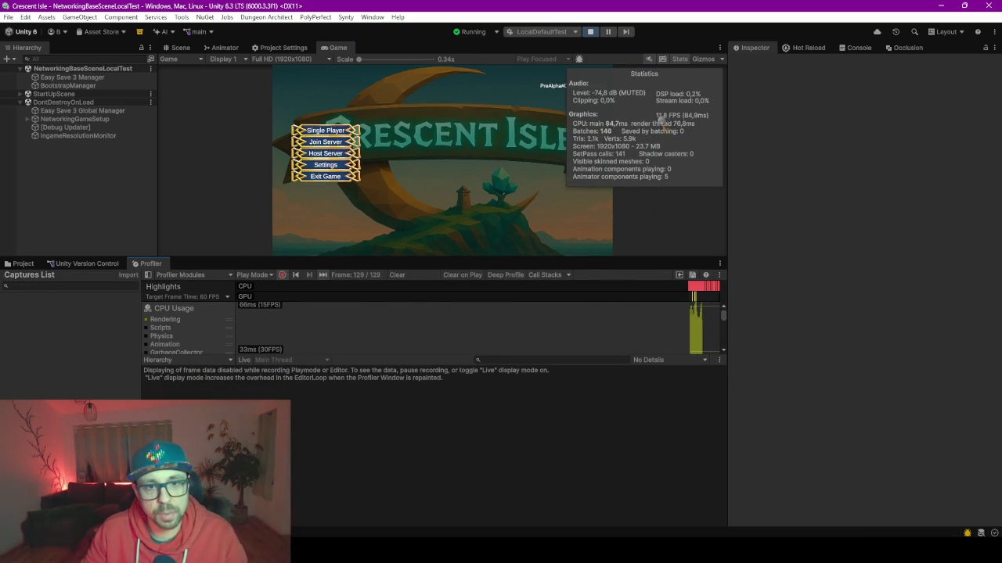
{"action": "left_click_drag", "start_coordinate": [415, 356], "coordinate": [425, 476]}
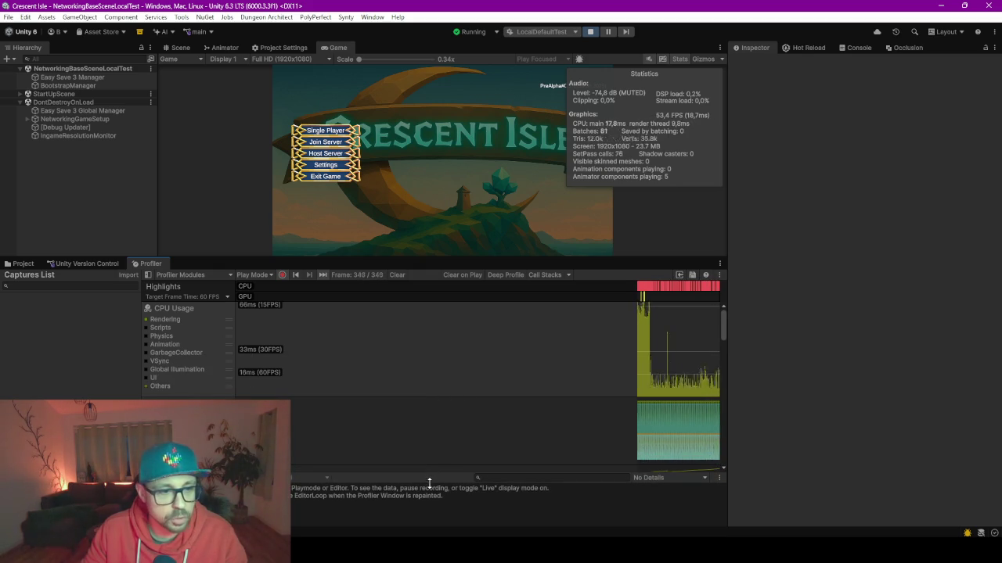
{"action": "left_click_drag", "start_coordinate": [348, 256], "coordinate": [365, 179]}
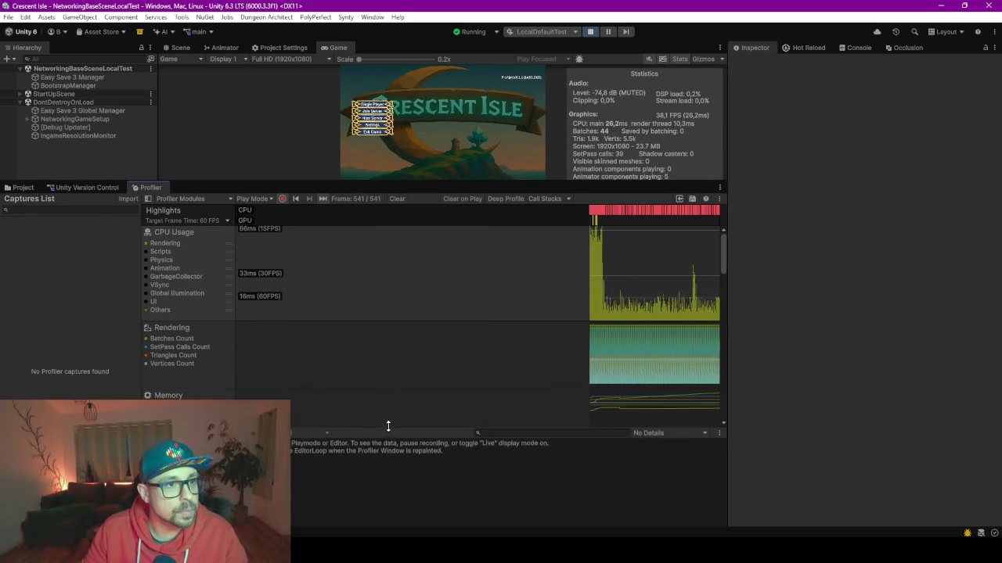
{"action": "left_click_drag", "start_coordinate": [384, 393], "coordinate": [393, 476]}
Step: Scroll through the Profiler modules and pause the running game with Ctrl+Shift+P
{"action": "scroll", "coordinate": [390, 373], "scroll_direction": "down", "scroll_amount": 1}
{"action": "scroll", "coordinate": [390, 374], "scroll_direction": "down", "scroll_amount": 1}
{"action": "scroll", "coordinate": [390, 373], "scroll_direction": "down", "scroll_amount": 5}
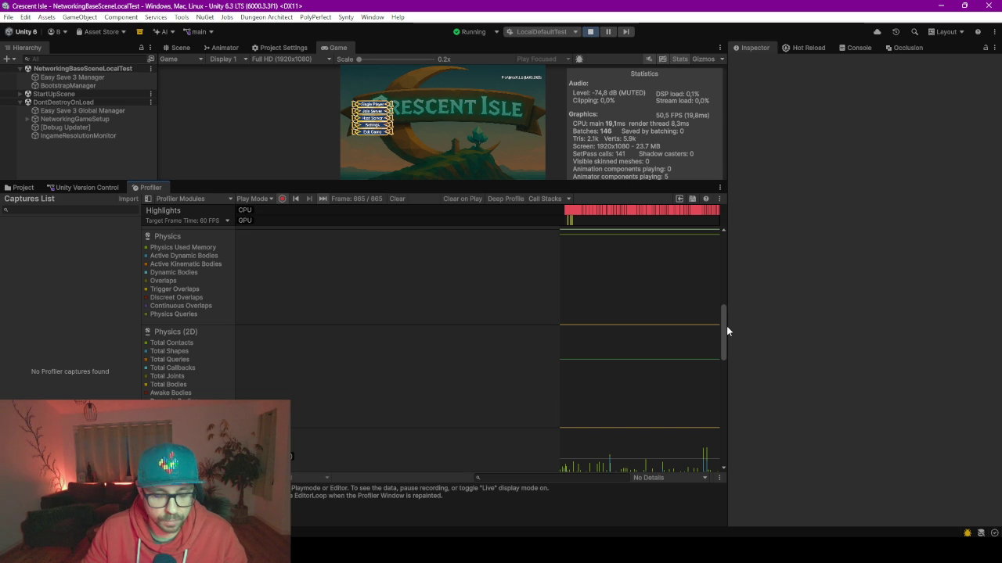
{"action": "scroll", "coordinate": [539, 263], "scroll_direction": "up", "scroll_amount": 5}
{"action": "key", "text": "ctrl+shift+p"}
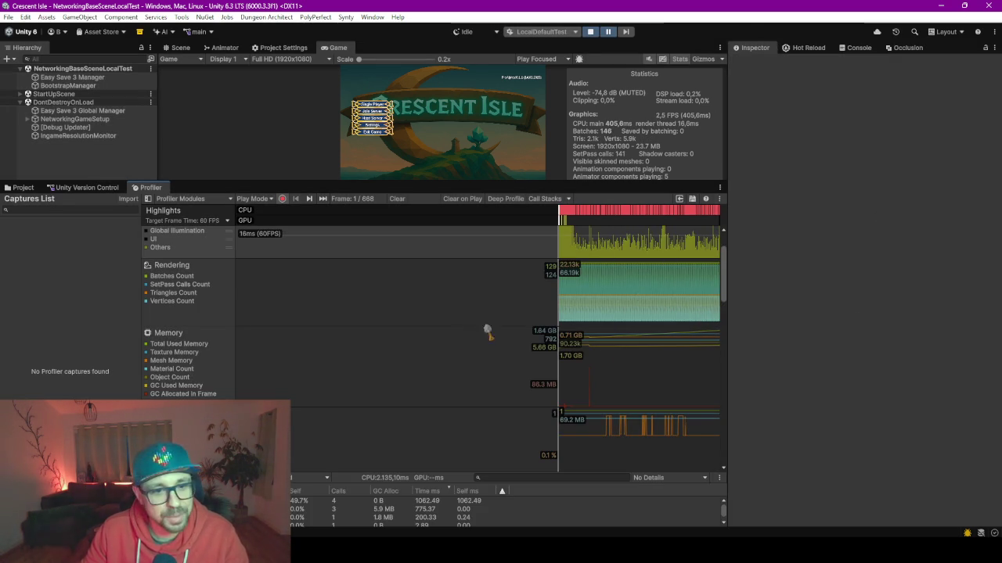
Step: Exit play mode, dismiss Task Manager, and restart the game to the Crescent Isle main menu
{"action": "key", "text": "ctrl+p"}
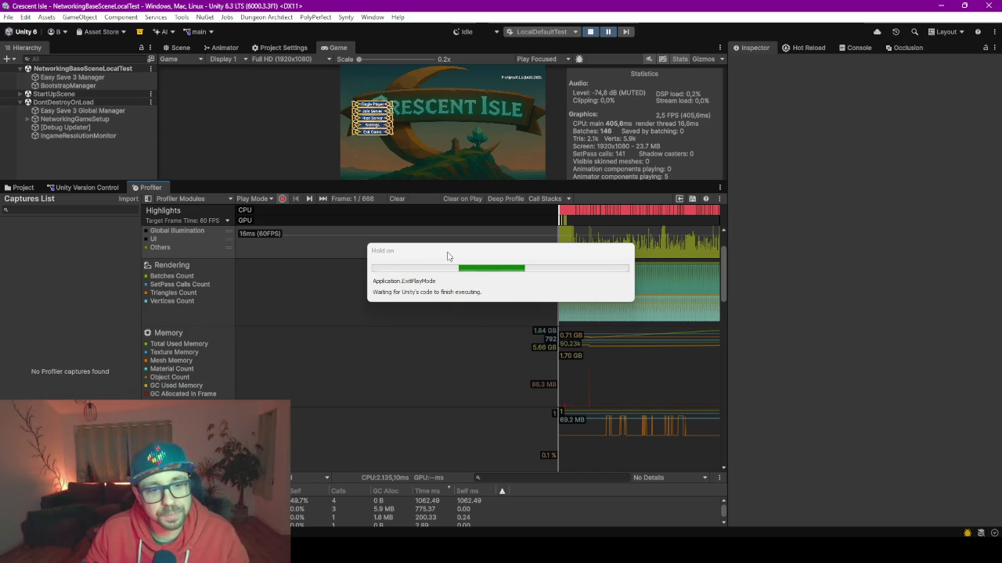
{"action": "left_click_drag", "start_coordinate": [447, 253], "coordinate": [408, 285]}
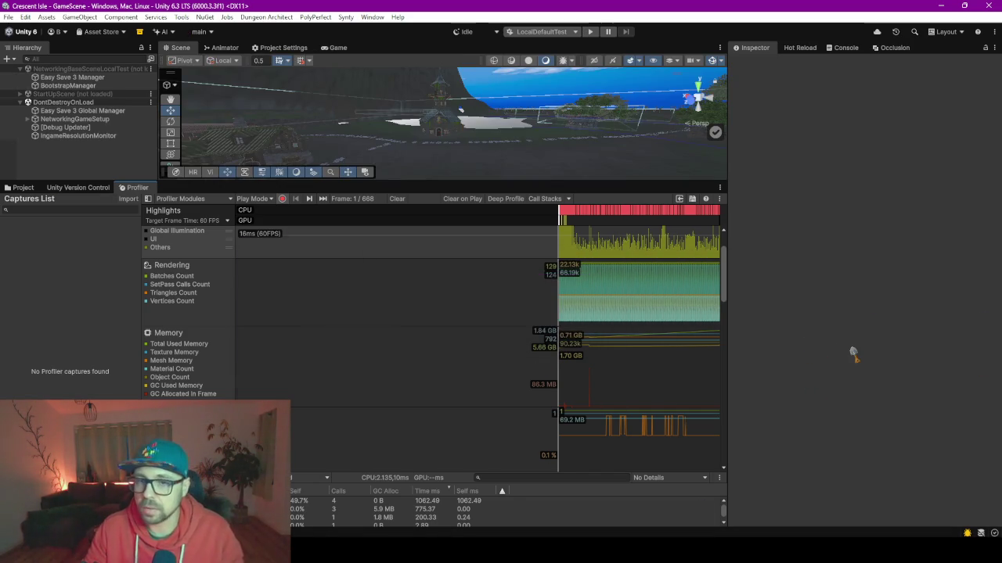
{"action": "key", "text": "ctrl+shift+Escape"}
{"action": "left_click", "coordinate": [583, 144]}
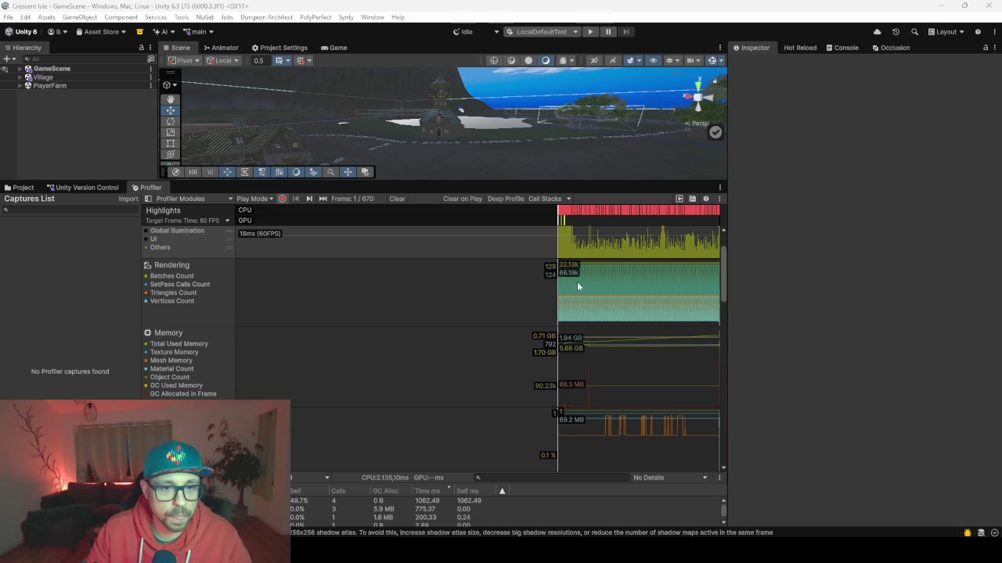
{"action": "left_click", "coordinate": [592, 32]}
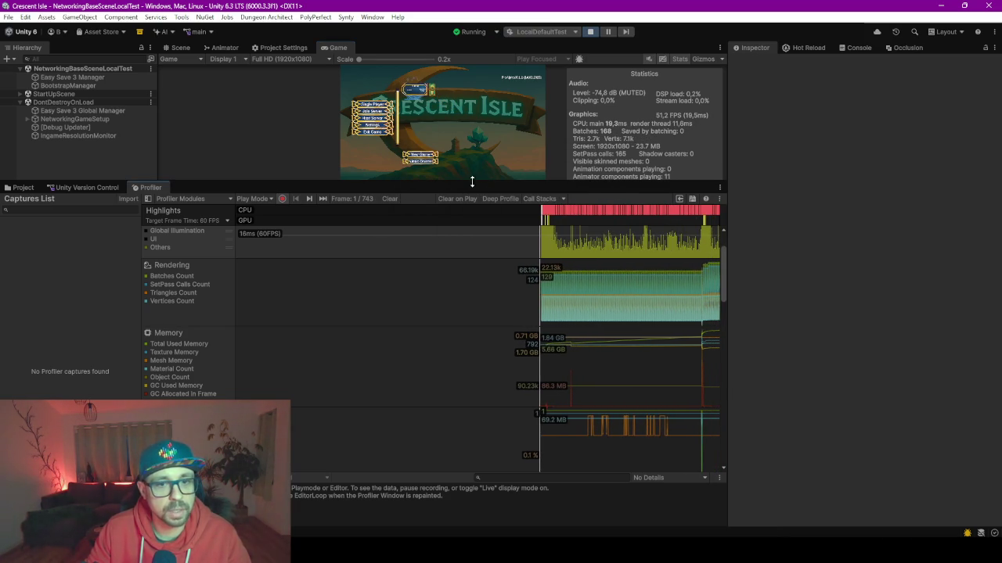
Step: Enlarge the Game view, confirm the character choice, and enter the island world near the village
{"action": "left_click_drag", "start_coordinate": [448, 136], "coordinate": [448, 198]}
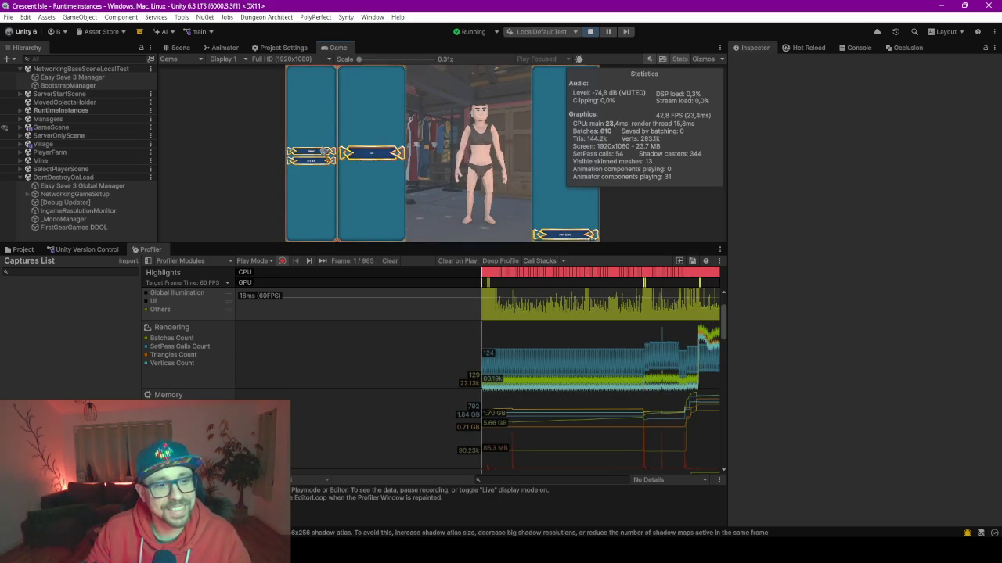
{"action": "left_click", "coordinate": [567, 236]}
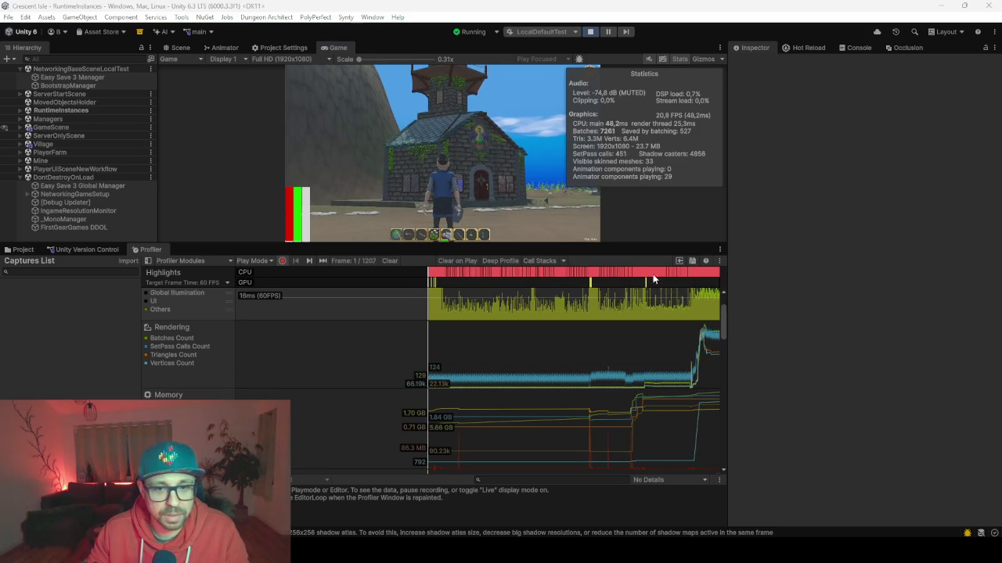
{"action": "left_click", "coordinate": [744, 341]}
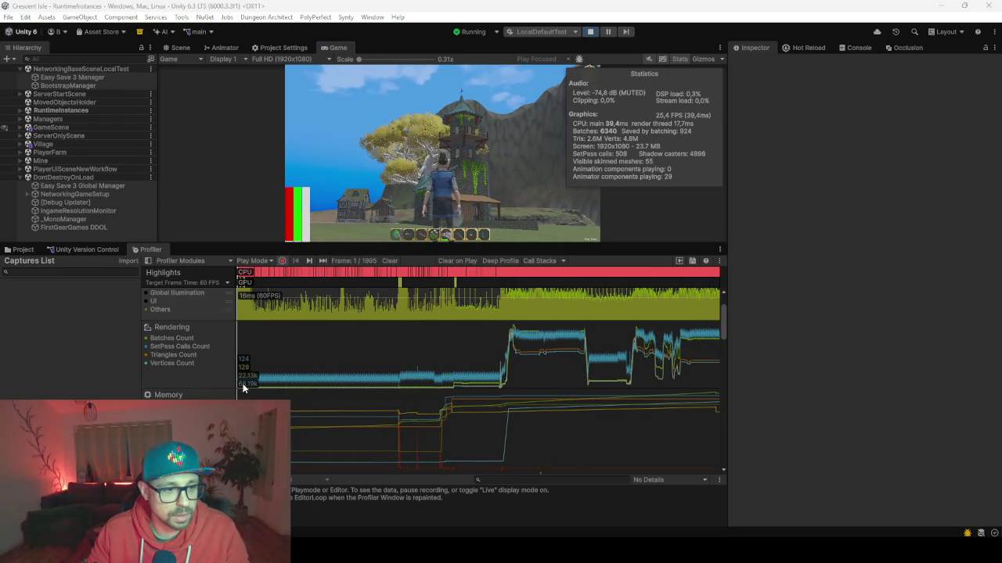
{"action": "left_click", "coordinate": [505, 397]}
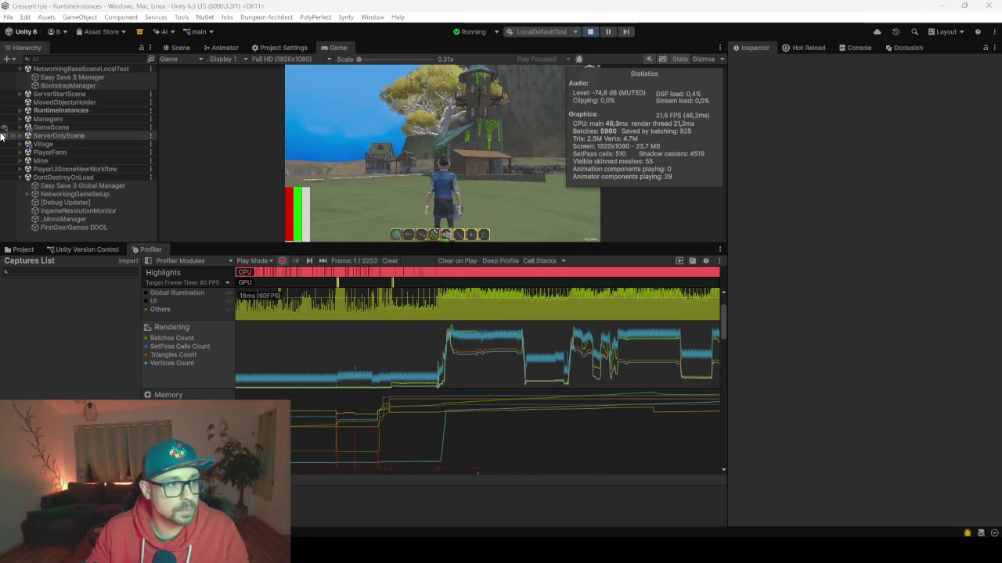
Step: Expand Village > HouseDagrun in the Hierarchy and select HouseDagrunInterior
{"action": "left_click", "coordinate": [69, 111]}
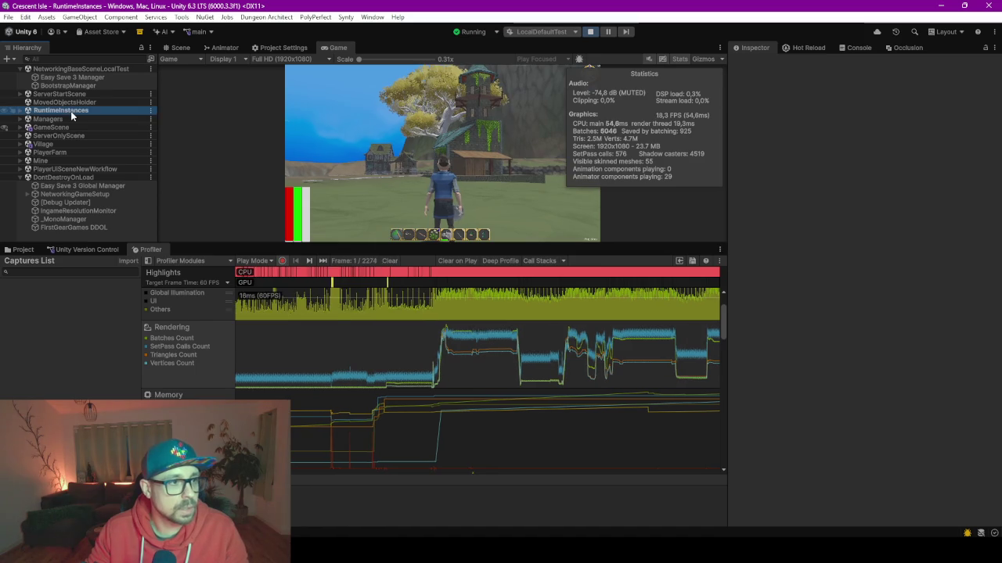
{"action": "left_click", "coordinate": [19, 110]}
{"action": "key", "text": "Left"}
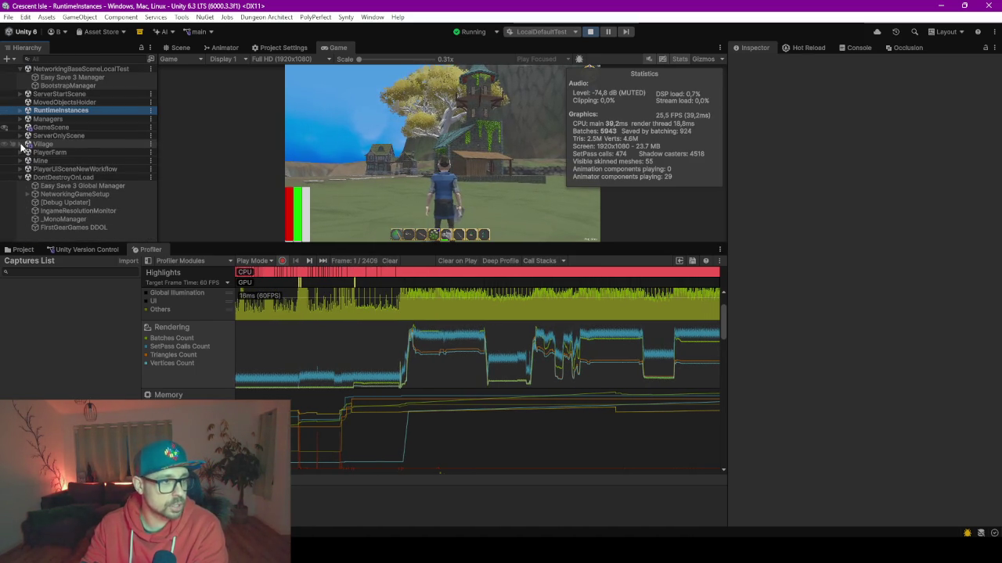
{"action": "left_click", "coordinate": [20, 144]}
{"action": "scroll", "coordinate": [71, 166], "scroll_direction": "down", "scroll_amount": 1}
{"action": "left_click", "coordinate": [63, 145]}
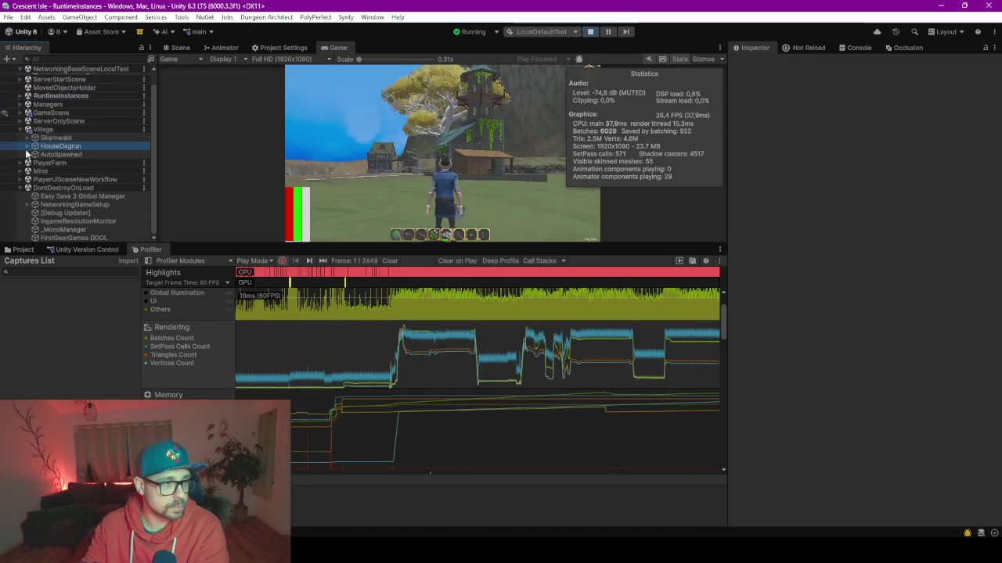
{"action": "key", "text": "Right"}
{"action": "scroll", "coordinate": [90, 169], "scroll_direction": "down", "scroll_amount": 5}
{"action": "scroll", "coordinate": [93, 172], "scroll_direction": "down", "scroll_amount": 5}
{"action": "scroll", "coordinate": [93, 172], "scroll_direction": "down", "scroll_amount": 5}
{"action": "scroll", "coordinate": [93, 171], "scroll_direction": "down", "scroll_amount": 5}
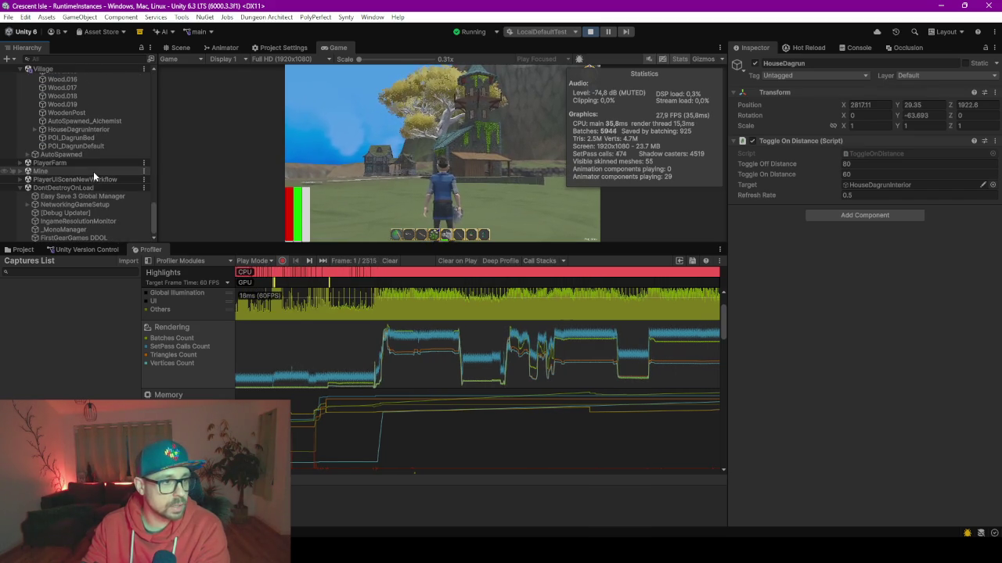
{"action": "left_click", "coordinate": [71, 129]}
Step: Return to the game, run the character through the village, then show the Scene view
{"action": "left_click", "coordinate": [338, 217]}
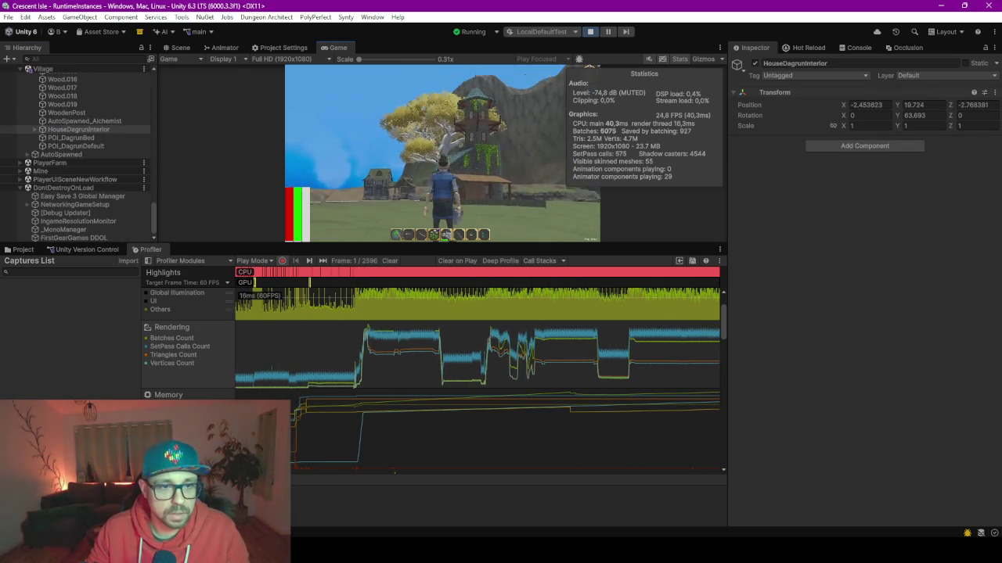
{"action": "key", "text": "w"}
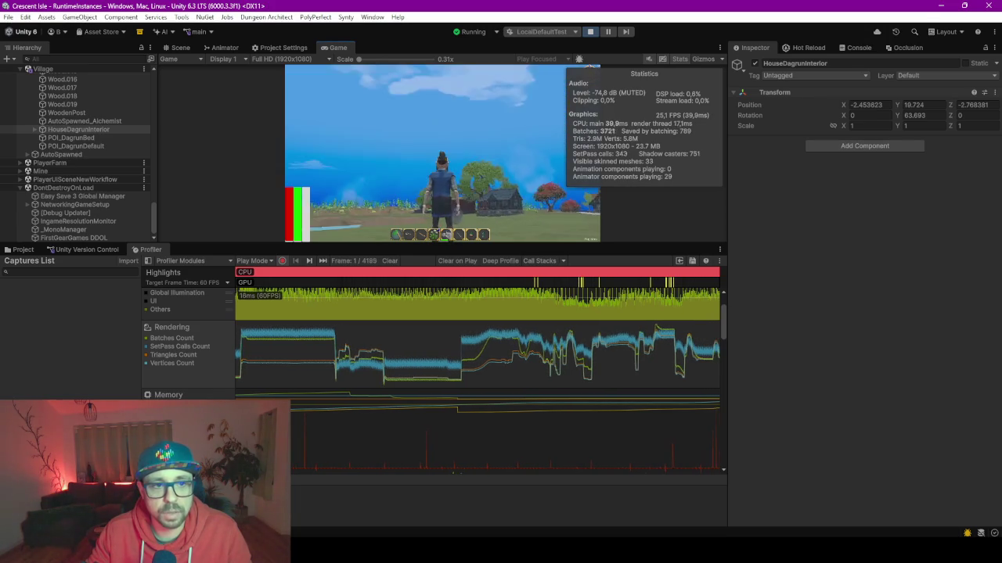
{"action": "key", "text": "alt+Tab"}
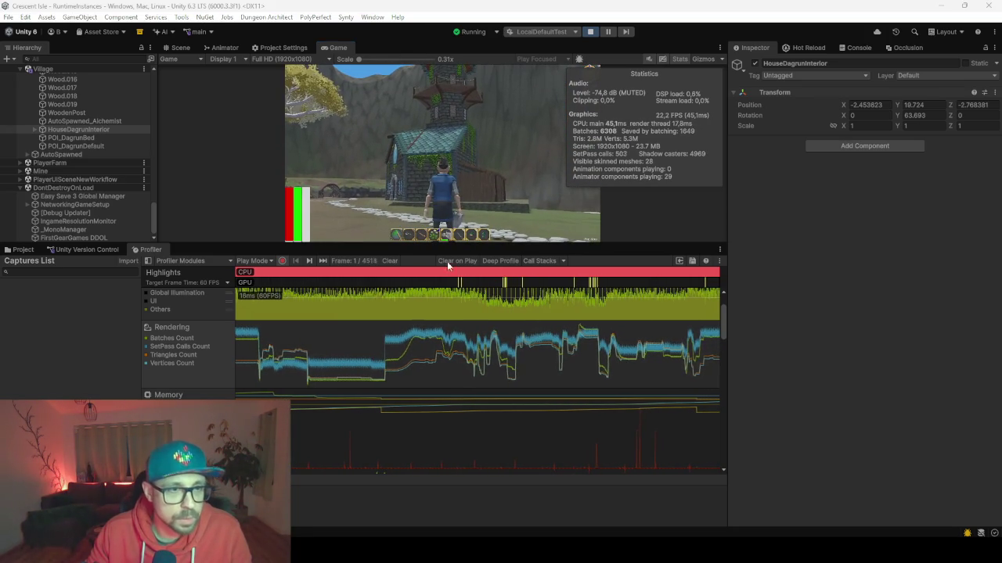
{"action": "key", "text": "ctrl+1"}
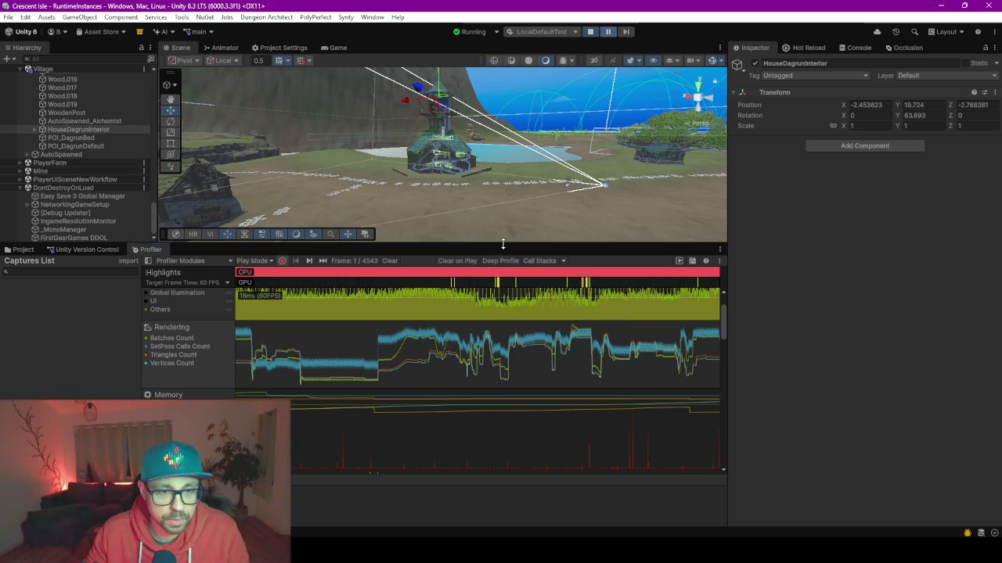
Step: Enlarge the Profiler over the Scene view and make its charts area taller
{"action": "left_click_drag", "start_coordinate": [503, 244], "coordinate": [500, 82]}
{"action": "left_click_drag", "start_coordinate": [388, 311], "coordinate": [343, 364]}
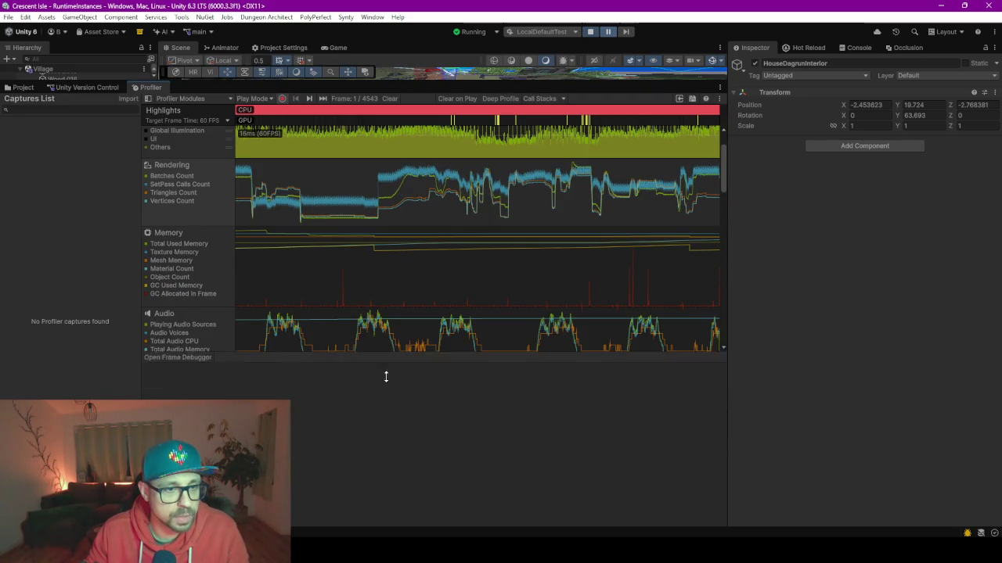
{"action": "scroll", "coordinate": [326, 210], "scroll_direction": "up", "scroll_amount": 3}
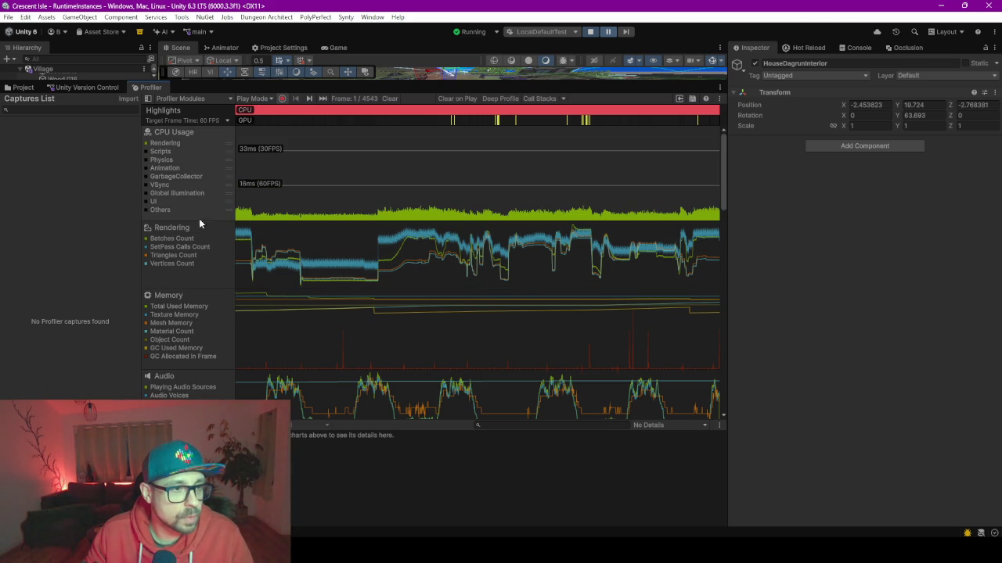
Step: Select frames around the CPU spikes, then show the Memory module's details
{"action": "left_click", "coordinate": [442, 210]}
{"action": "left_click", "coordinate": [417, 213]}
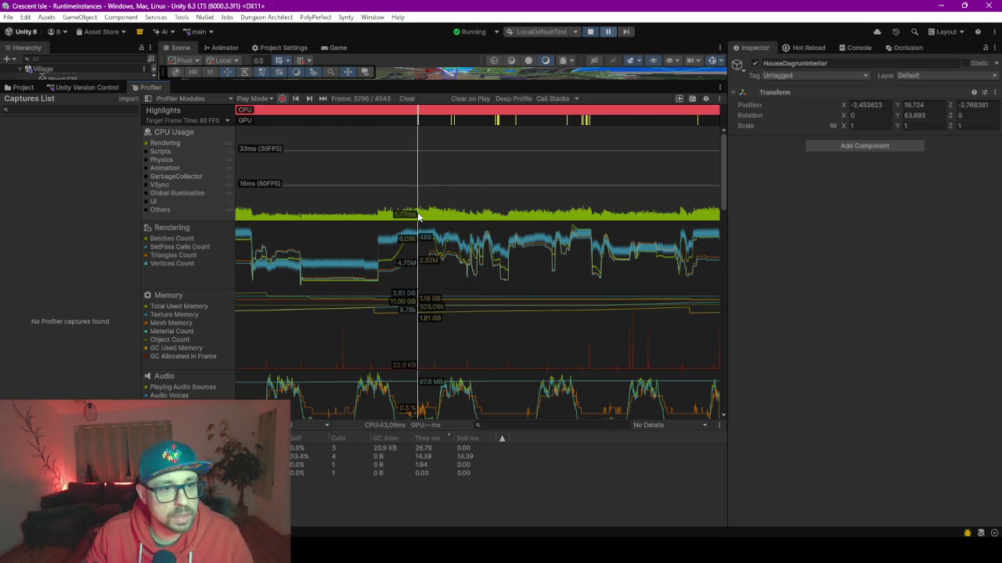
{"action": "mouse_move", "coordinate": [417, 212]}
{"action": "left_mouse_down"}
{"action": "mouse_move", "coordinate": [539, 197]}
{"action": "mouse_move", "coordinate": [577, 205]}
{"action": "left_mouse_up"}
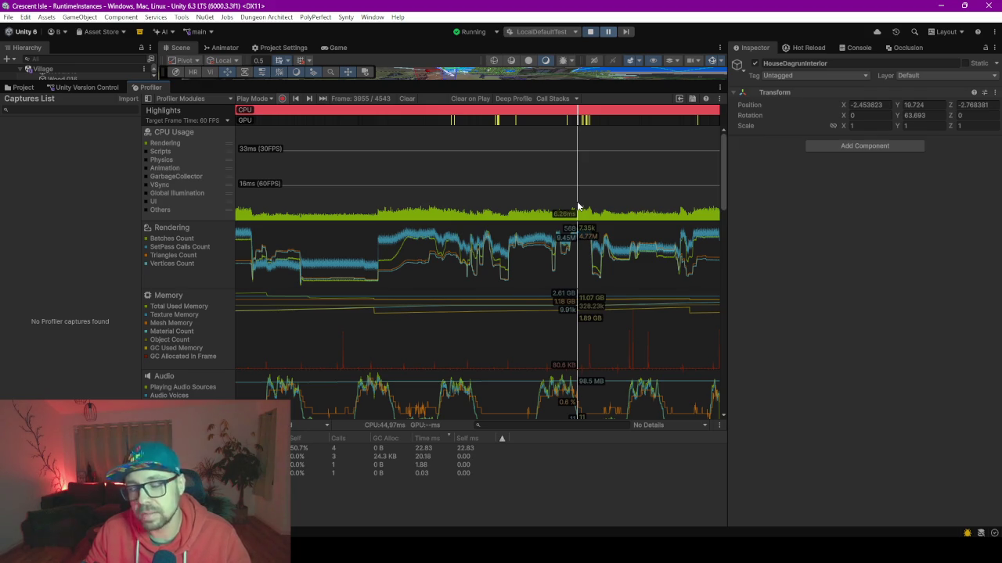
{"action": "left_click_drag", "start_coordinate": [586, 201], "coordinate": [580, 207]}
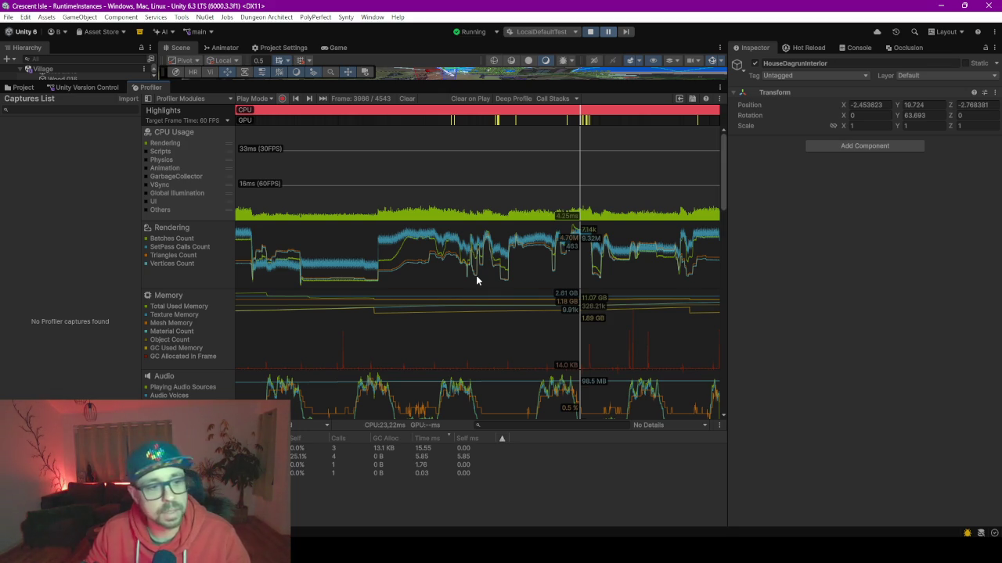
{"action": "left_click", "coordinate": [161, 315]}
Step: Toggle the Total Used, Texture, Mesh and Material Count memory series off and back on
{"action": "left_click", "coordinate": [146, 307]}
{"action": "left_click", "coordinate": [146, 315]}
{"action": "left_click", "coordinate": [147, 323]}
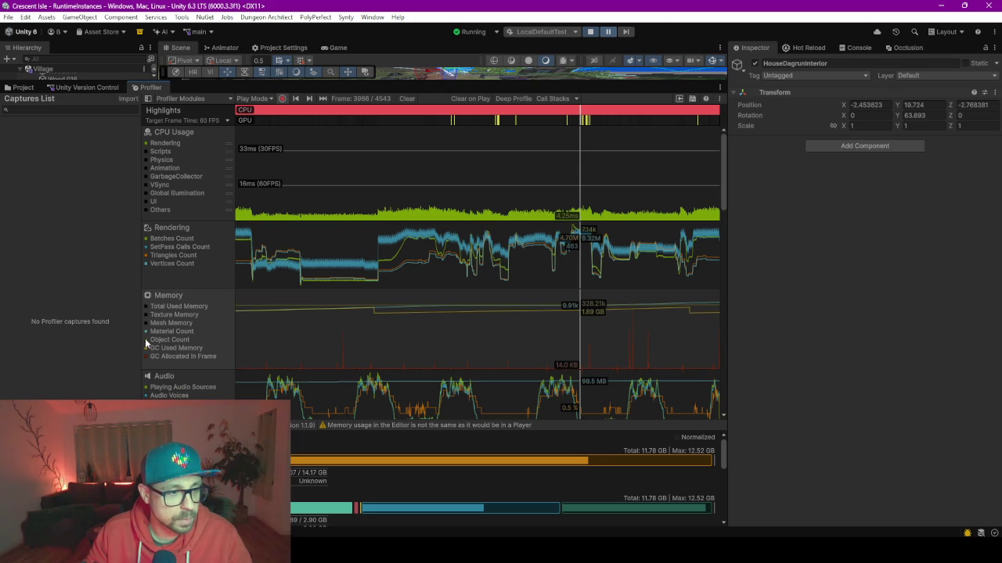
{"action": "left_click", "coordinate": [146, 324]}
{"action": "left_click", "coordinate": [146, 315]}
{"action": "left_click", "coordinate": [146, 307]}
{"action": "left_click", "coordinate": [146, 331]}
{"action": "left_click_drag", "start_coordinate": [166, 331], "coordinate": [159, 337]}
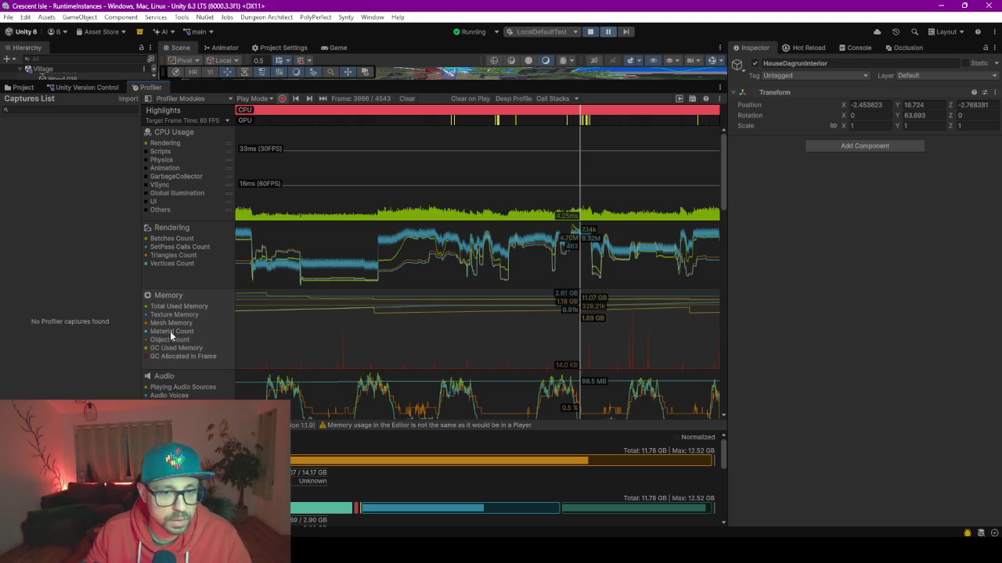
{"action": "left_click_drag", "start_coordinate": [218, 338], "coordinate": [557, 300]}
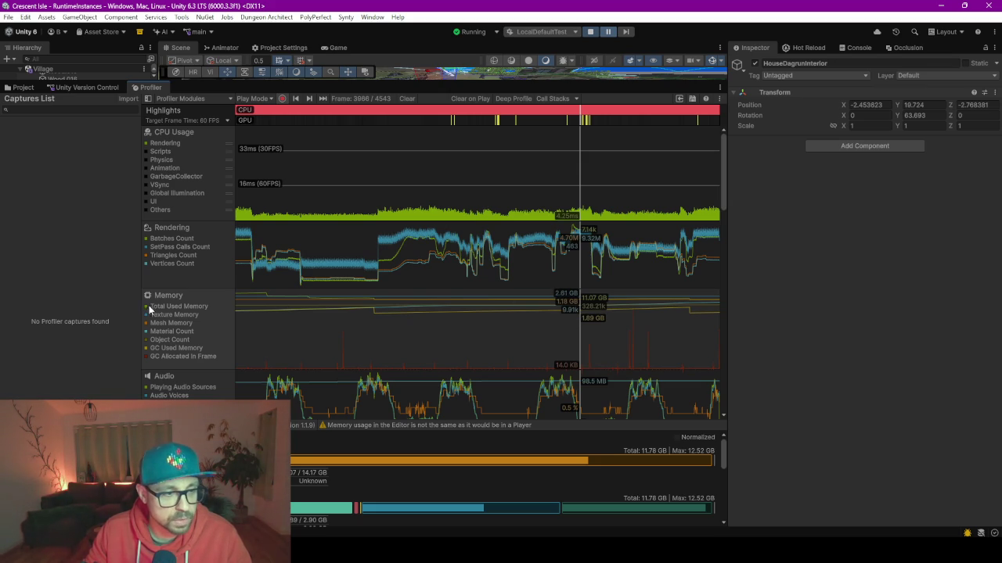
Step: Hide the total, texture, mesh, object count and GC memory series, then scrub through later frames
{"action": "left_click", "coordinate": [146, 307]}
{"action": "left_click", "coordinate": [146, 315]}
{"action": "left_click", "coordinate": [147, 323]}
{"action": "left_click", "coordinate": [146, 339]}
{"action": "left_click", "coordinate": [146, 357]}
{"action": "left_click", "coordinate": [146, 348]}
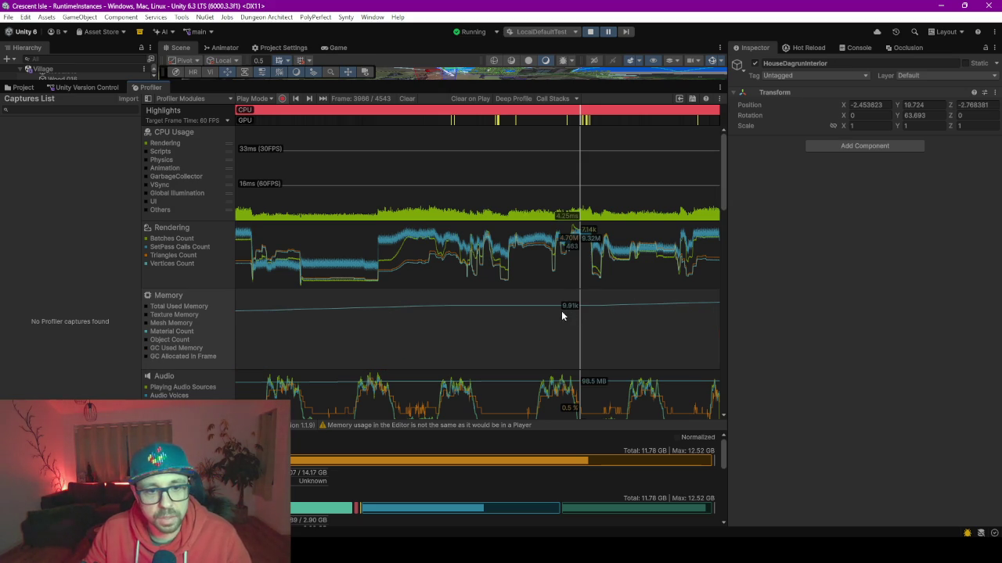
{"action": "mouse_move", "coordinate": [580, 308]}
{"action": "left_mouse_down"}
{"action": "mouse_move", "coordinate": [642, 316]}
{"action": "mouse_move", "coordinate": [675, 284]}
{"action": "mouse_move", "coordinate": [723, 279]}
{"action": "mouse_move", "coordinate": [314, 274]}
{"action": "left_mouse_up"}
{"action": "scroll", "coordinate": [628, 318], "scroll_direction": "down", "scroll_amount": 2}
{"action": "scroll", "coordinate": [628, 319], "scroll_direction": "down", "scroll_amount": 4}
{"action": "scroll", "coordinate": [628, 318], "scroll_direction": "up", "scroll_amount": 3}
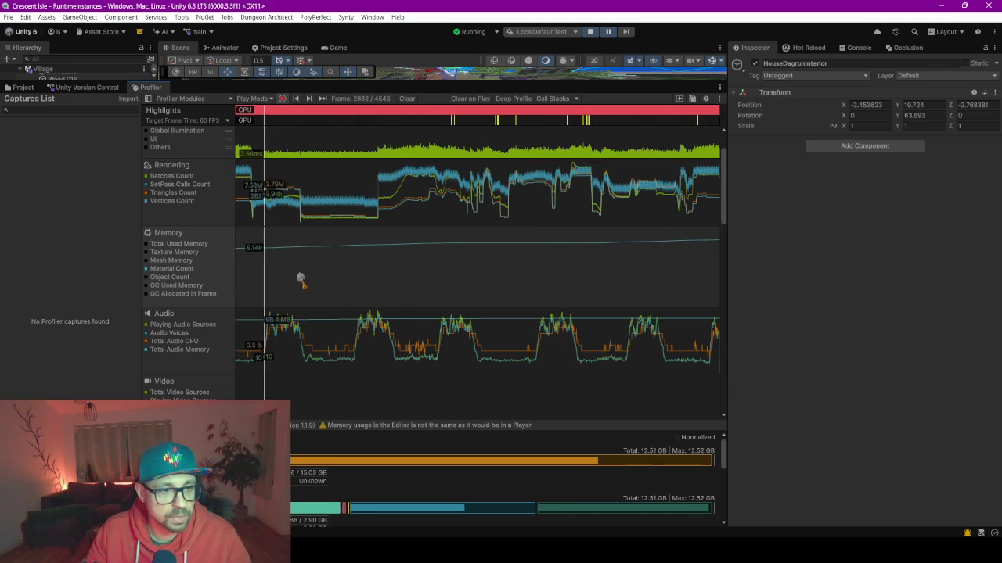
{"action": "left_click_drag", "start_coordinate": [345, 272], "coordinate": [667, 269]}
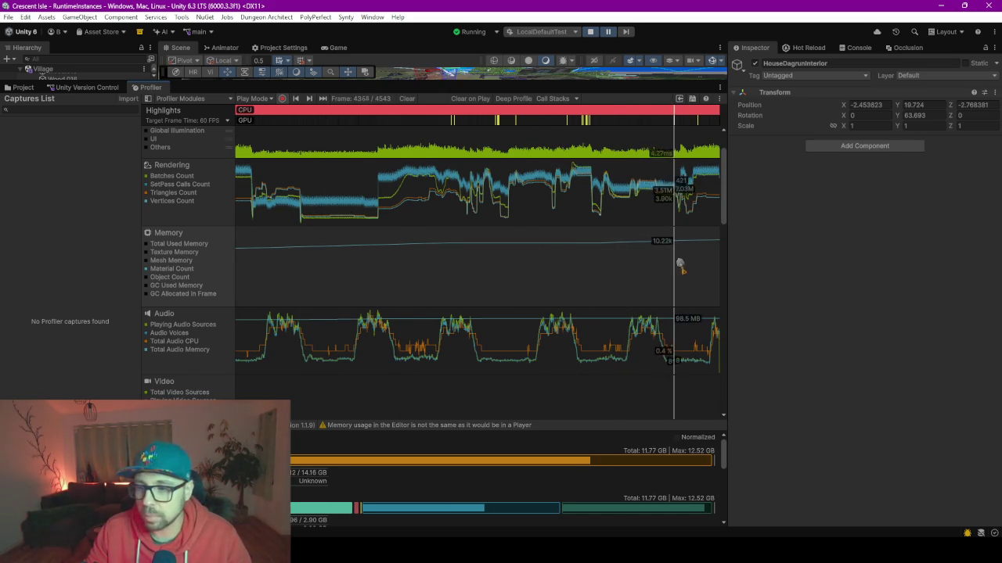
{"action": "mouse_move", "coordinate": [675, 261]}
{"action": "left_mouse_down"}
{"action": "mouse_move", "coordinate": [320, 264]}
{"action": "mouse_move", "coordinate": [680, 278]}
{"action": "mouse_move", "coordinate": [400, 269]}
{"action": "mouse_move", "coordinate": [664, 290]}
{"action": "mouse_move", "coordinate": [637, 281]}
{"action": "left_mouse_up"}
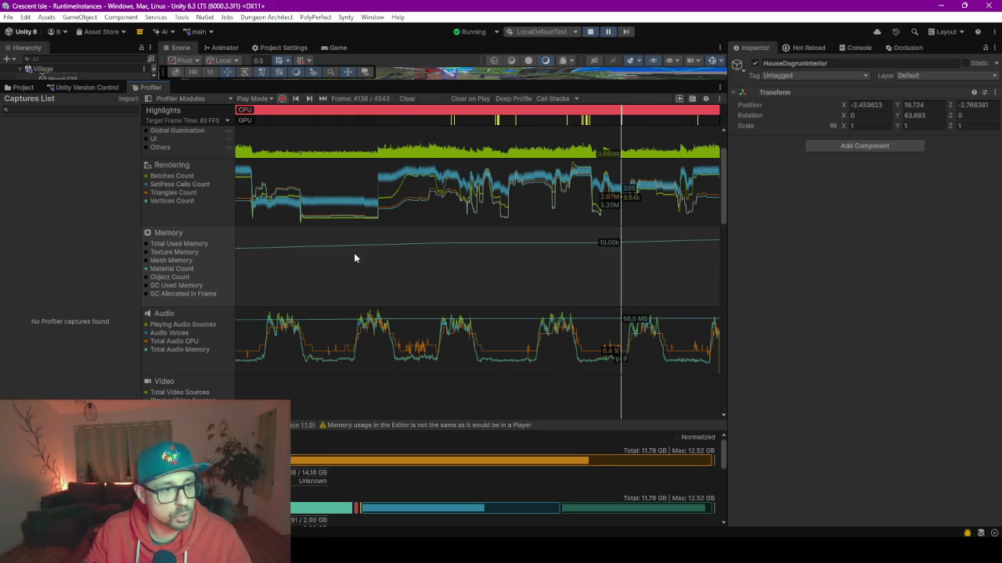
Step: Show all memory lines again and step back to frame 3992
{"action": "left_click", "coordinate": [155, 244]}
{"action": "left_click", "coordinate": [155, 251]}
{"action": "left_click", "coordinate": [155, 260]}
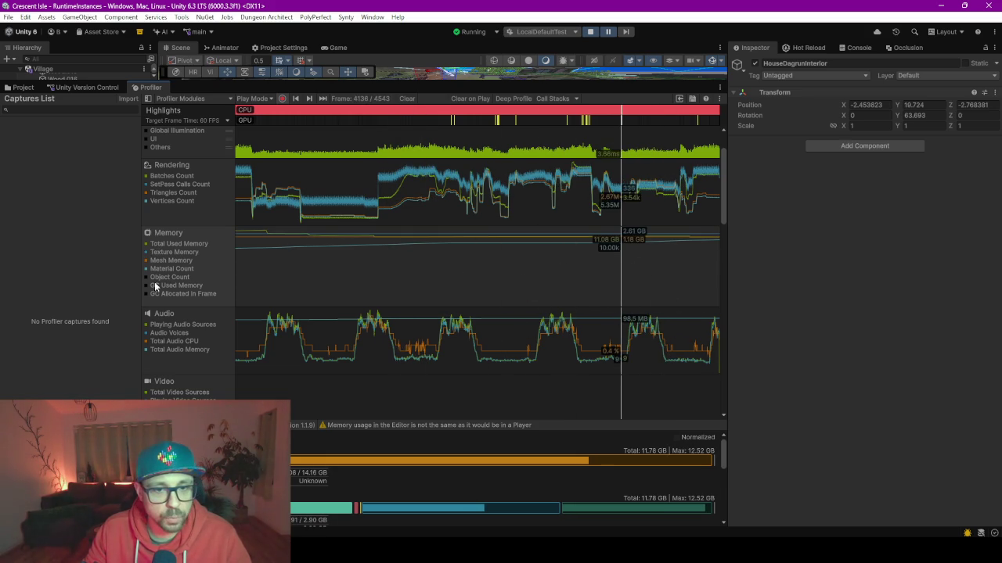
{"action": "left_click", "coordinate": [147, 277]}
{"action": "left_click", "coordinate": [147, 286]}
{"action": "left_click", "coordinate": [146, 294]}
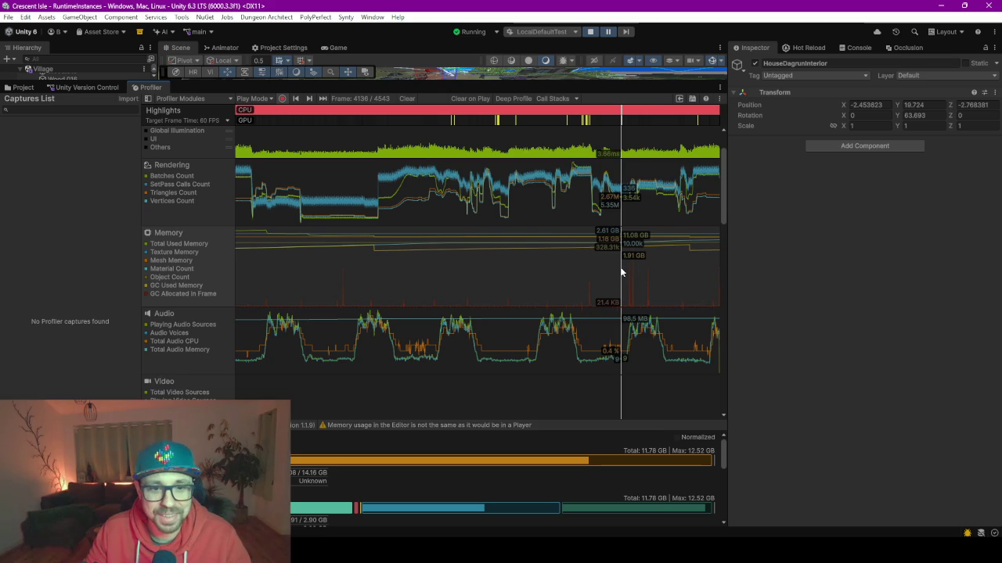
{"action": "left_click_drag", "start_coordinate": [621, 271], "coordinate": [587, 251]}
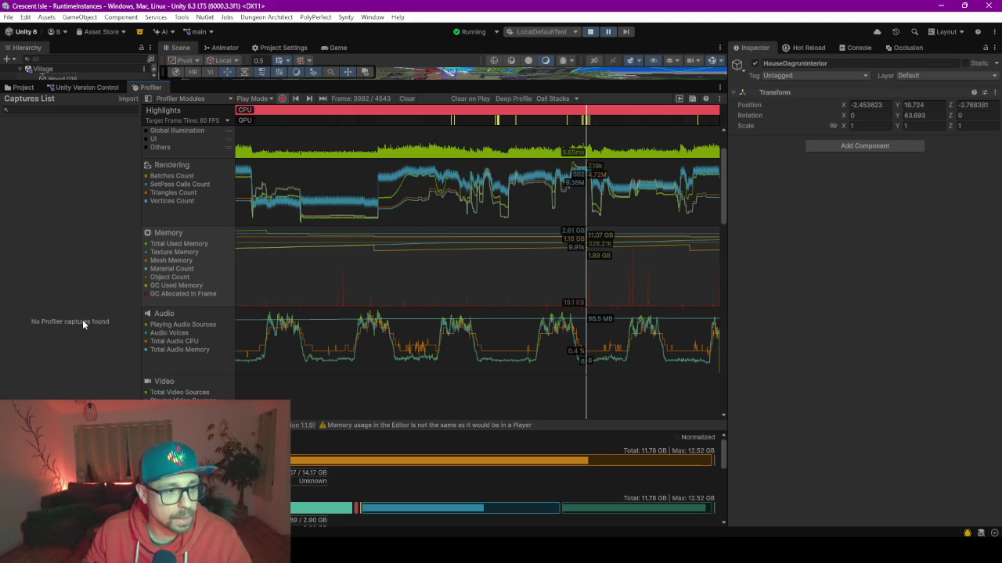
{"action": "mouse_move", "coordinate": [581, 277]}
{"action": "left_mouse_down"}
{"action": "mouse_move", "coordinate": [589, 298]}
{"action": "mouse_move", "coordinate": [563, 293]}
{"action": "left_mouse_up"}
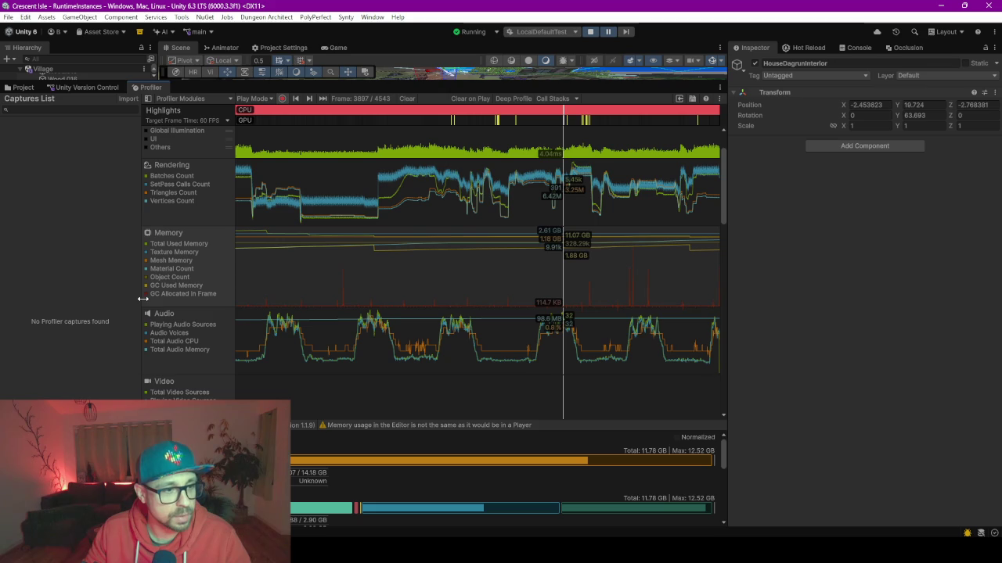
Step: Hide GC Allocated in Frame, keeping GC Used Memory and Object Count lines visible
{"action": "left_click", "coordinate": [154, 297]}
{"action": "left_click", "coordinate": [182, 285]}
{"action": "left_click", "coordinate": [181, 285]}
{"action": "left_click", "coordinate": [181, 285]}
{"action": "left_click", "coordinate": [182, 285]}
{"action": "left_click", "coordinate": [182, 285]}
{"action": "left_click", "coordinate": [182, 285]}
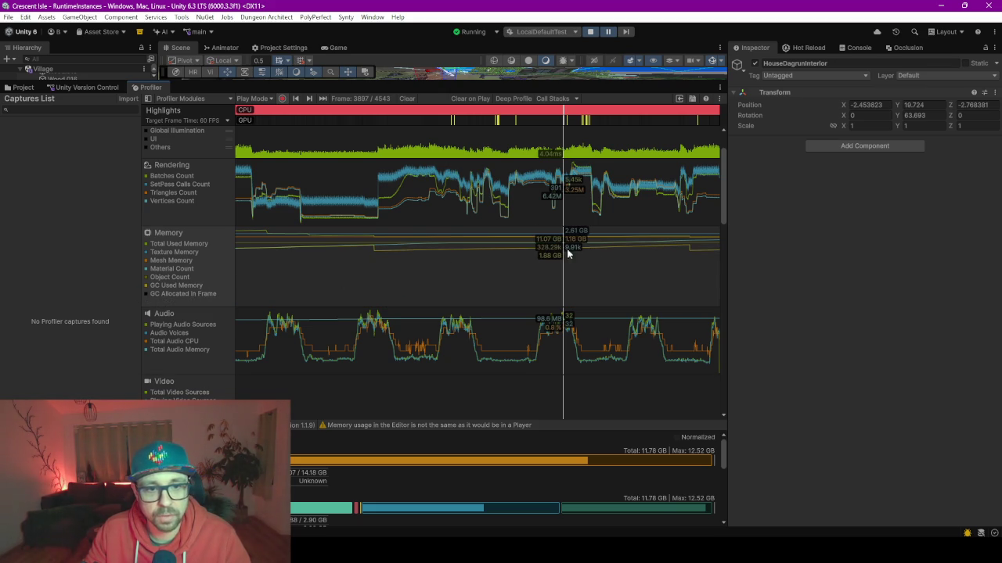
{"action": "left_click", "coordinate": [179, 279]}
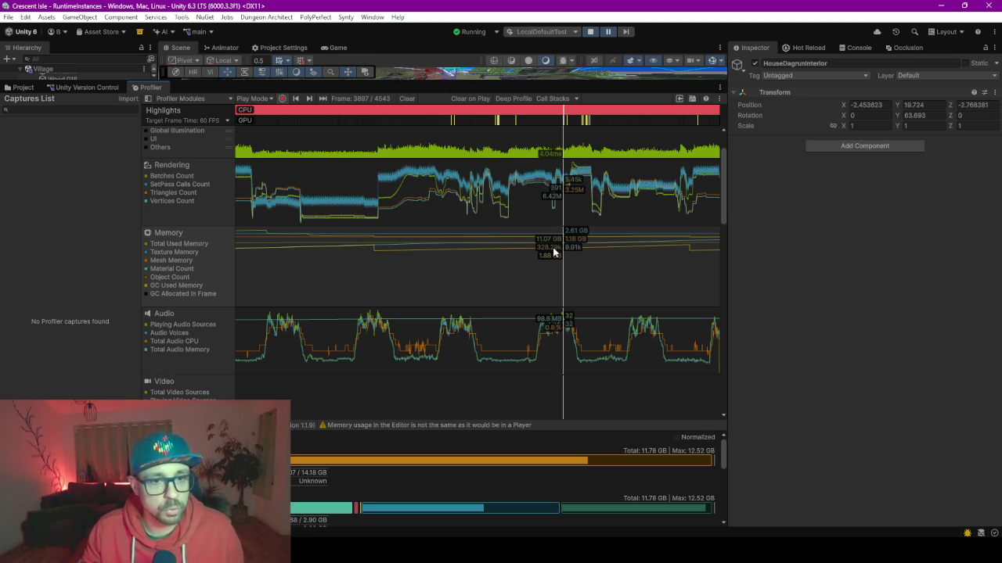
{"action": "scroll", "coordinate": [579, 254], "scroll_direction": "up", "scroll_amount": 2}
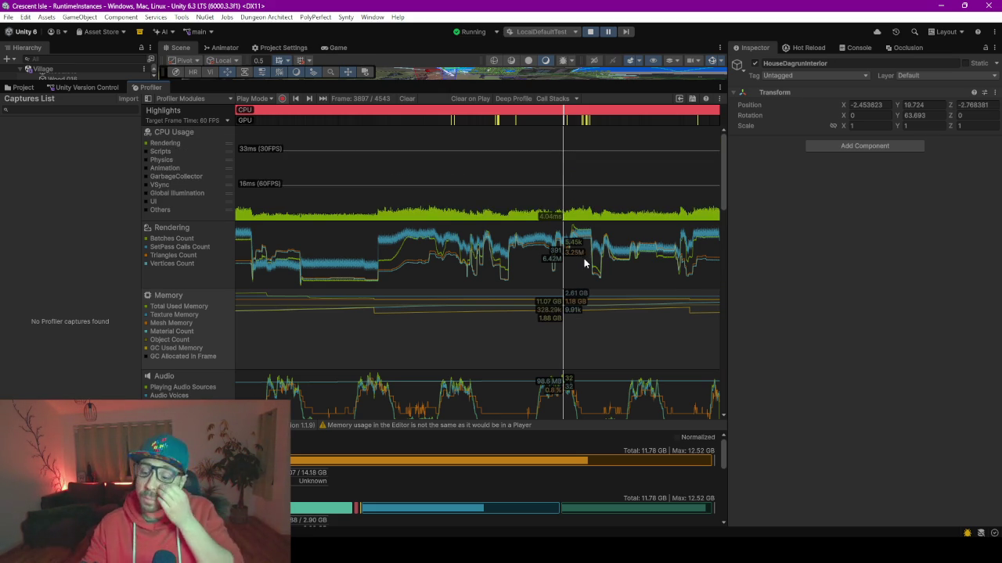
Step: Show the CPU hierarchy, compute 1000 / 5 in the calculator, and move to frame 3457
{"action": "left_click", "coordinate": [569, 219]}
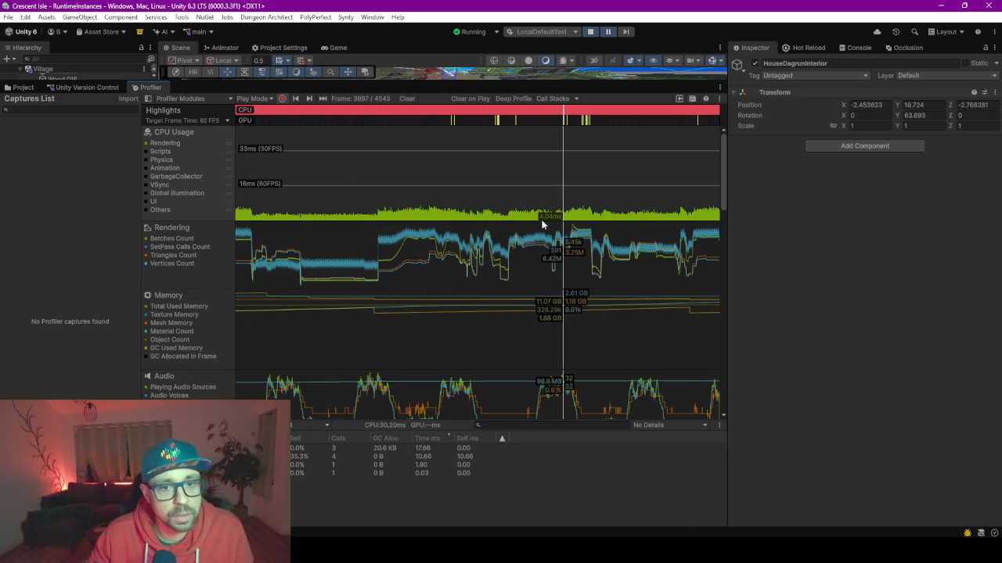
{"action": "mouse_move", "coordinate": [391, 213]}
{"action": "left_mouse_down"}
{"action": "mouse_move", "coordinate": [361, 219]}
{"action": "mouse_move", "coordinate": [494, 219]}
{"action": "mouse_move", "coordinate": [414, 221]}
{"action": "mouse_move", "coordinate": [428, 227]}
{"action": "left_mouse_up"}
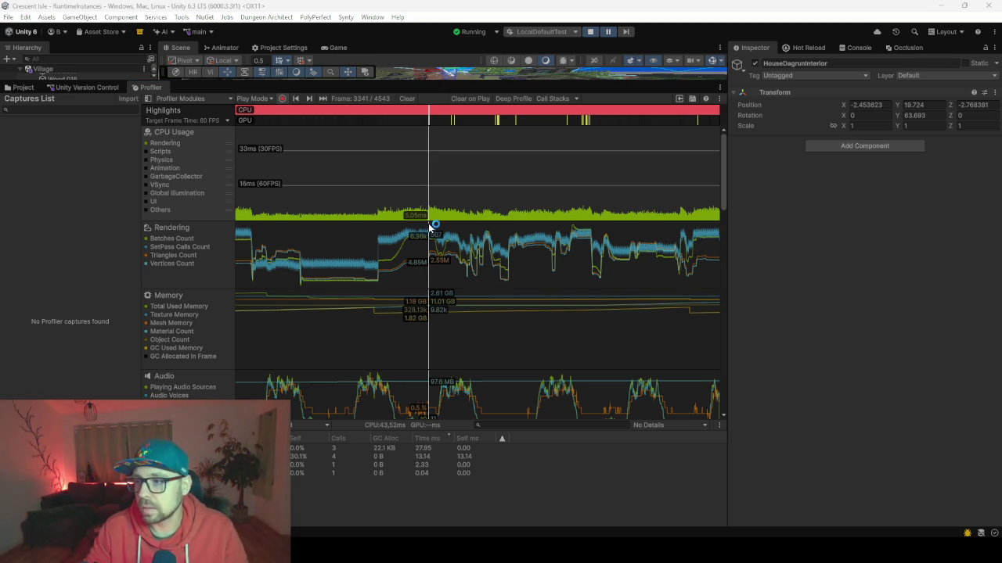
{"action": "type", "text": "1000"}
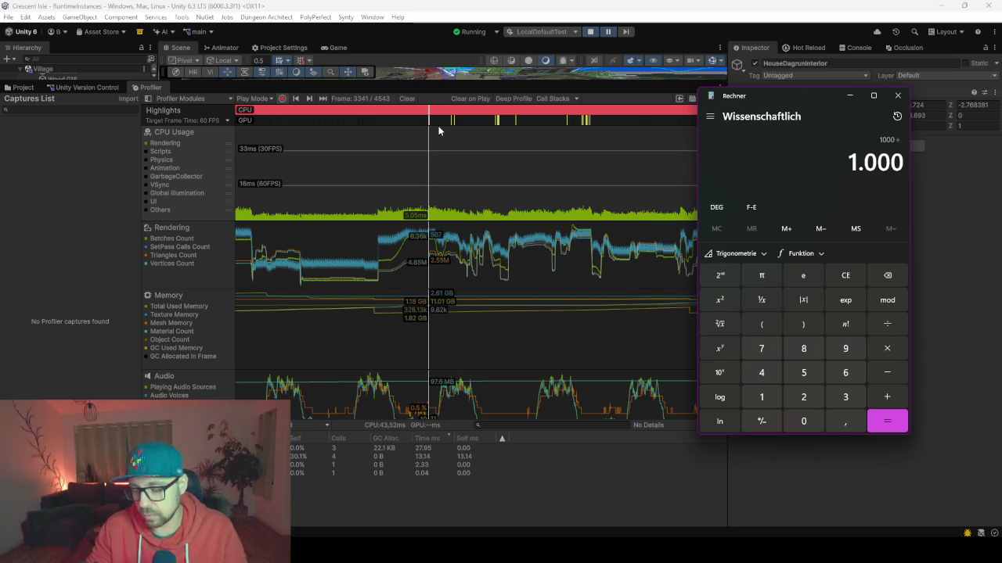
{"action": "type", "text": "2"}
{"action": "key", "text": "BackSpace"}
{"action": "type", "text": "5"}
{"action": "key", "text": "Return"}
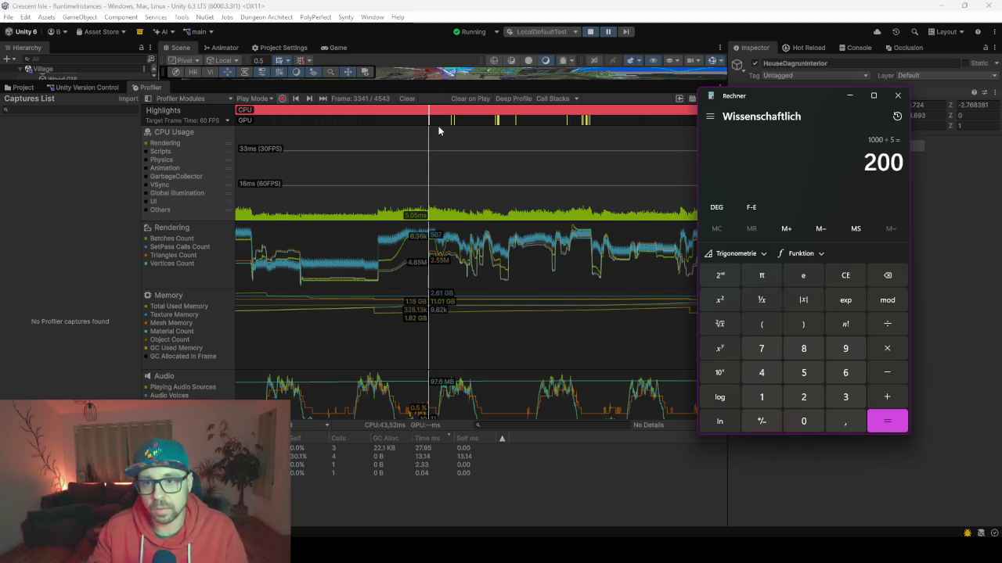
{"action": "key", "text": "alt+Tab"}
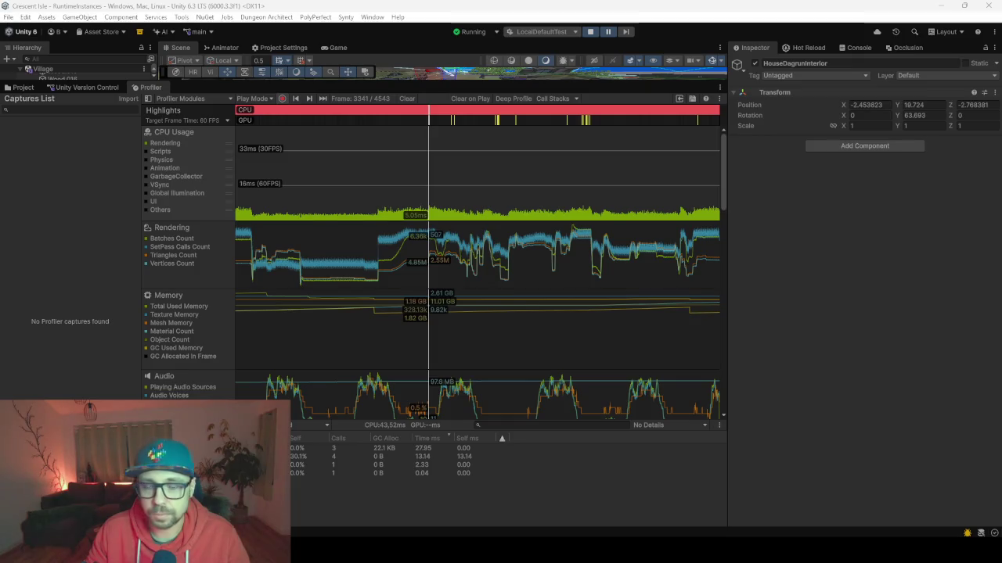
{"action": "left_click_drag", "start_coordinate": [525, 209], "coordinate": [458, 207]}
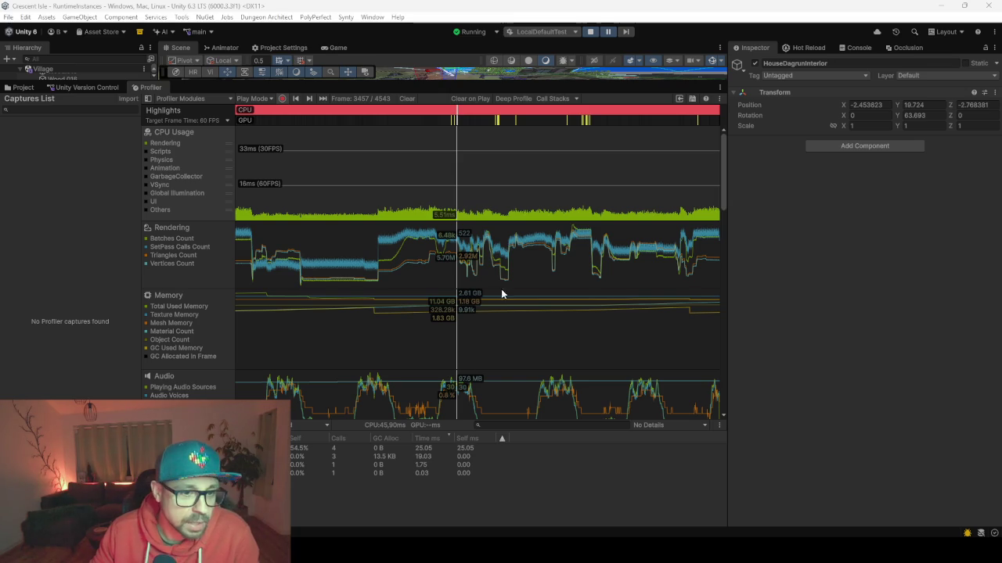
Step: Show the Memory module breakdown and scroll through the Profiler module list and back
{"action": "left_click", "coordinate": [339, 312]}
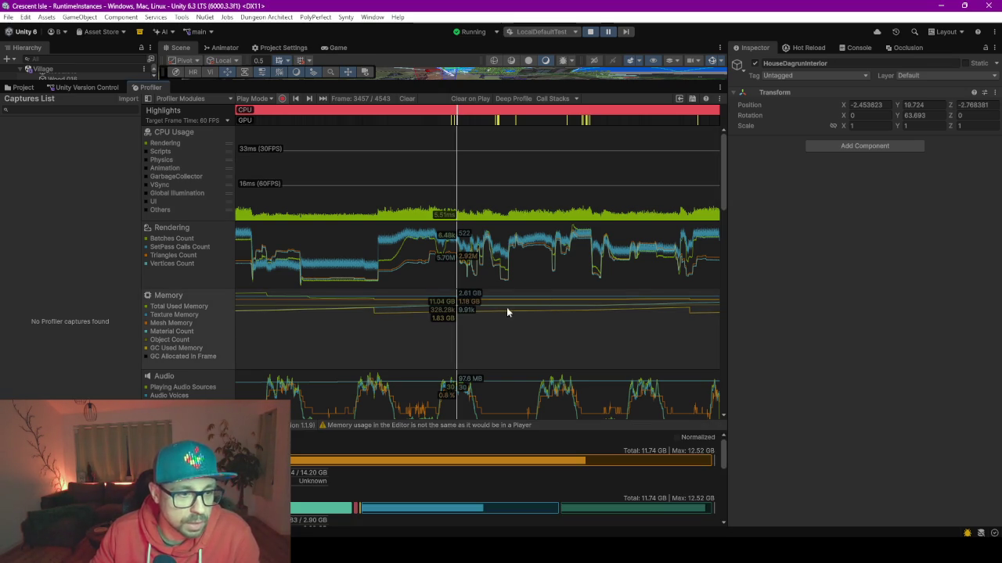
{"action": "left_click_drag", "start_coordinate": [723, 187], "coordinate": [752, 314]}
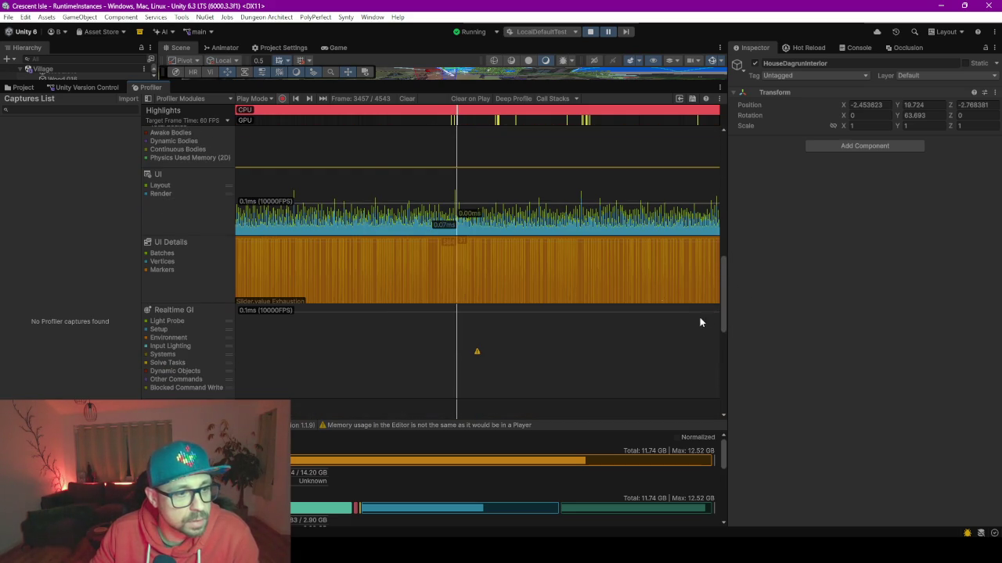
{"action": "scroll", "coordinate": [601, 280], "scroll_direction": "down", "scroll_amount": 3}
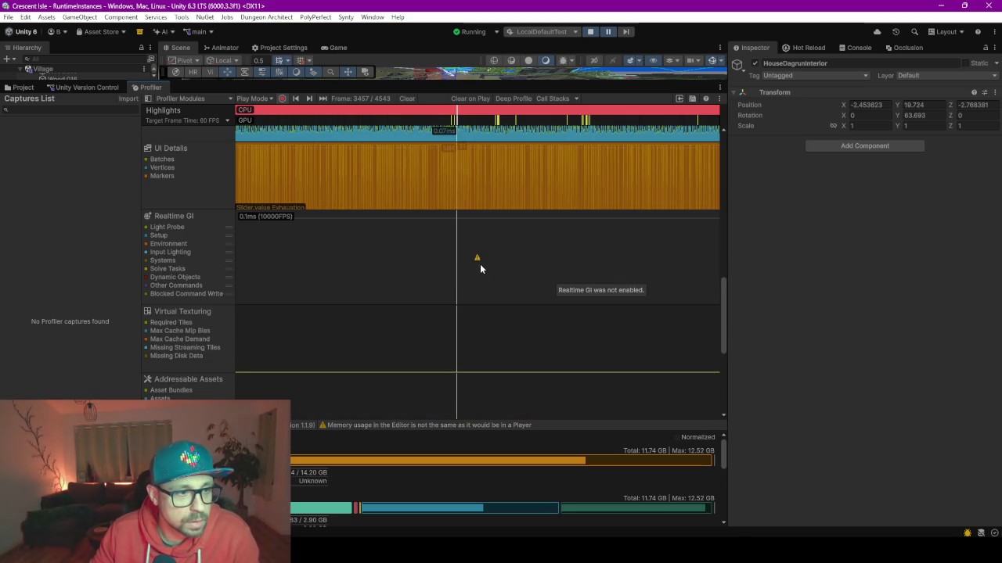
{"action": "scroll", "coordinate": [482, 263], "scroll_direction": "down", "scroll_amount": 2}
{"action": "scroll", "coordinate": [485, 263], "scroll_direction": "down", "scroll_amount": 1}
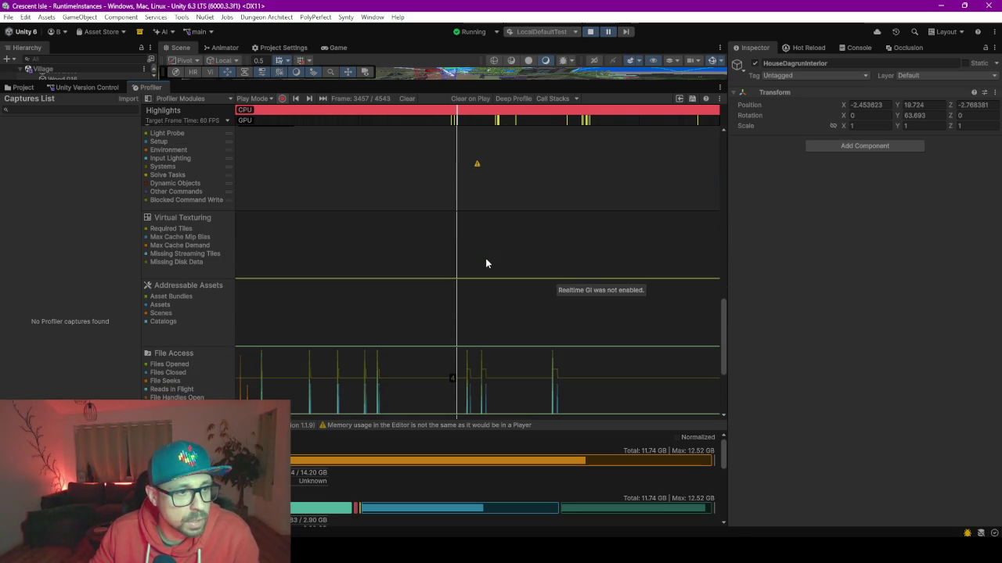
{"action": "scroll", "coordinate": [485, 263], "scroll_direction": "down", "scroll_amount": 2}
{"action": "scroll", "coordinate": [485, 263], "scroll_direction": "down", "scroll_amount": 2}
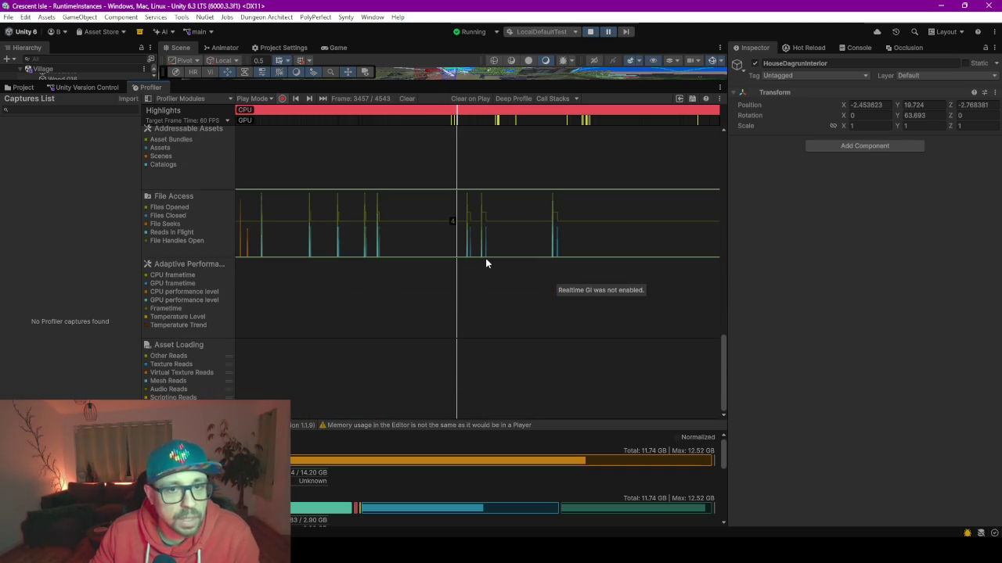
{"action": "scroll", "coordinate": [485, 266], "scroll_direction": "up", "scroll_amount": 10}
{"action": "scroll", "coordinate": [486, 266], "scroll_direction": "up", "scroll_amount": 5}
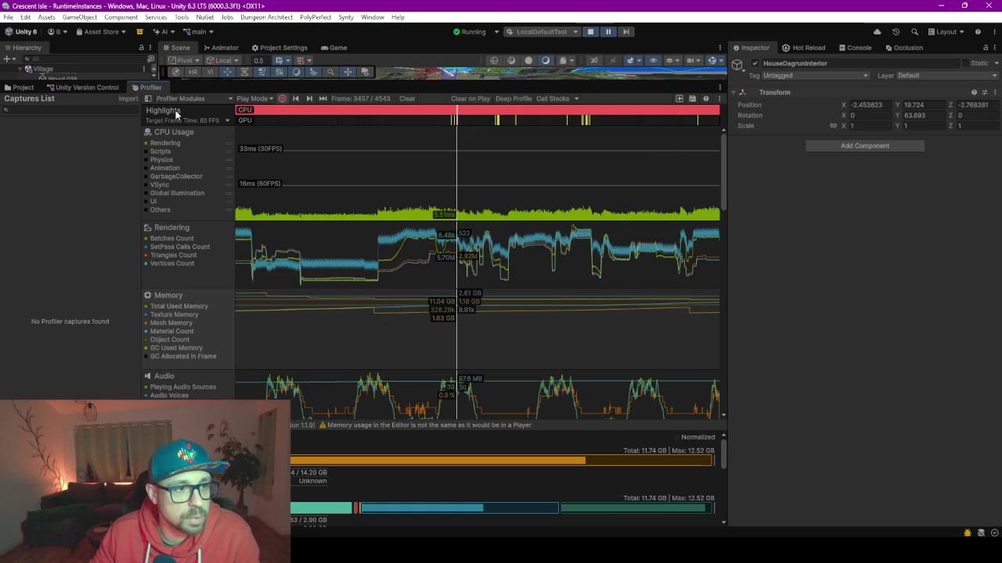
Step: Set the Highlights target frame time to 30 FPS, widen the Profiler, and select frame 3363
{"action": "left_click", "coordinate": [227, 121]}
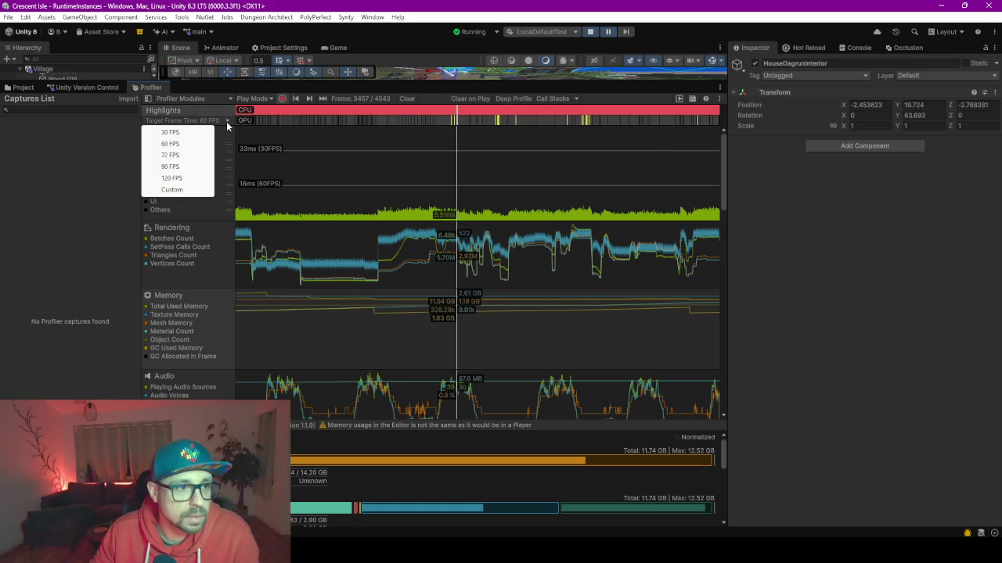
{"action": "left_click", "coordinate": [170, 131]}
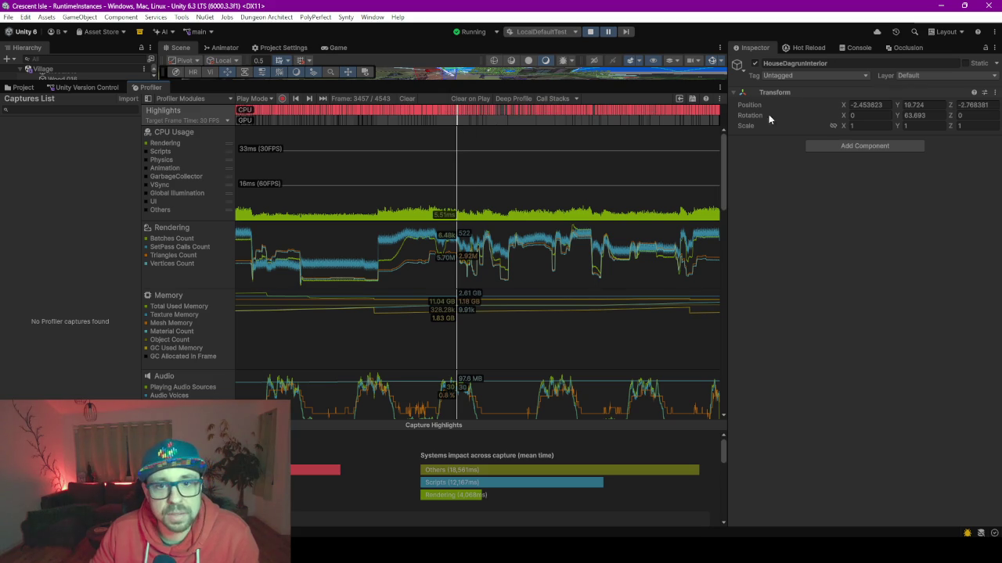
{"action": "left_click_drag", "start_coordinate": [726, 127], "coordinate": [839, 127]}
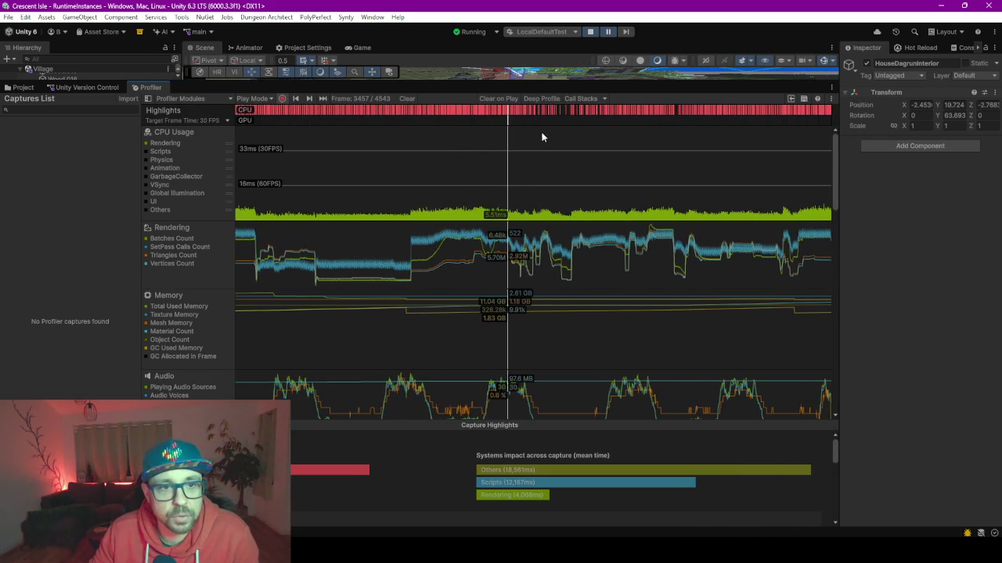
{"action": "left_click", "coordinate": [481, 118]}
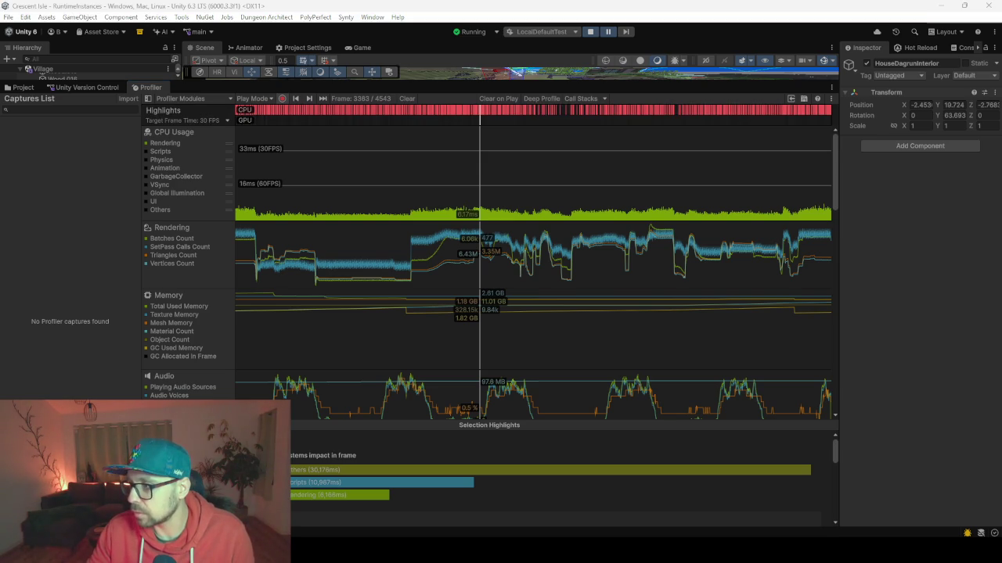
Step: Move Task Manager aside and review its memory usage graphs
{"action": "left_click_drag", "start_coordinate": [395, 72], "coordinate": [542, 85]}
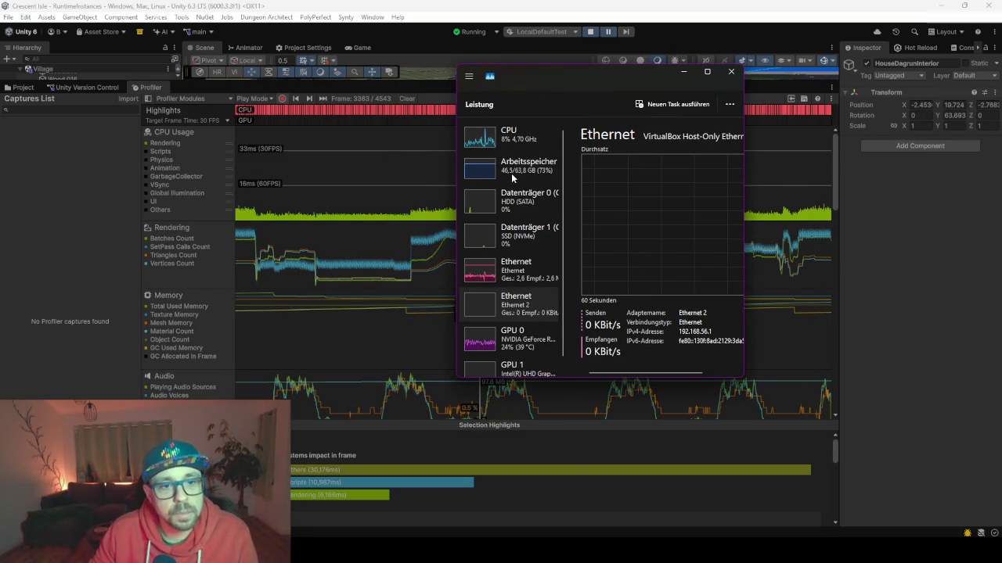
{"action": "left_click", "coordinate": [457, 178]}
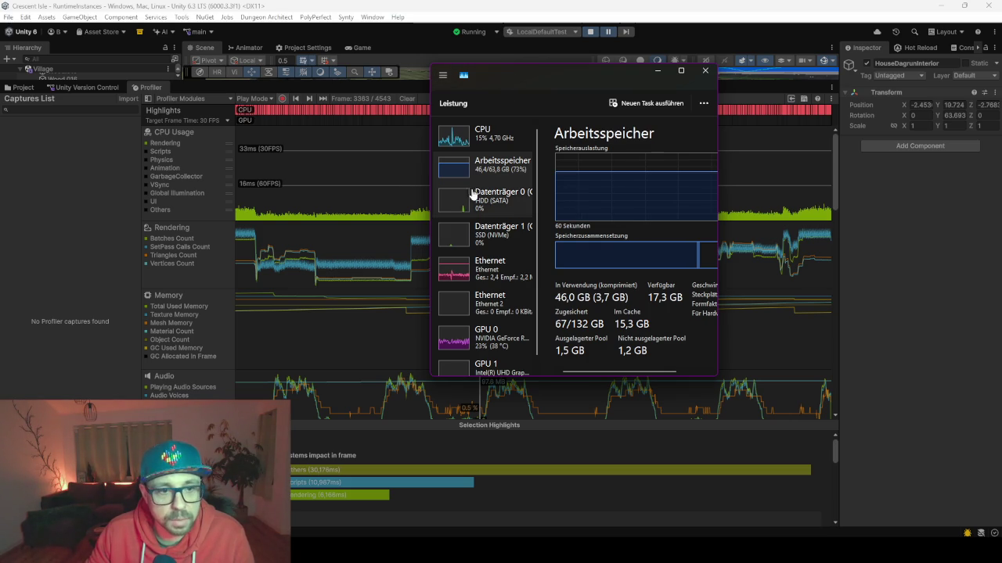
{"action": "scroll", "coordinate": [505, 291], "scroll_direction": "down", "scroll_amount": 1}
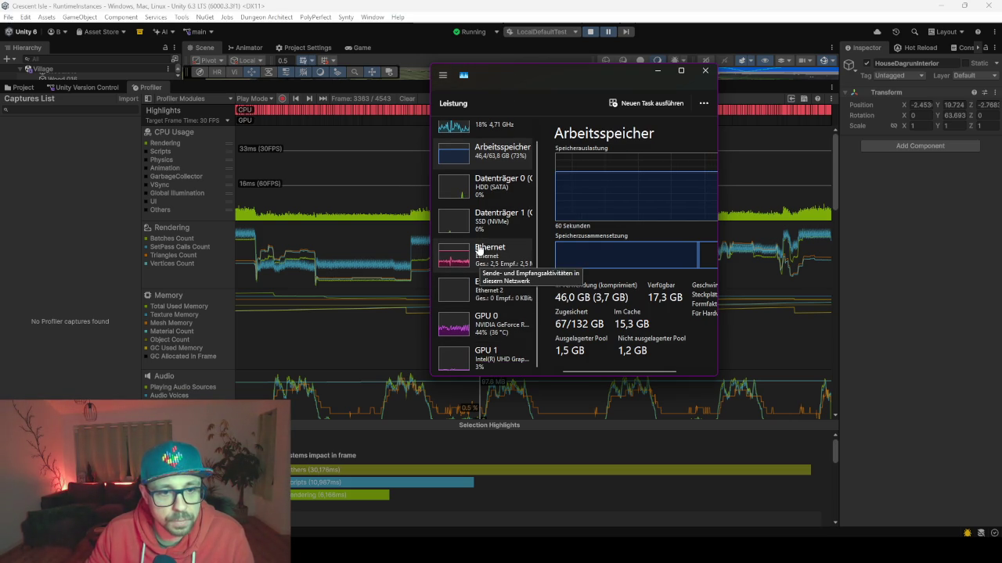
{"action": "scroll", "coordinate": [480, 345], "scroll_direction": "up", "scroll_amount": 1}
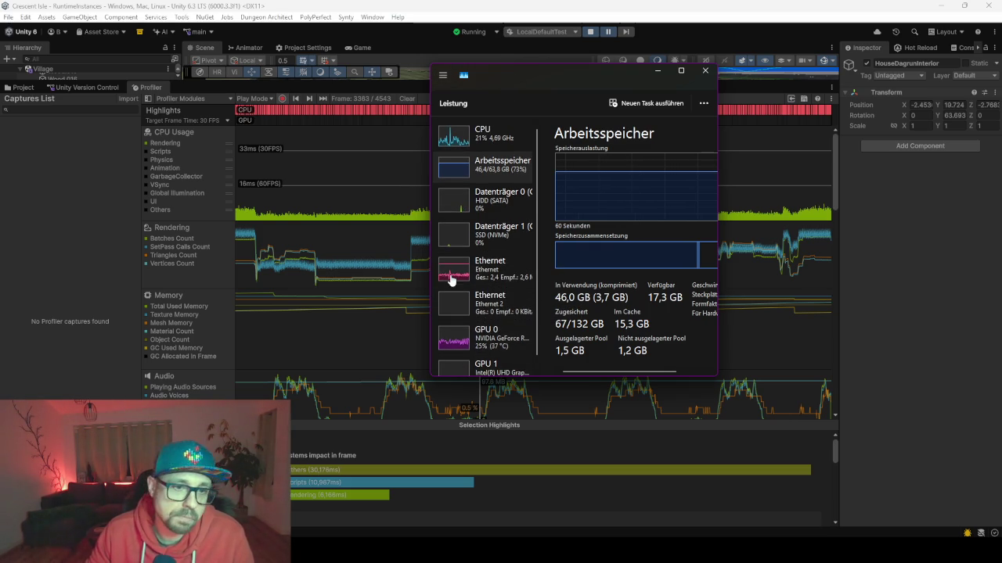
{"action": "mouse_move", "coordinate": [493, 68]}
{"action": "left_mouse_down"}
{"action": "mouse_move", "coordinate": [526, 75]}
{"action": "mouse_move", "coordinate": [500, 79]}
{"action": "left_mouse_up"}
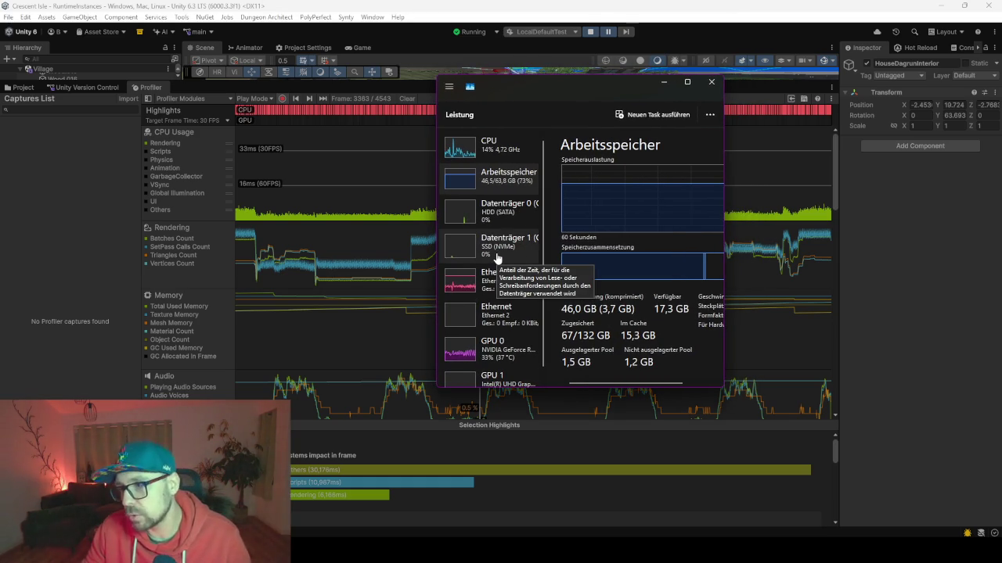
Step: Check CPU, Arbeitsspeicher and both Datenträger drives, then drag Task Manager off screen
{"action": "left_click", "coordinate": [466, 149]}
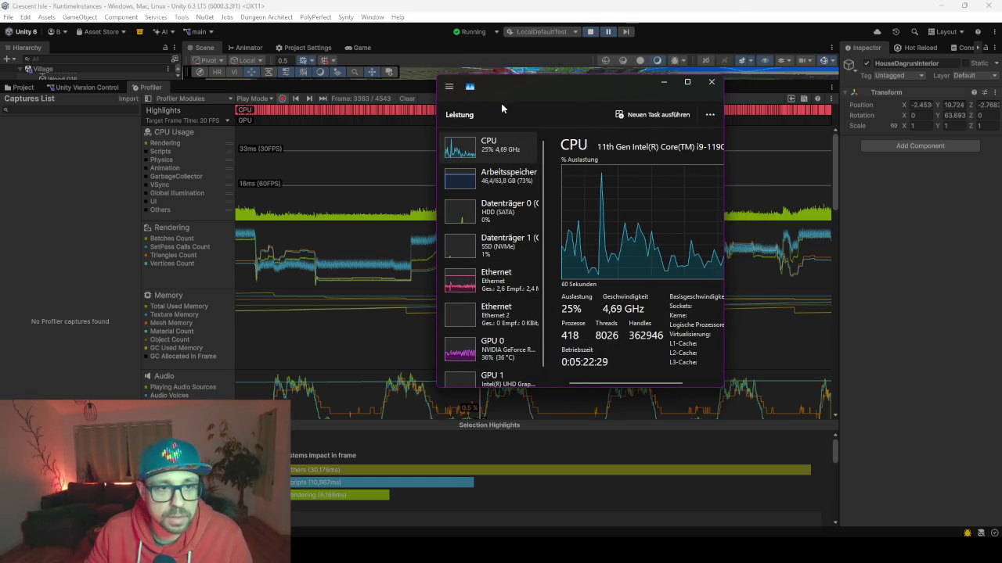
{"action": "left_click_drag", "start_coordinate": [513, 93], "coordinate": [554, 102]}
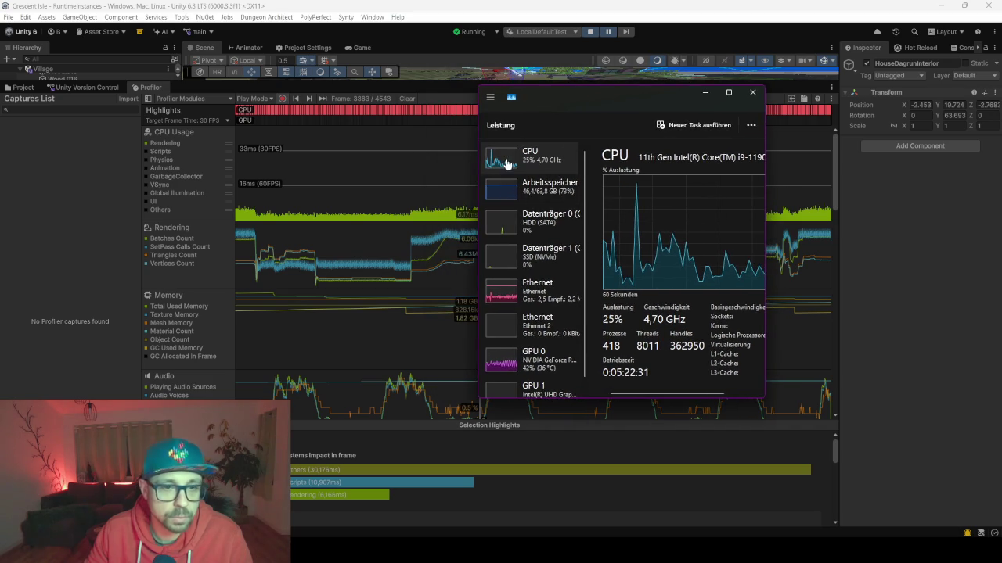
{"action": "left_click", "coordinate": [532, 190]}
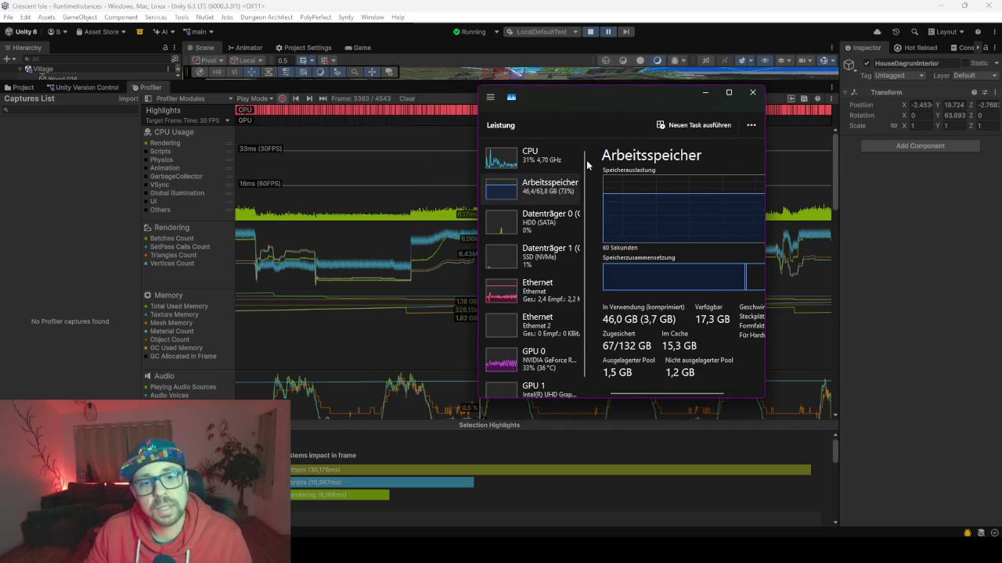
{"action": "left_click", "coordinate": [549, 236]}
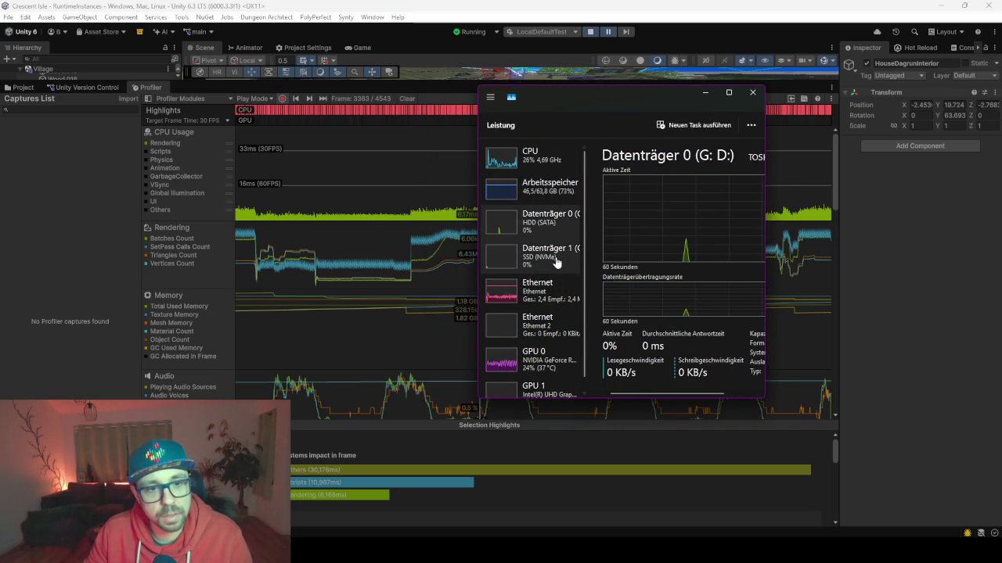
{"action": "left_click", "coordinate": [568, 265]}
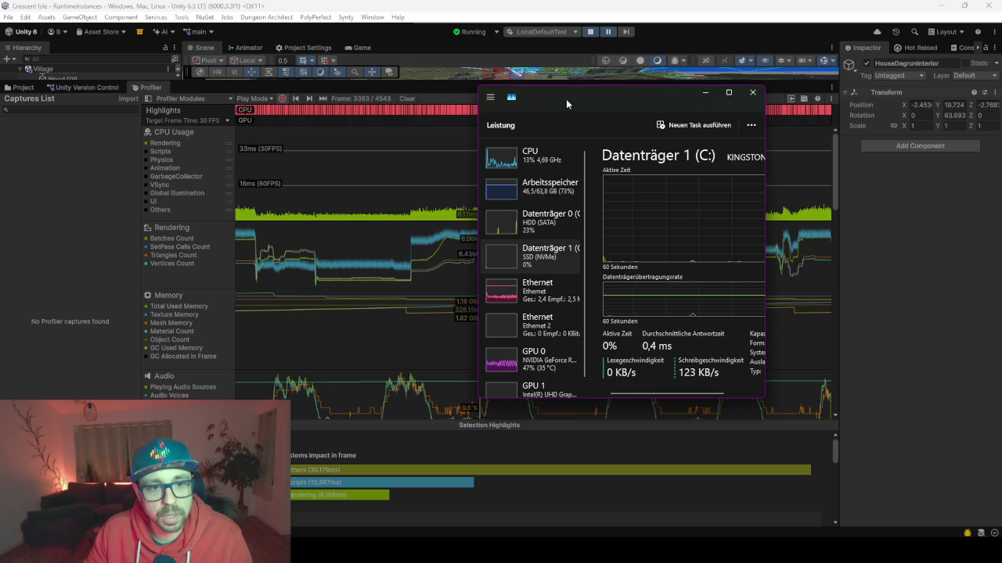
{"action": "left_click_drag", "start_coordinate": [566, 99], "coordinate": [1000, 101]}
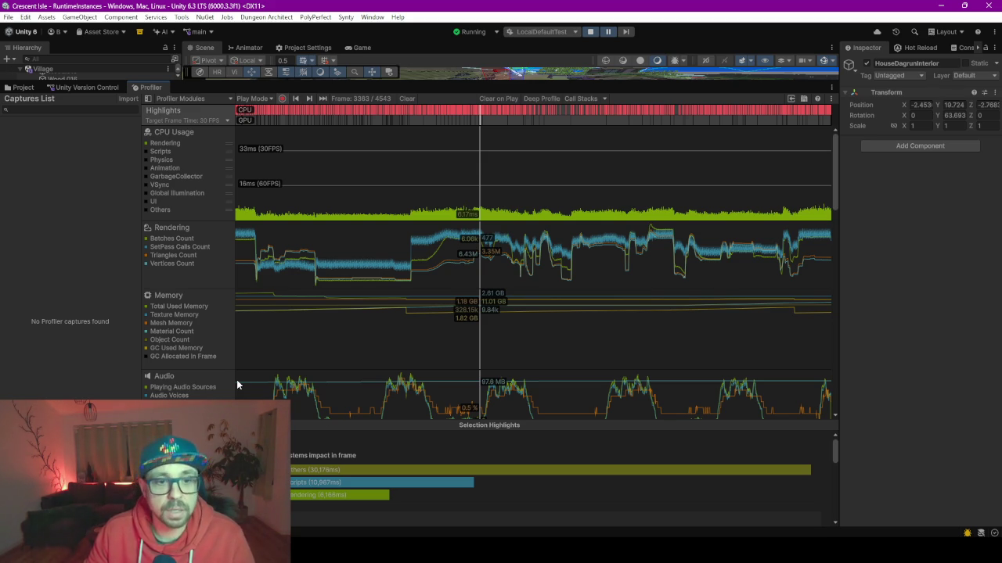
Step: Select frames 3311–3417 on the CPU highlights bar, then inspect single frame 3374
{"action": "scroll", "coordinate": [536, 270], "scroll_direction": "down", "scroll_amount": 2}
{"action": "scroll", "coordinate": [536, 270], "scroll_direction": "up", "scroll_amount": 2}
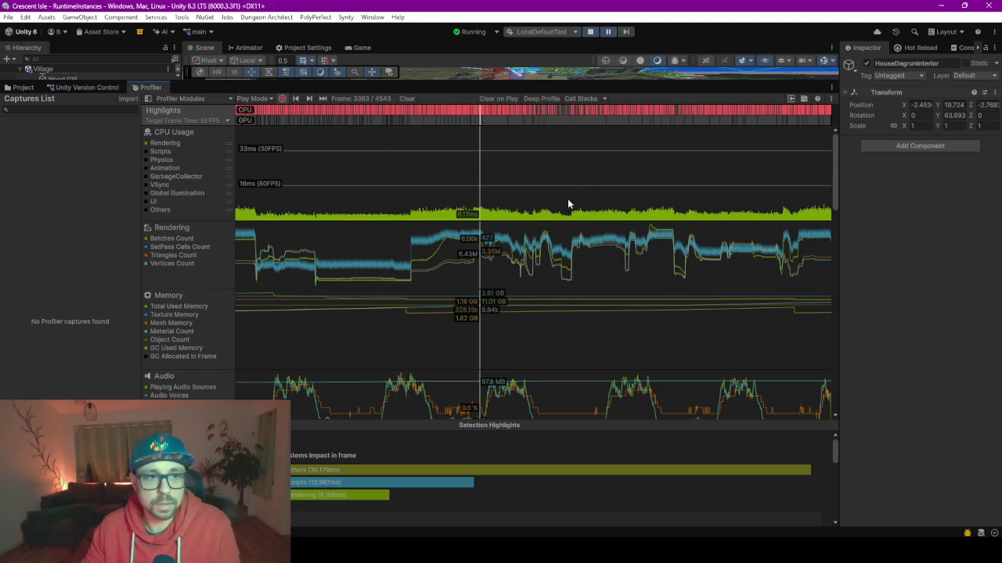
{"action": "mouse_move", "coordinate": [473, 111]}
{"action": "left_click_drag", "start_coordinate": [464, 112], "coordinate": [495, 113]}
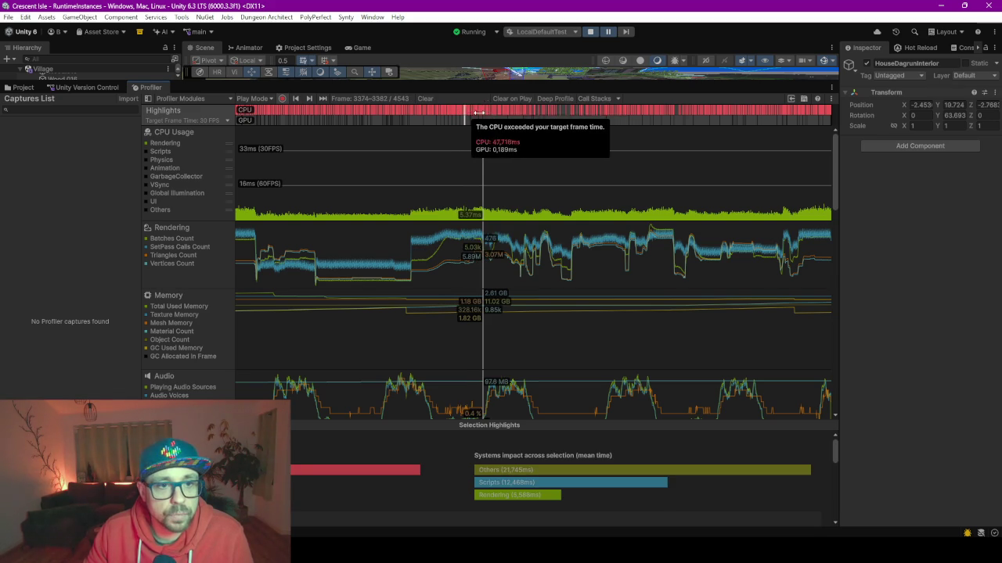
{"action": "left_click", "coordinate": [464, 166]}
{"action": "left_click", "coordinate": [480, 119]}
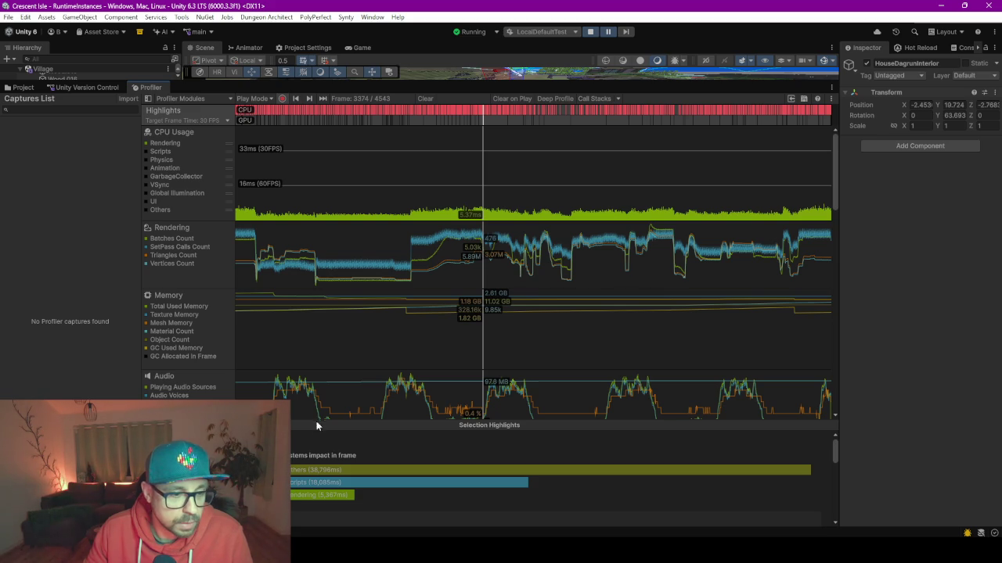
Step: Enlarge Selection Highlights to read frame 3374's 63 ms breakdown, led by RenderLoop and EditorLoop
{"action": "left_click_drag", "start_coordinate": [316, 421], "coordinate": [319, 289]}
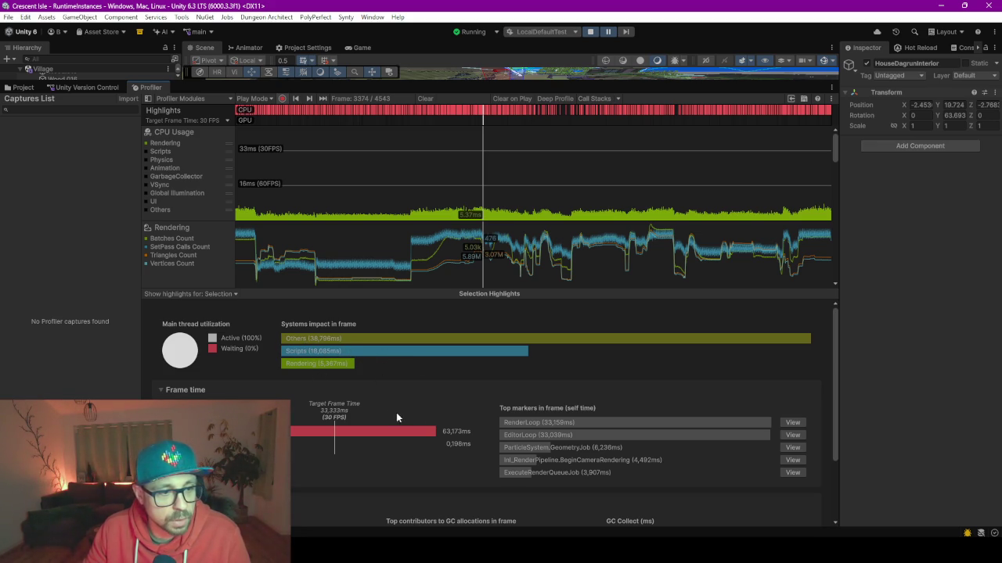
{"action": "scroll", "coordinate": [417, 416], "scroll_direction": "down", "scroll_amount": 2}
{"action": "scroll", "coordinate": [418, 416], "scroll_direction": "down", "scroll_amount": 1}
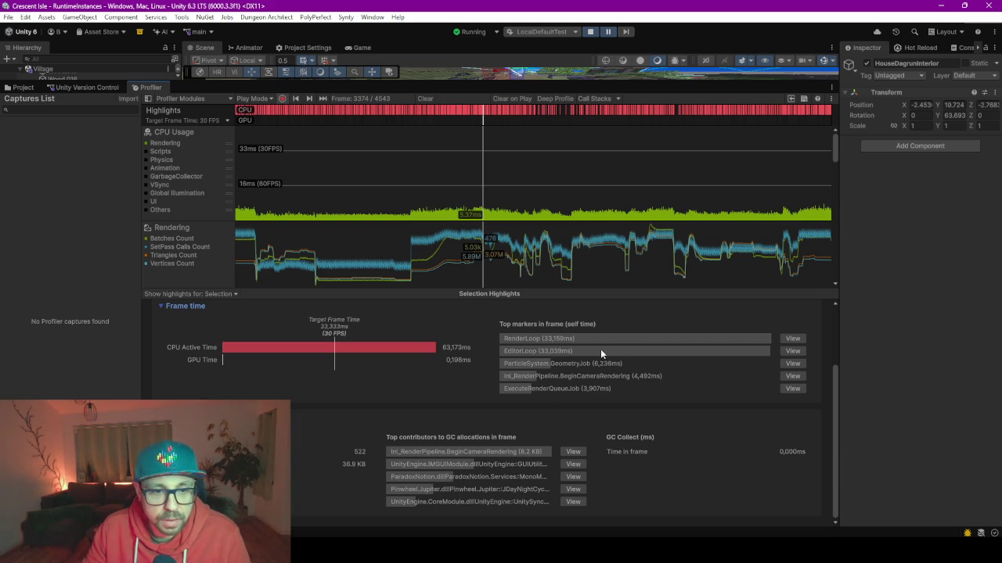
{"action": "left_click", "coordinate": [790, 350]}
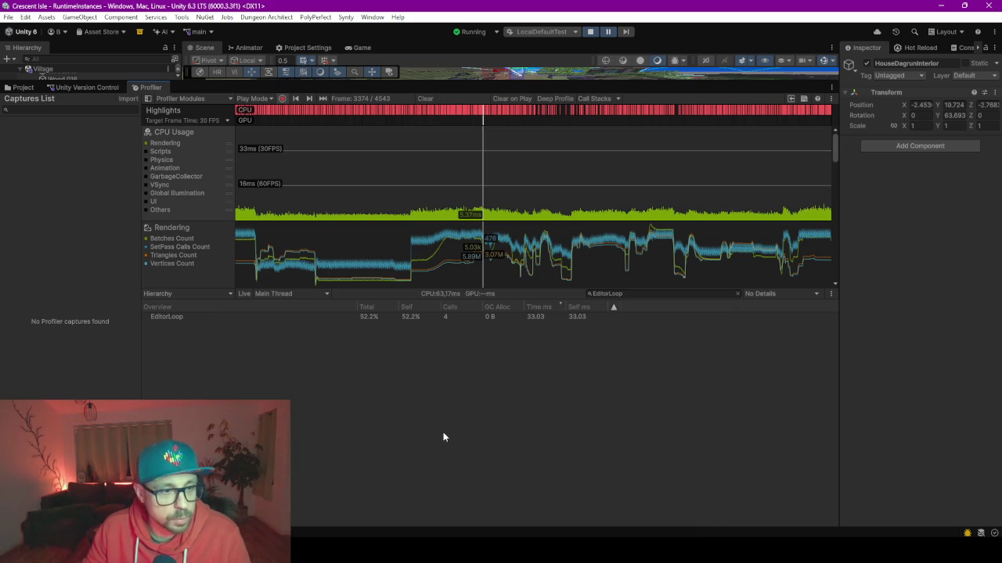
Step: Select the EditorLoop marker in the hierarchy so the usage chart shows its 52.2% share
{"action": "left_click", "coordinate": [174, 317]}
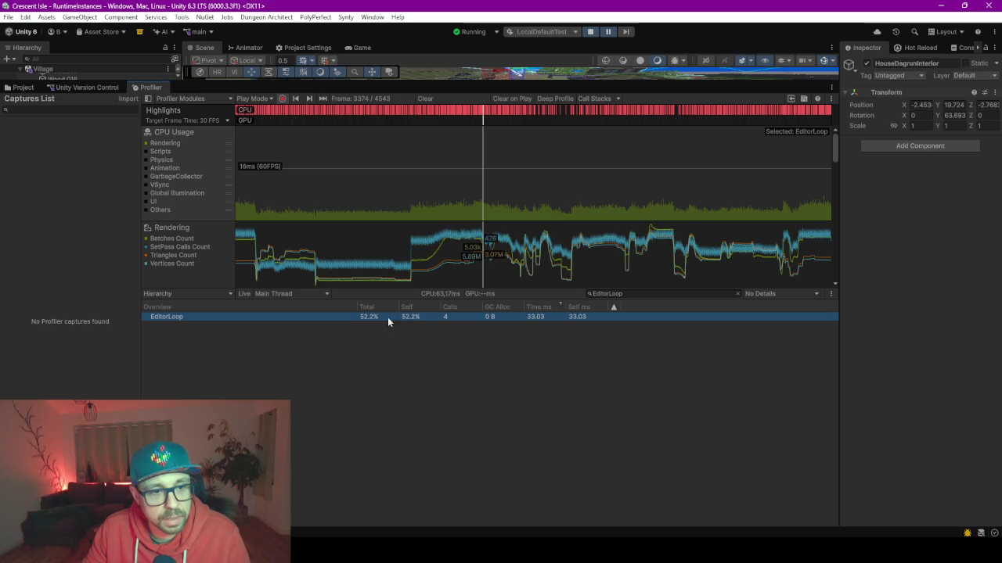
{"action": "left_click", "coordinate": [280, 326]}
{"action": "left_click", "coordinate": [280, 319]}
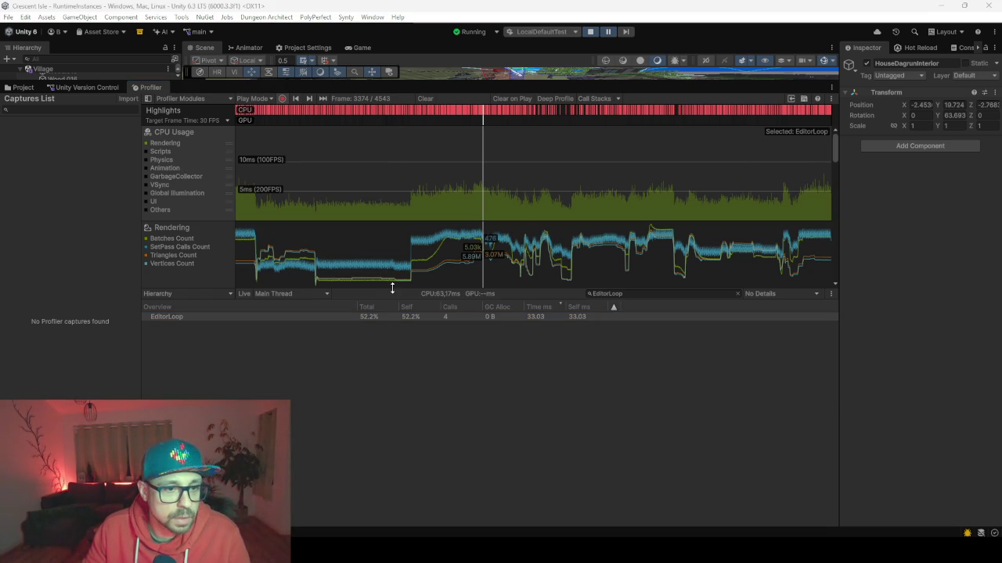
Step: Lower the splitter to give the profiler usage charts more room
{"action": "left_click_drag", "start_coordinate": [396, 288], "coordinate": [384, 420]}
{"action": "scroll", "coordinate": [200, 265], "scroll_direction": "down", "scroll_amount": 4}
{"action": "scroll", "coordinate": [173, 266], "scroll_direction": "down", "scroll_amount": 4}
{"action": "scroll", "coordinate": [172, 274], "scroll_direction": "down", "scroll_amount": 4}
{"action": "scroll", "coordinate": [174, 289], "scroll_direction": "down", "scroll_amount": 4}
{"action": "scroll", "coordinate": [174, 295], "scroll_direction": "down", "scroll_amount": 4}
{"action": "scroll", "coordinate": [174, 295], "scroll_direction": "up", "scroll_amount": 10}
{"action": "scroll", "coordinate": [174, 295], "scroll_direction": "up", "scroll_amount": 10}
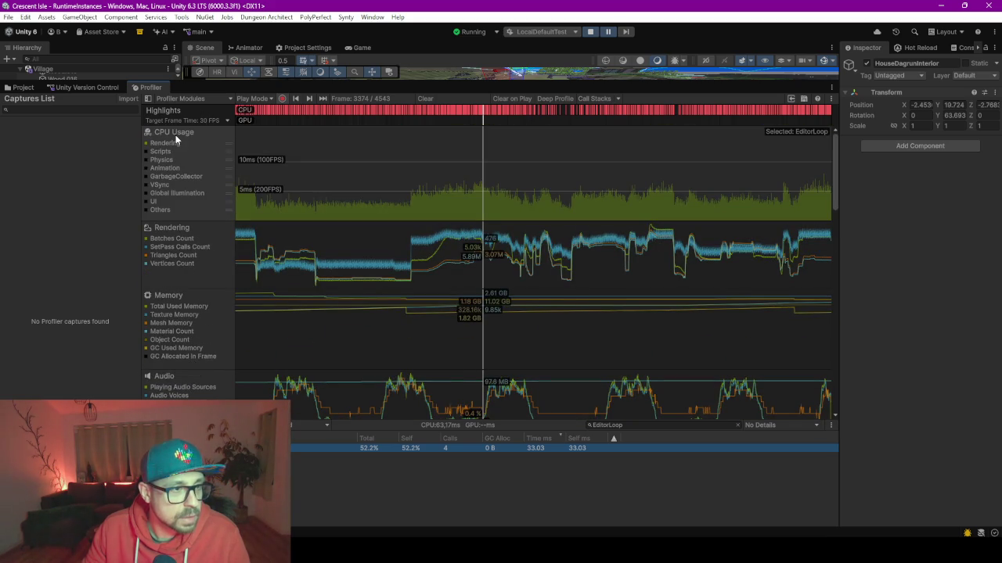
Step: Re-enable every CPU category on the usage chart, from Scripts through UI and Others
{"action": "left_click", "coordinate": [145, 152]}
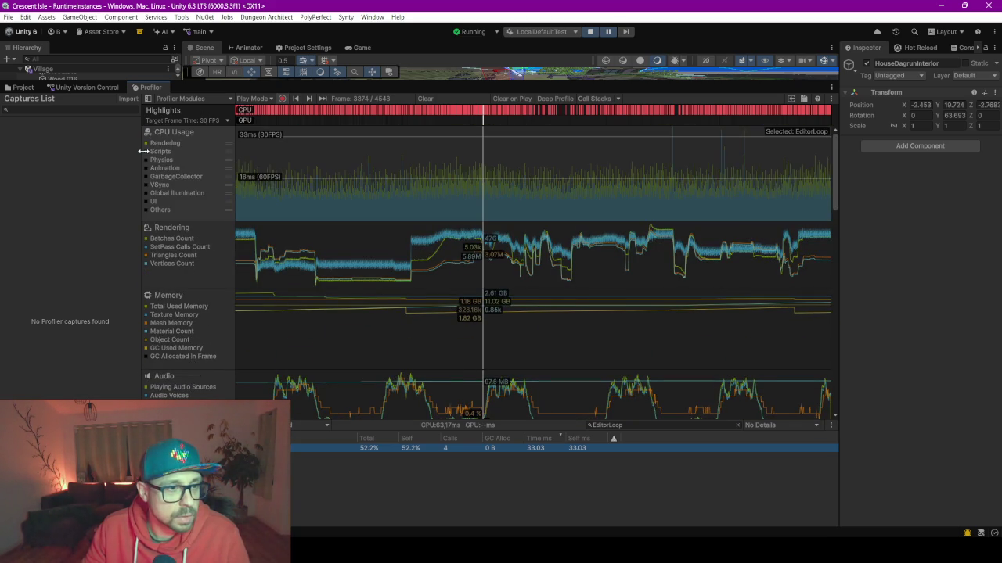
{"action": "left_click", "coordinate": [147, 161]}
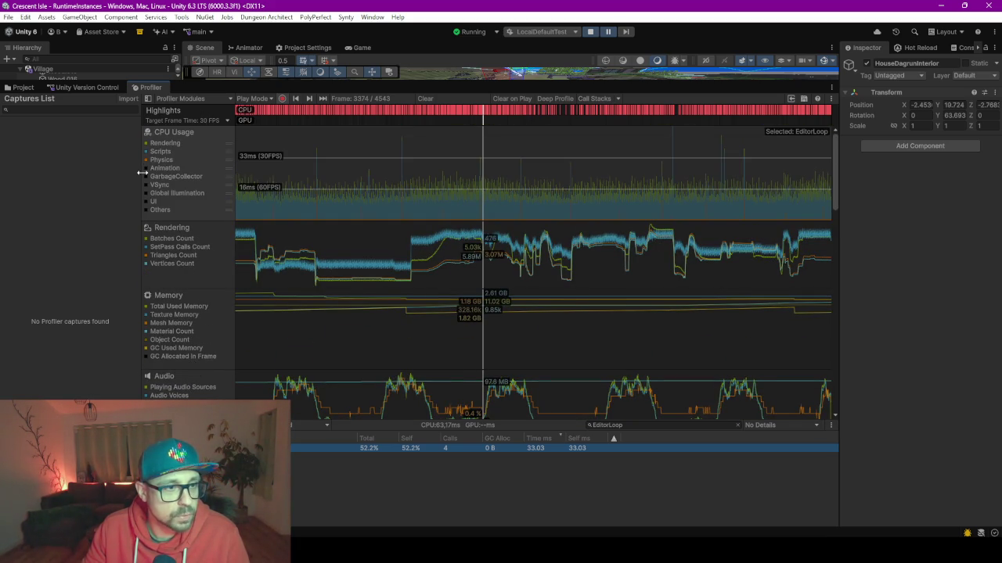
{"action": "left_click", "coordinate": [147, 176]}
{"action": "left_click", "coordinate": [147, 185]}
{"action": "left_click", "coordinate": [147, 193]}
{"action": "left_click", "coordinate": [146, 201]}
{"action": "left_click", "coordinate": [147, 209]}
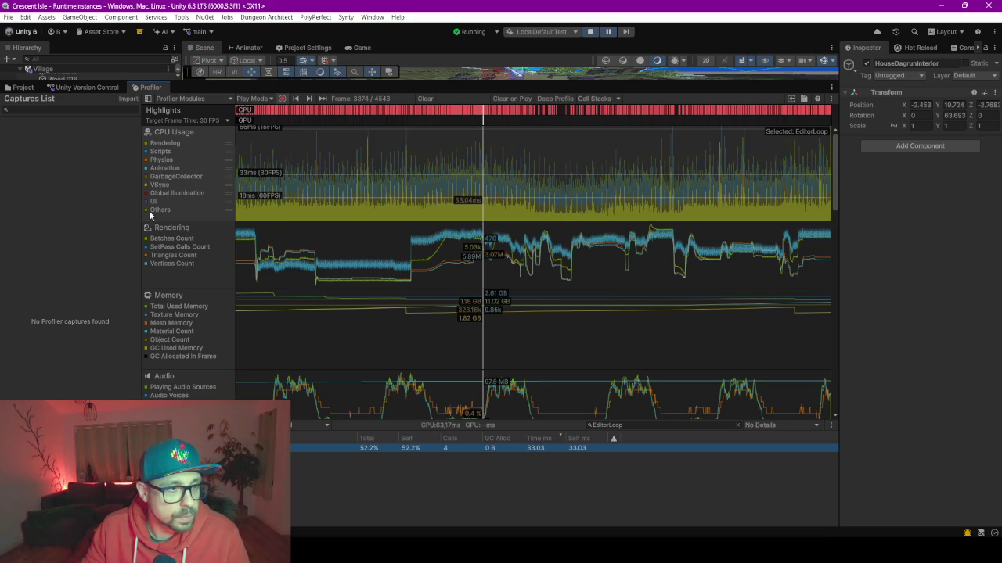
Step: Move the inspected frame from 3221 to 4016, where EditorLoop takes 6.94 ms
{"action": "left_click", "coordinate": [438, 210]}
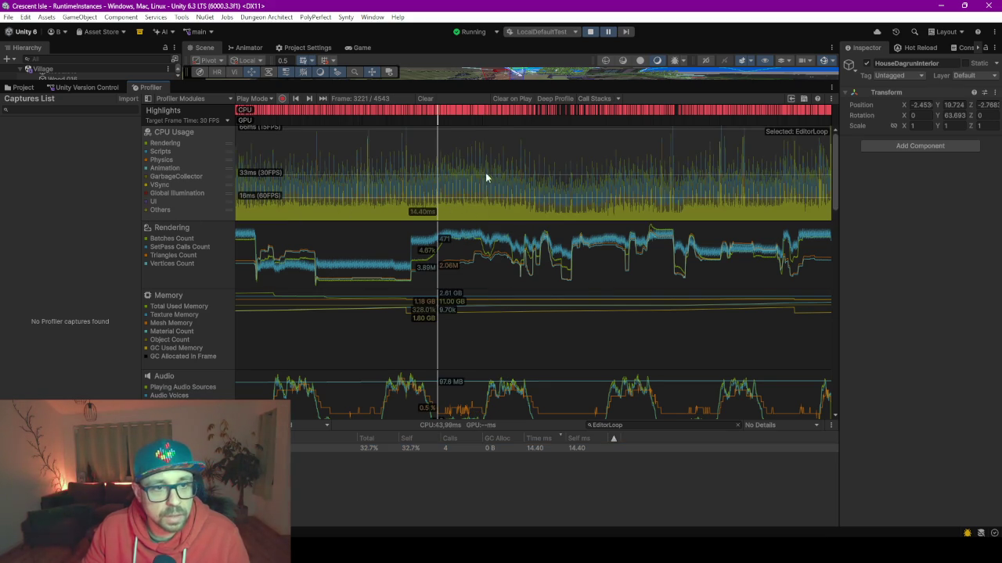
{"action": "left_click_drag", "start_coordinate": [665, 160], "coordinate": [674, 165]}
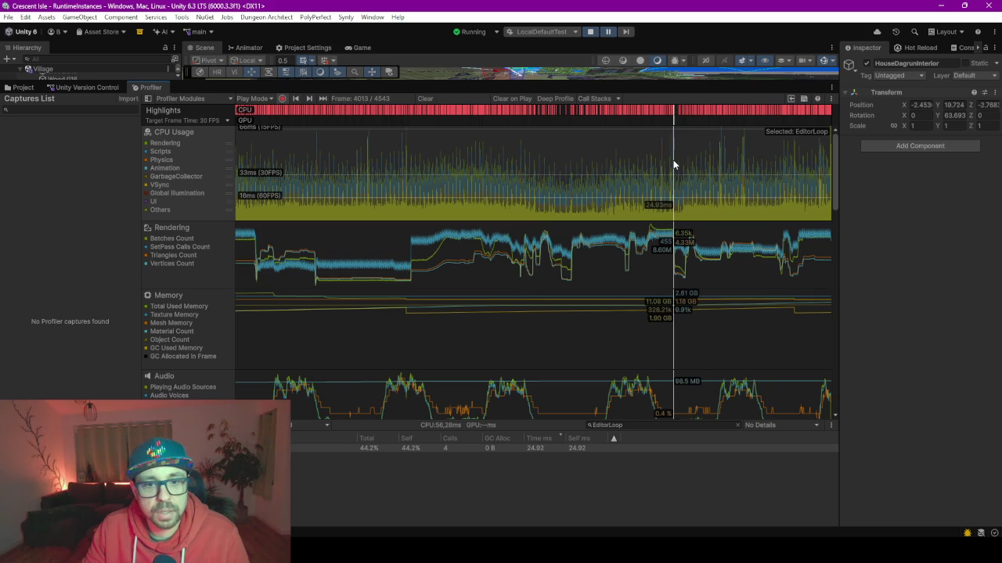
{"action": "scroll", "coordinate": [654, 351], "scroll_direction": "down", "scroll_amount": 2}
{"action": "scroll", "coordinate": [654, 351], "scroll_direction": "down", "scroll_amount": 5}
{"action": "scroll", "coordinate": [654, 351], "scroll_direction": "down", "scroll_amount": 3}
{"action": "scroll", "coordinate": [654, 350], "scroll_direction": "down", "scroll_amount": 3}
{"action": "scroll", "coordinate": [653, 345], "scroll_direction": "down", "scroll_amount": 5}
{"action": "scroll", "coordinate": [653, 339], "scroll_direction": "down", "scroll_amount": 3}
{"action": "scroll", "coordinate": [658, 328], "scroll_direction": "up", "scroll_amount": 7}
{"action": "scroll", "coordinate": [664, 314], "scroll_direction": "up", "scroll_amount": 8}
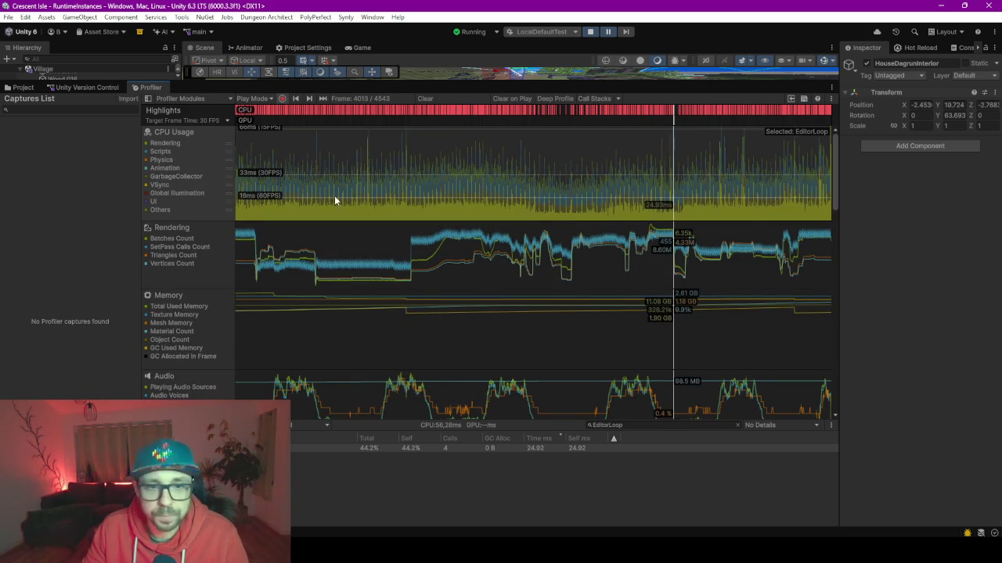
{"action": "left_click_drag", "start_coordinate": [672, 207], "coordinate": [674, 215]}
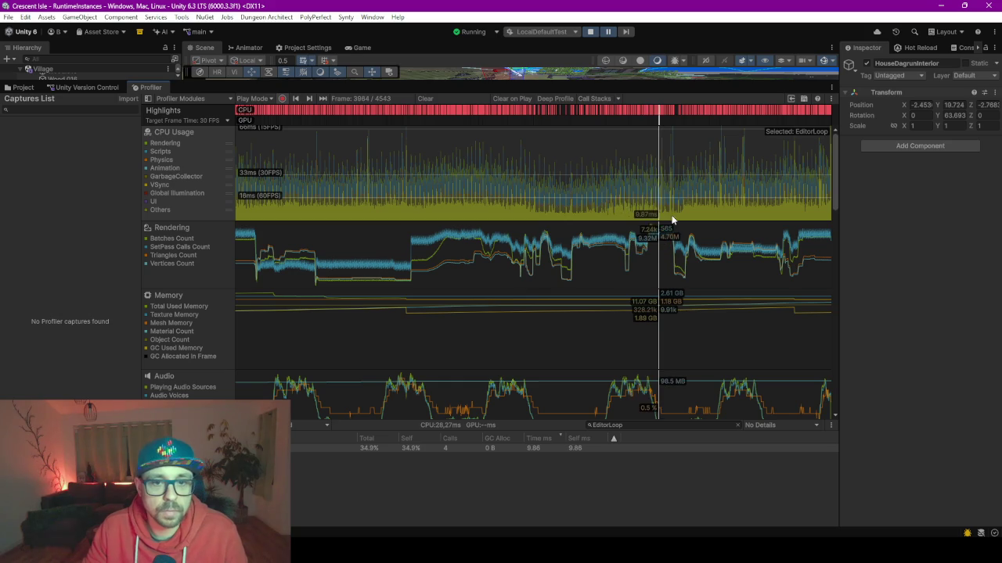
{"action": "left_click", "coordinate": [618, 99]}
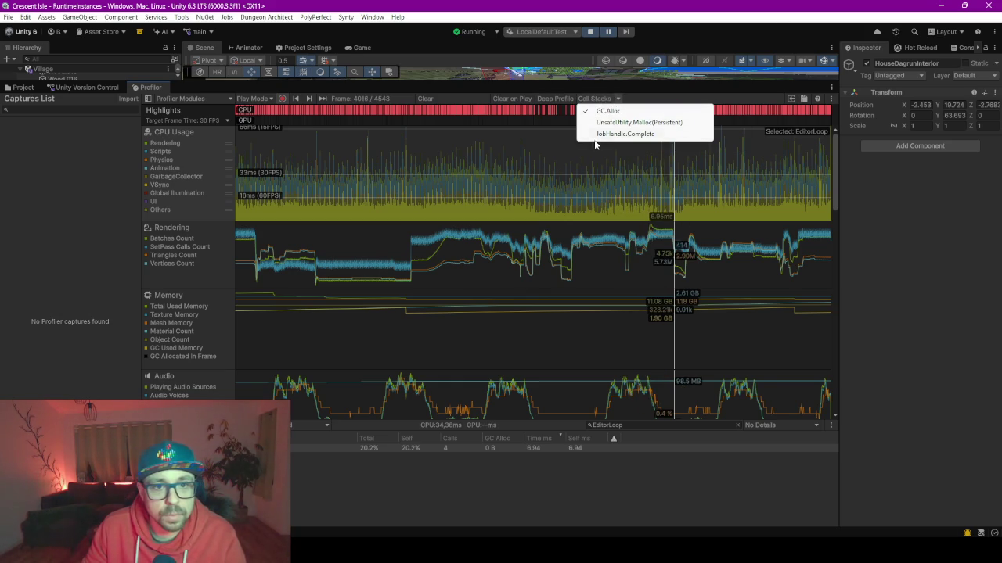
Step: Turn on call-stack collection, check the Play Mode target, and clear all recorded profiler frames
{"action": "left_click", "coordinate": [583, 102]}
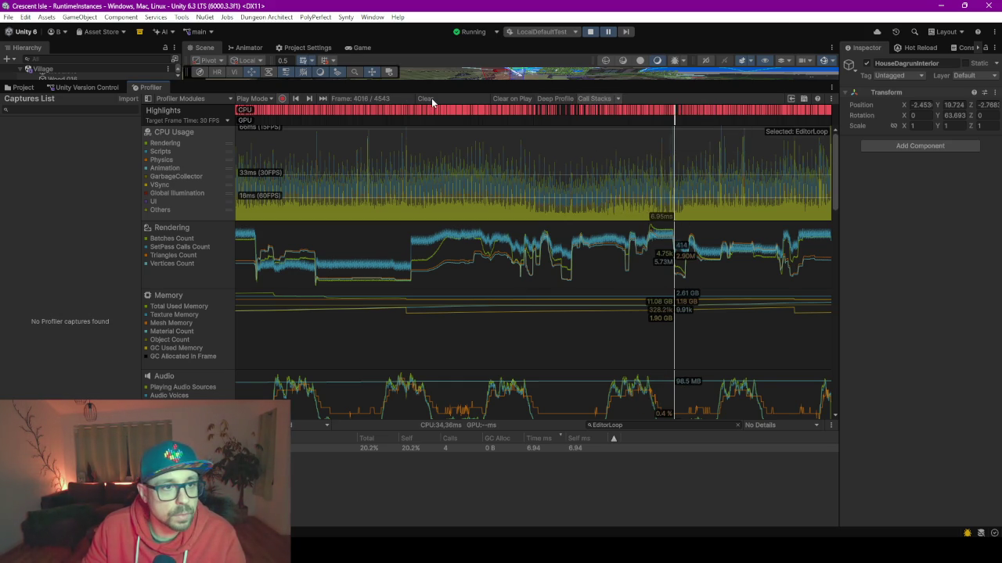
{"action": "mouse_move", "coordinate": [401, 110]}
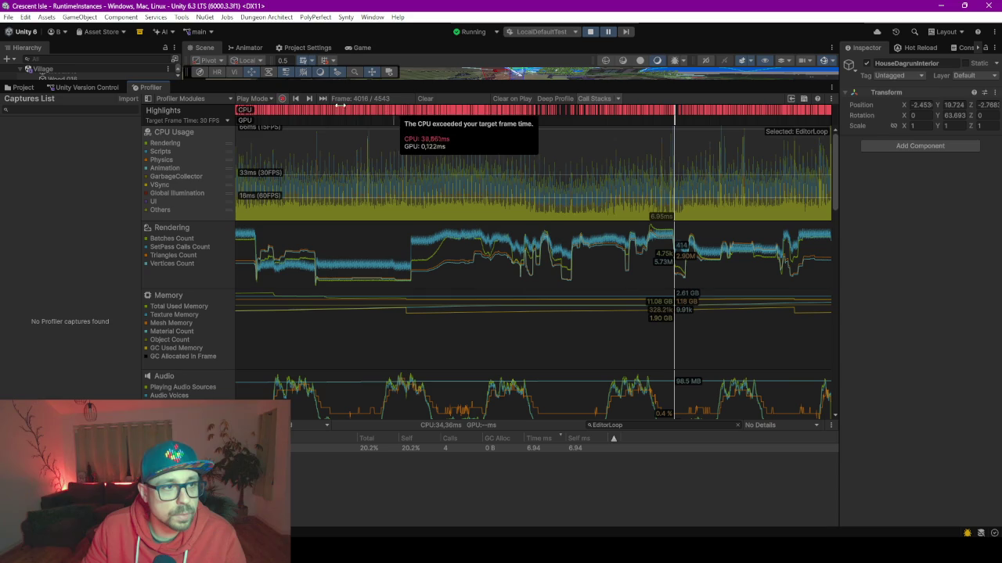
{"action": "left_click", "coordinate": [264, 99]}
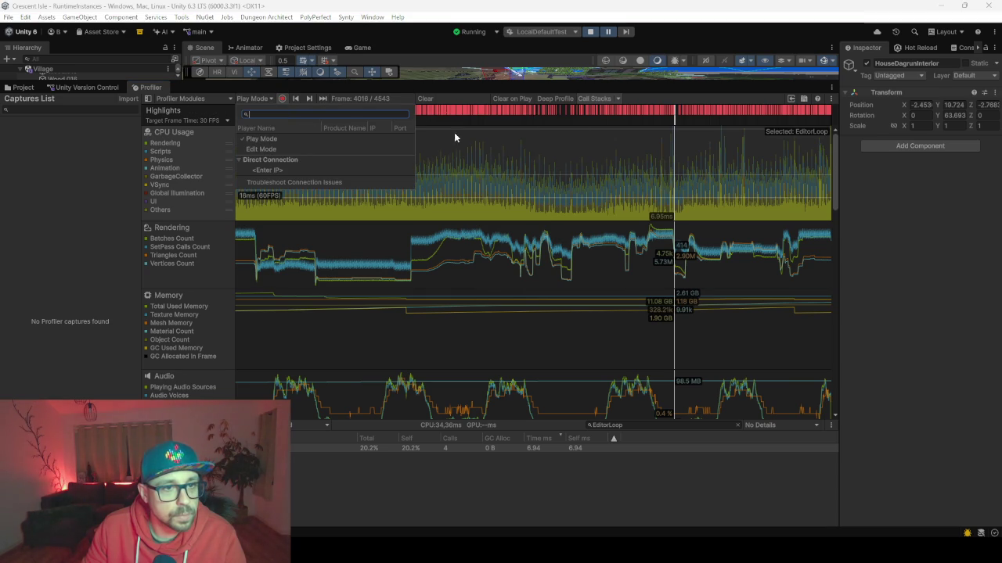
{"action": "left_click", "coordinate": [454, 99]}
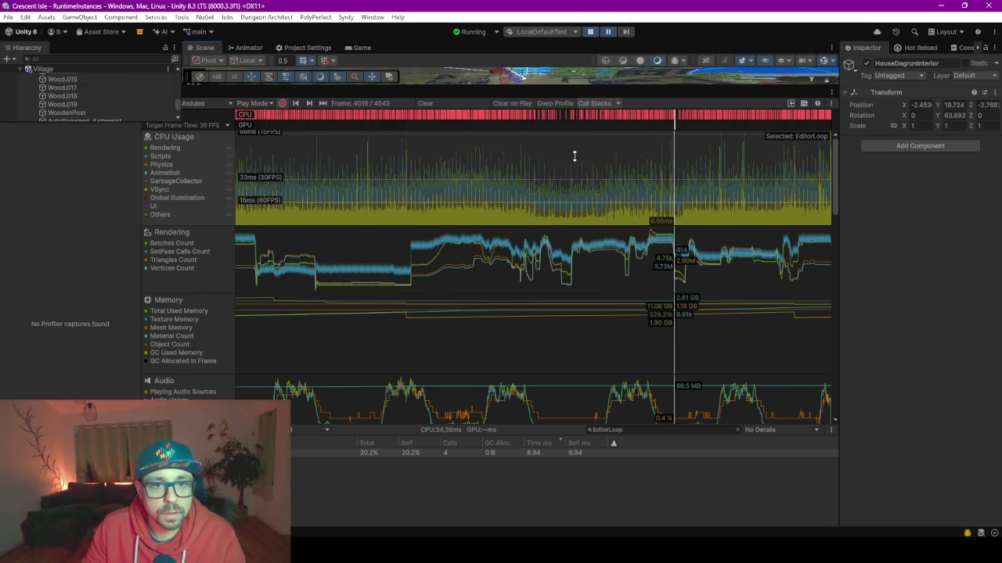
{"action": "left_click_drag", "start_coordinate": [578, 82], "coordinate": [578, 213]}
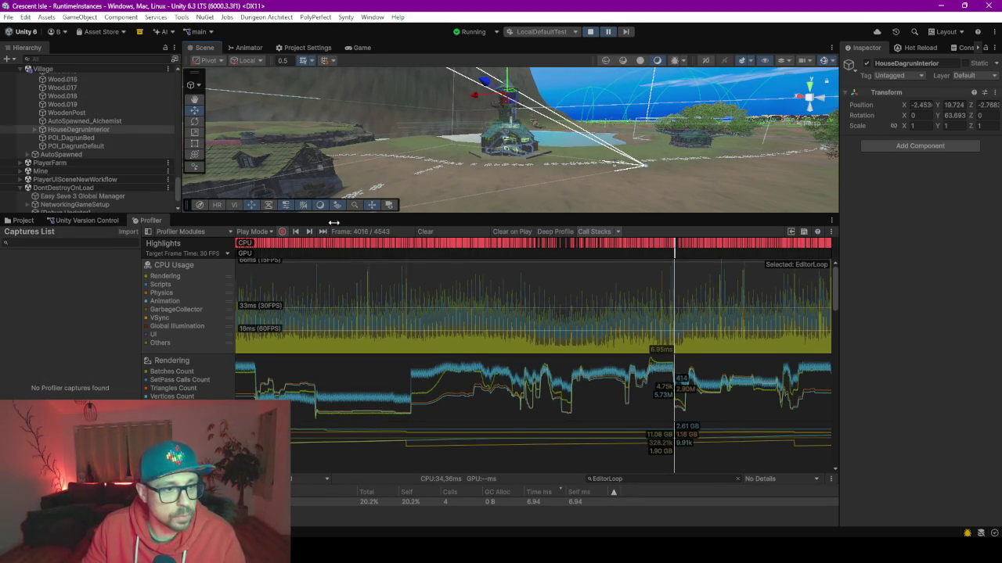
{"action": "left_click", "coordinate": [421, 232]}
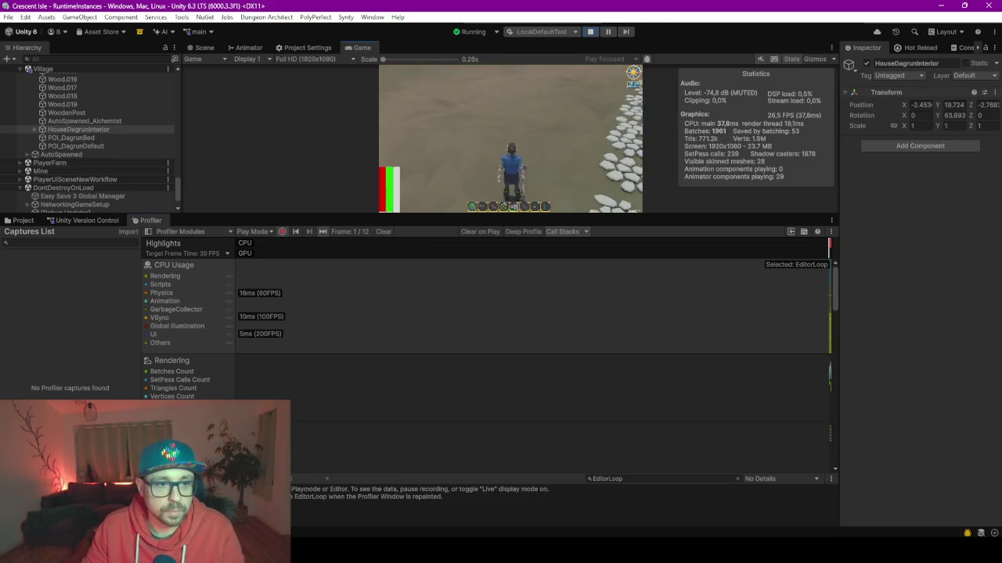
Step: Run the character forward from the house over to the big tree
{"action": "key", "text": "w"}
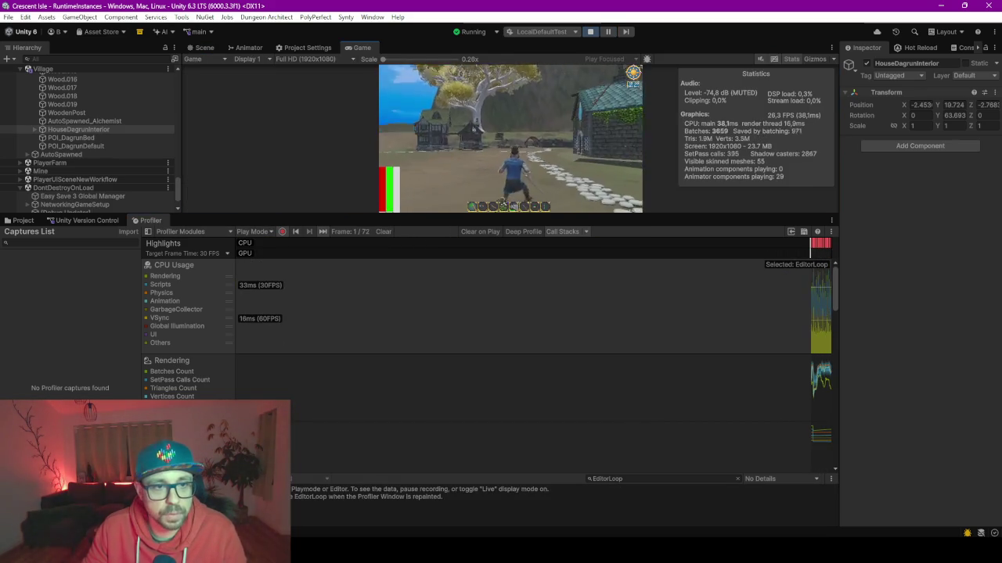
{"action": "key", "text": "w"}
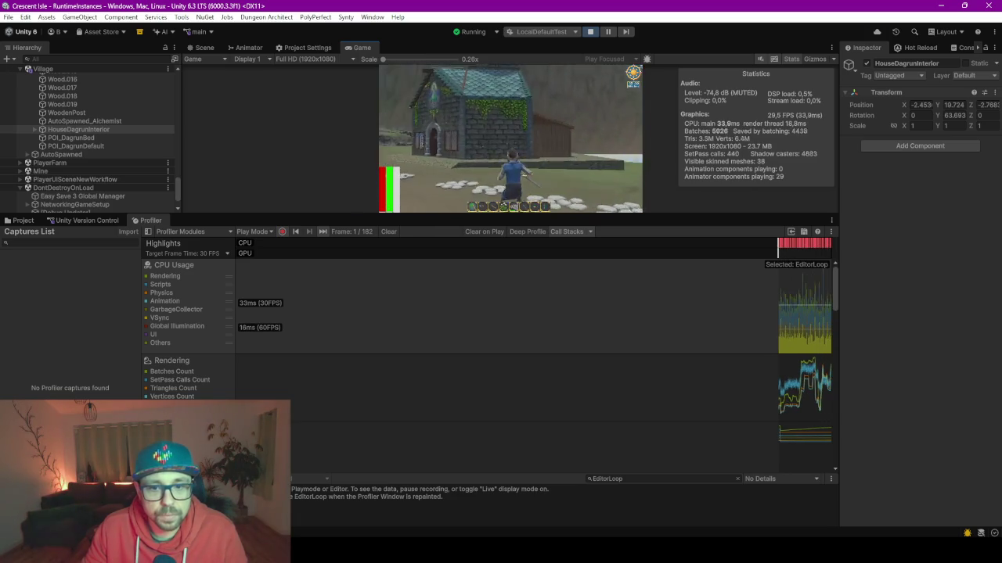
{"action": "key", "text": "w"}
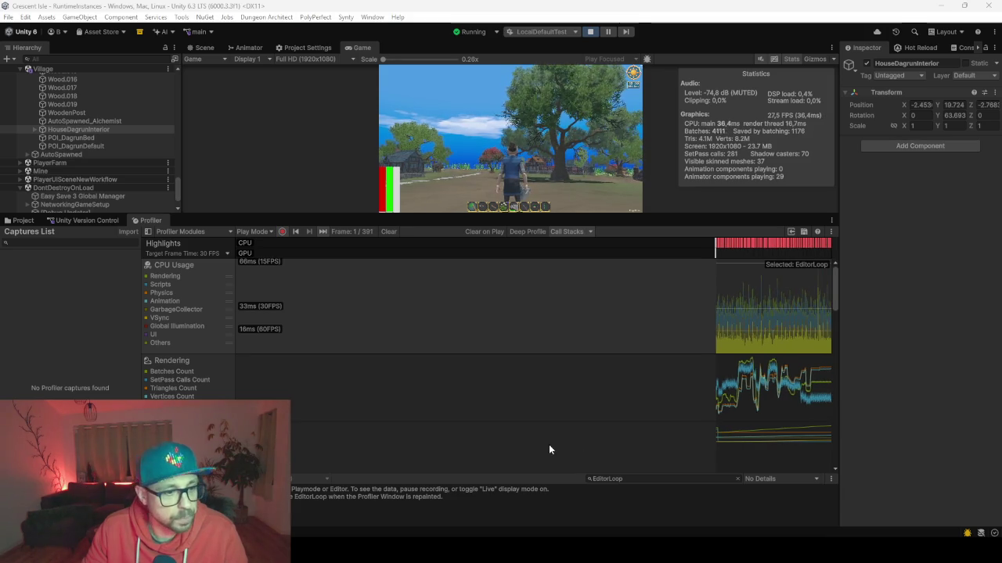
Step: Show the profiler's Memory module details and select a frame to read its values
{"action": "left_click", "coordinate": [826, 427]}
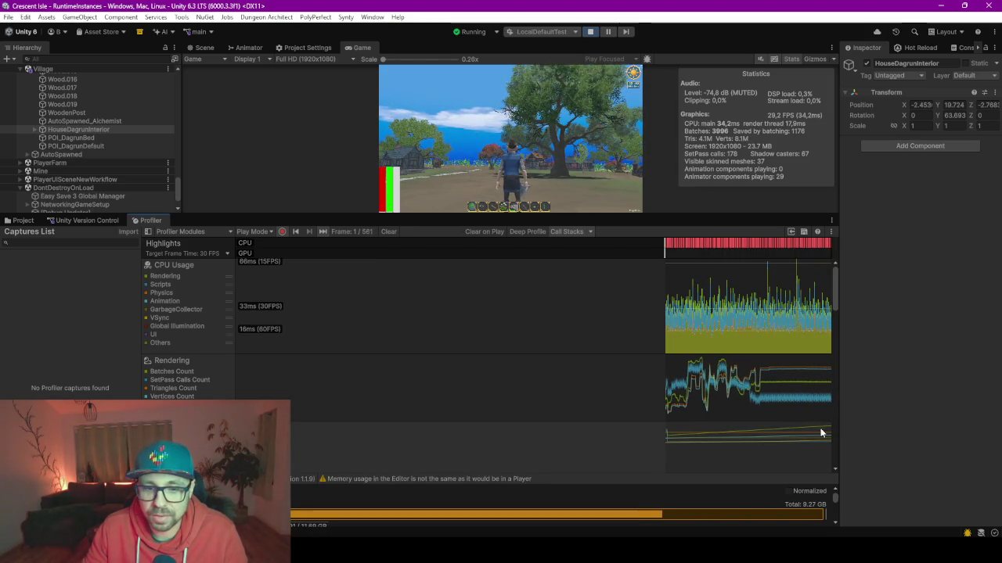
{"action": "left_click", "coordinate": [713, 427]}
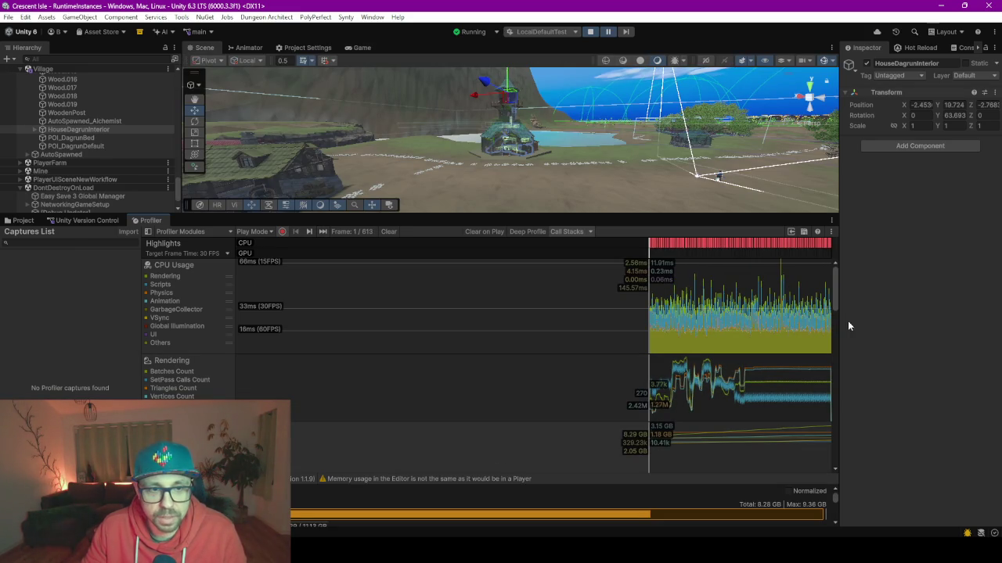
{"action": "left_click_drag", "start_coordinate": [835, 295], "coordinate": [836, 311]}
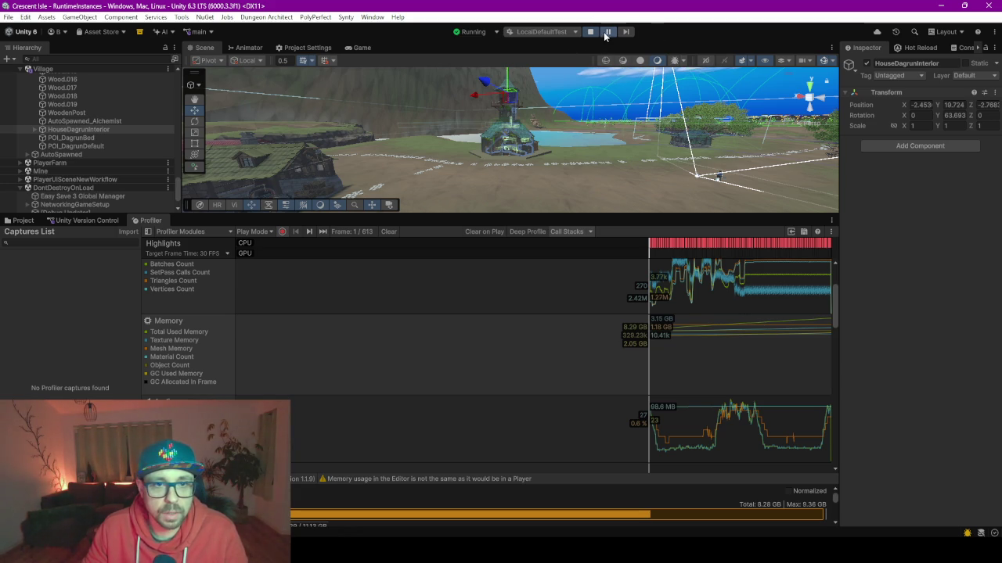
{"action": "left_click", "coordinate": [362, 47]}
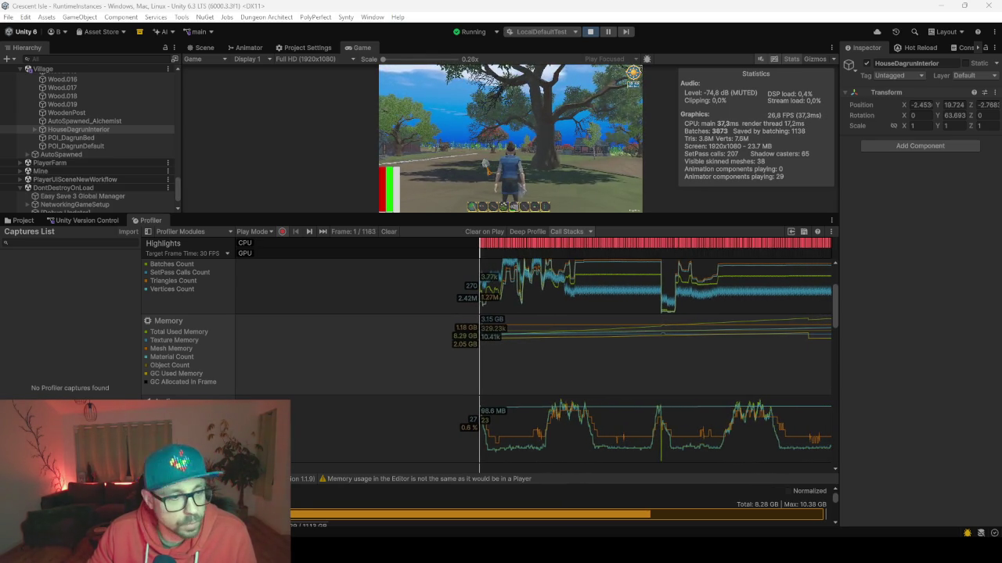
Step: Refocus the Game view to keep controlling the character while the profiler records
{"action": "left_click", "coordinate": [144, 382]}
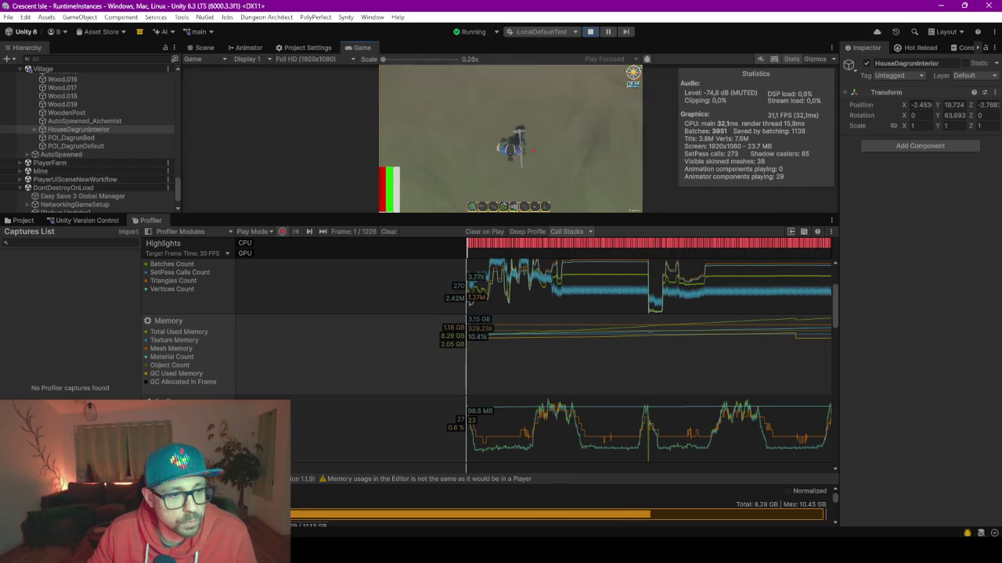
Step: Add GC Allocated in Frame to the memory chart, keep playing, and enlarge the Game view
{"action": "left_click", "coordinate": [144, 381]}
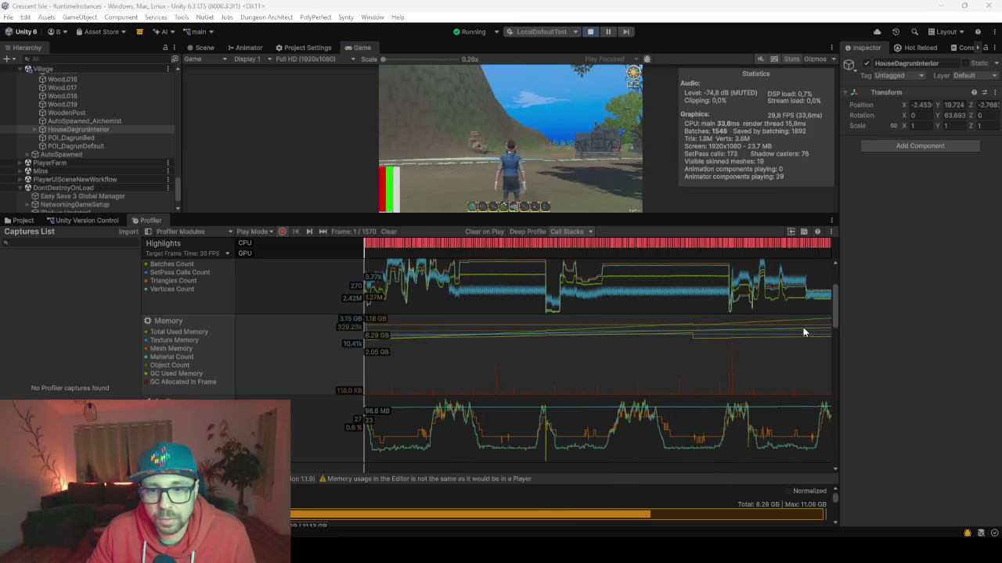
{"action": "left_click", "coordinate": [885, 350]}
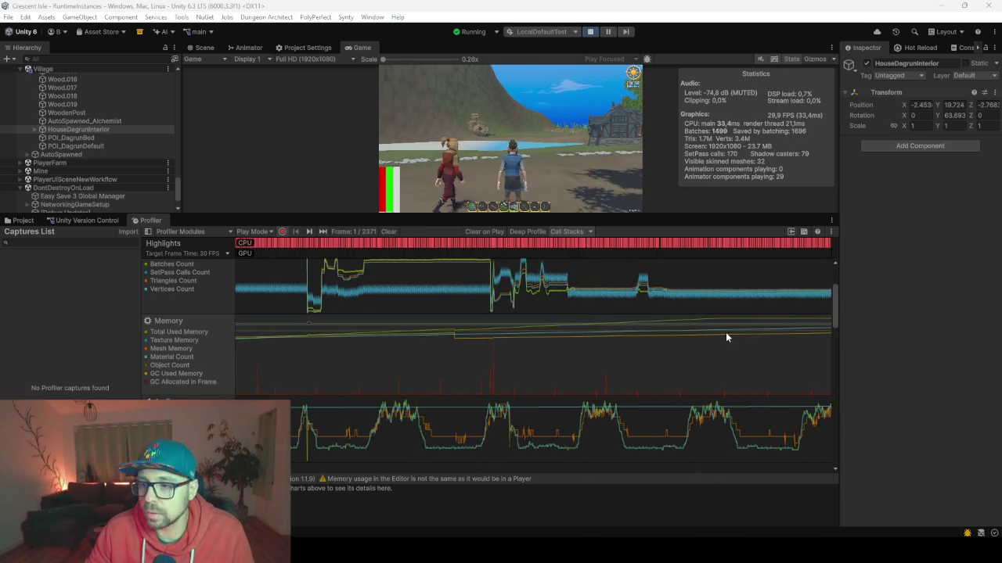
{"action": "left_click", "coordinate": [908, 326]}
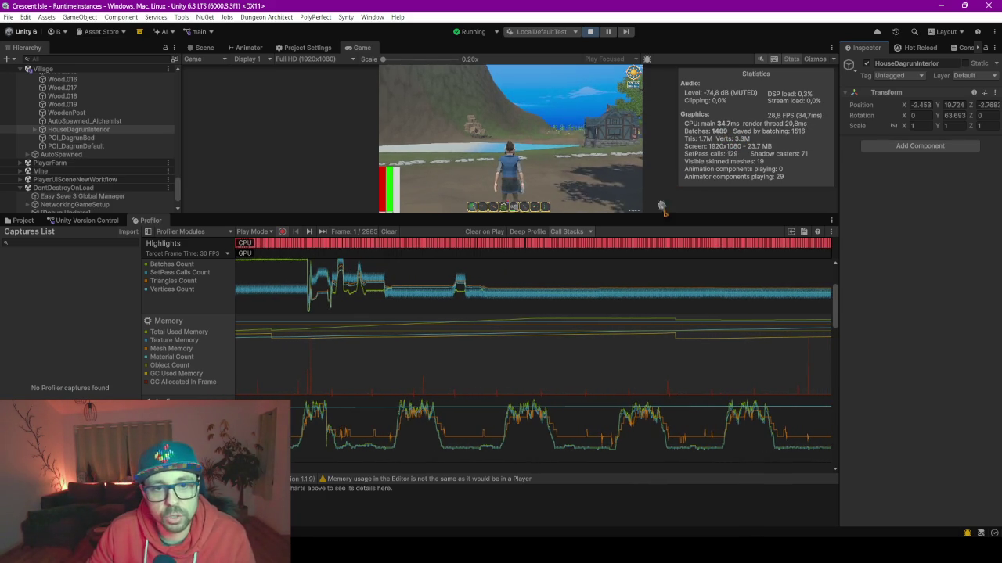
{"action": "left_click_drag", "start_coordinate": [662, 216], "coordinate": [679, 267]}
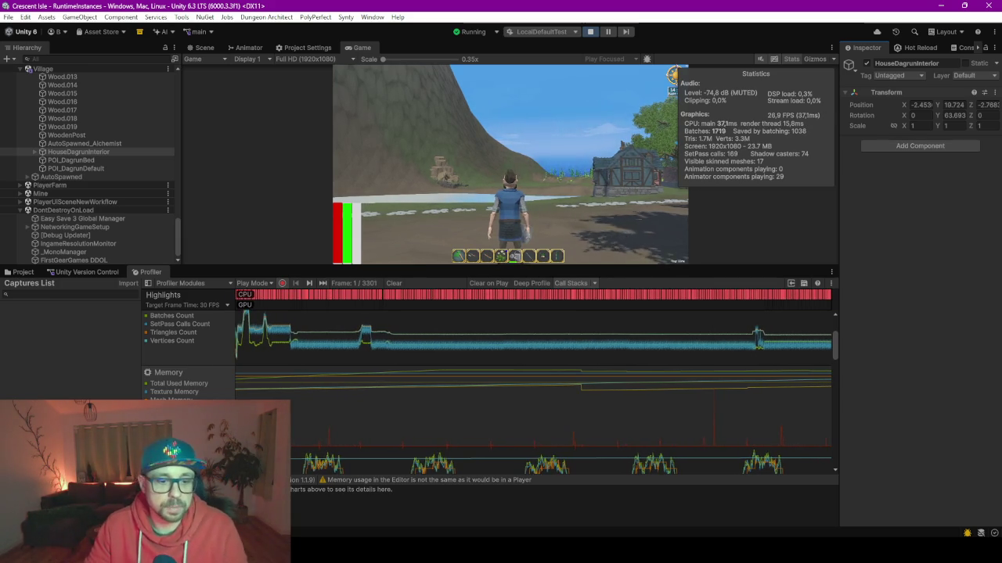
Step: Ask ChatGPT in German: 'ein material count in unity steigt kontinuierlich an, woran koennte das liegen'
{"action": "key", "text": "alt+Tab"}
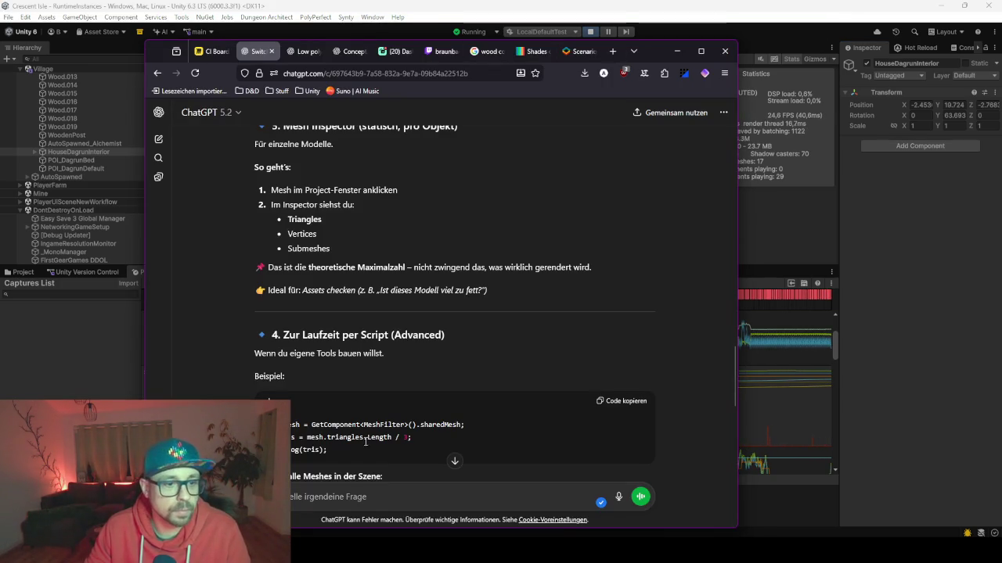
{"action": "type", "text": "ein"}
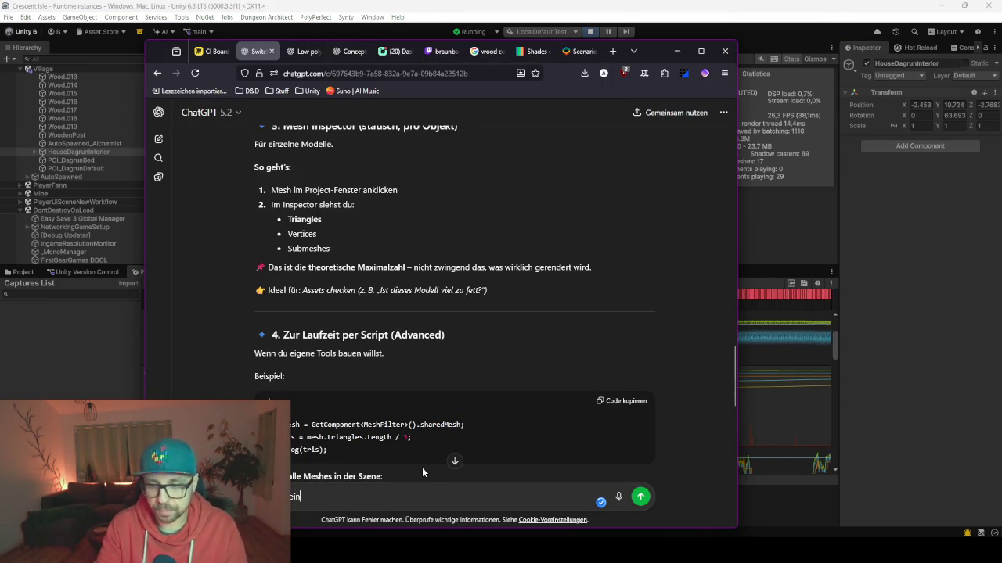
{"action": "type", "text": " material co"}
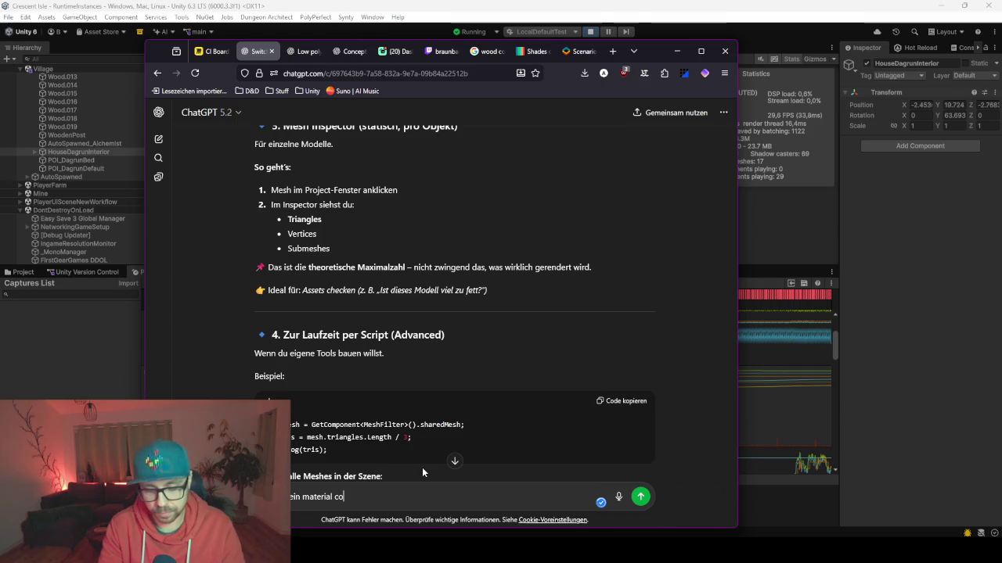
{"action": "type", "text": "unt in unity steigt kontinuoerl"}
{"action": "type", "text": "an, woran koennte das lei"}
{"action": "key", "text": "BackSpace"}
{"action": "key", "text": "BackSpace"}
{"action": "type", "text": "iegen?"}
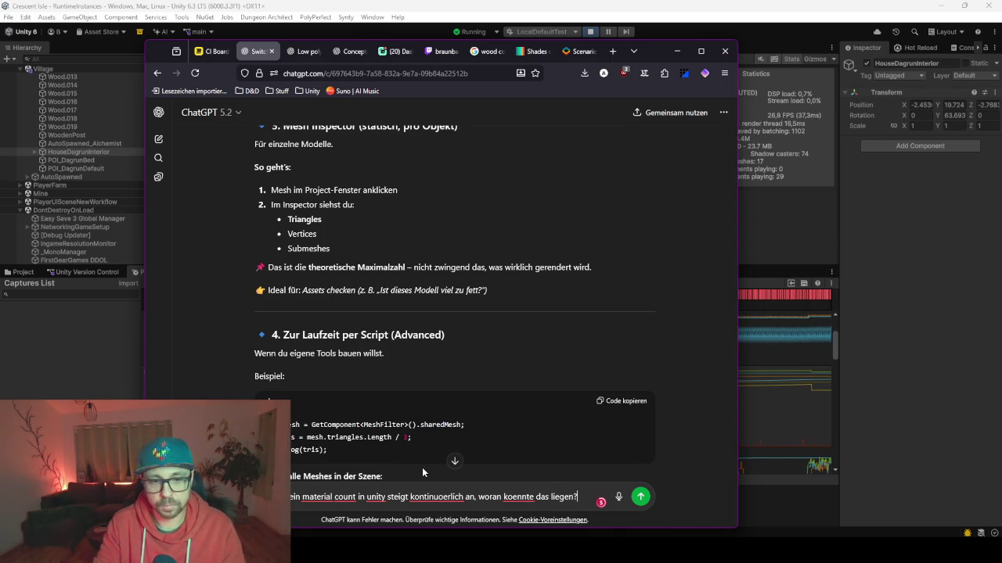
{"action": "key", "text": "Return"}
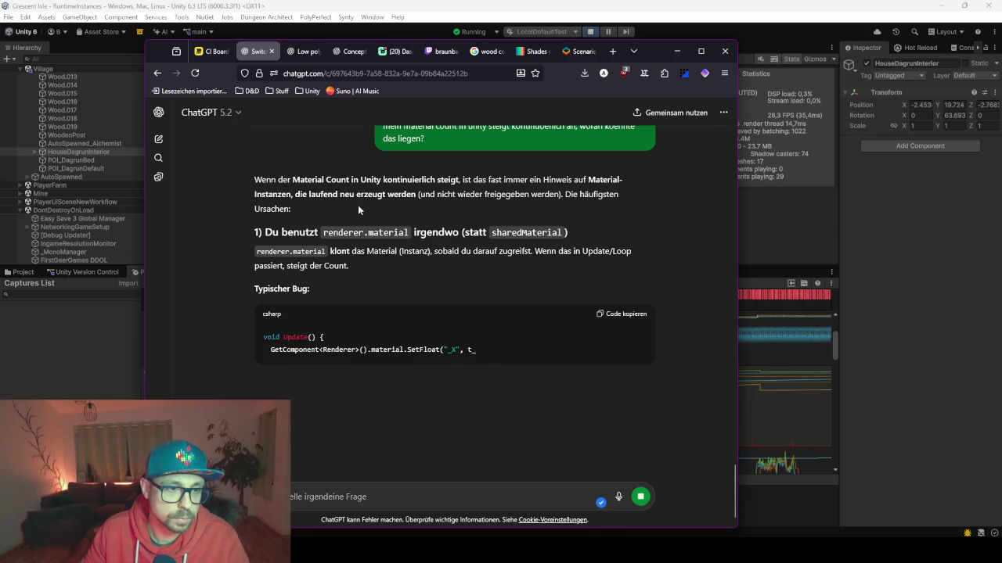
Step: Read through ChatGPT's answer blaming renderer.material cloning instead of sharedMaterial
{"action": "left_click_drag", "start_coordinate": [410, 194], "coordinate": [555, 194]}
{"action": "left_click", "coordinate": [555, 192]}
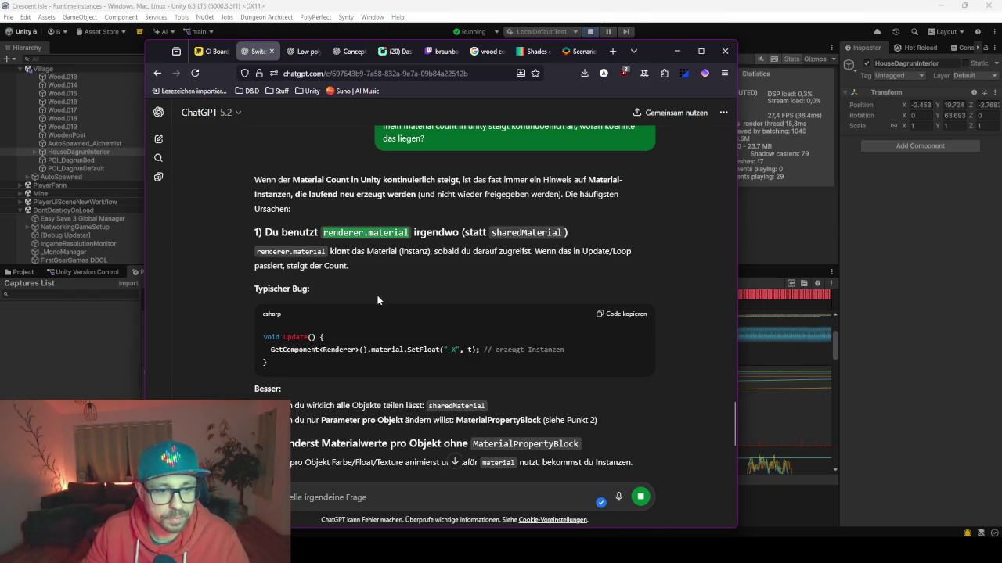
{"action": "scroll", "coordinate": [379, 303], "scroll_direction": "down", "scroll_amount": 3}
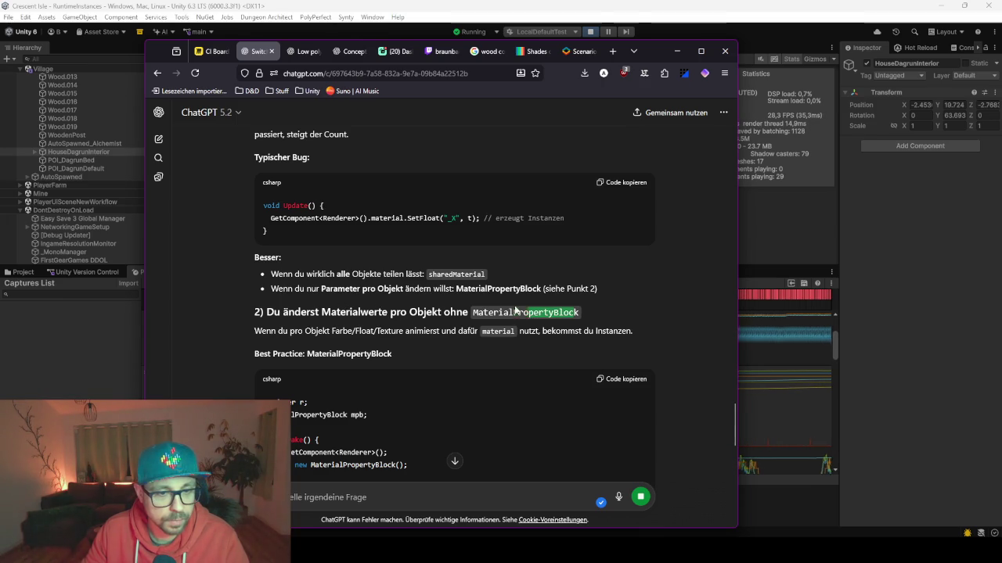
{"action": "scroll", "coordinate": [332, 331], "scroll_direction": "down", "scroll_amount": 1}
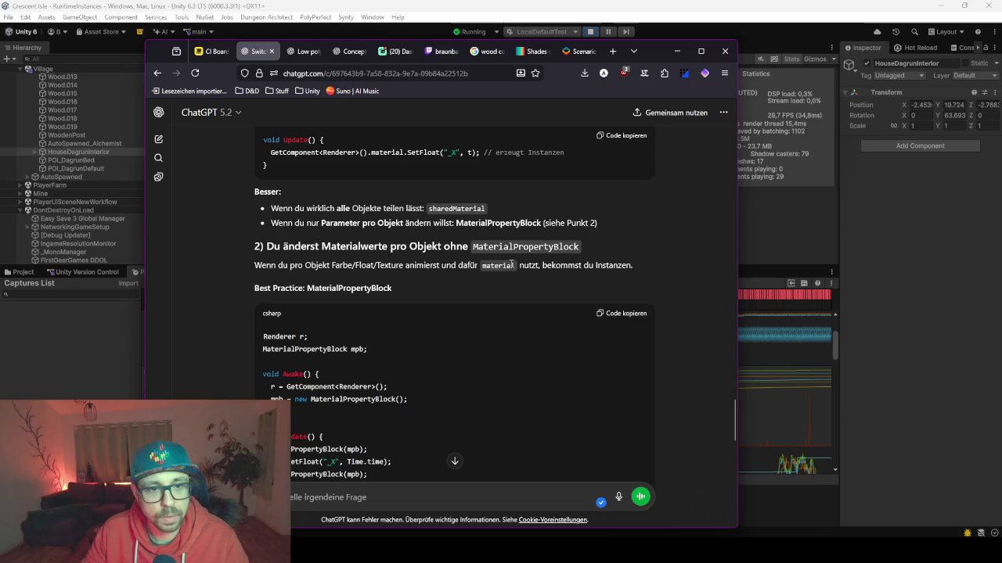
{"action": "scroll", "coordinate": [511, 266], "scroll_direction": "down", "scroll_amount": 2}
{"action": "scroll", "coordinate": [353, 268], "scroll_direction": "down", "scroll_amount": 2}
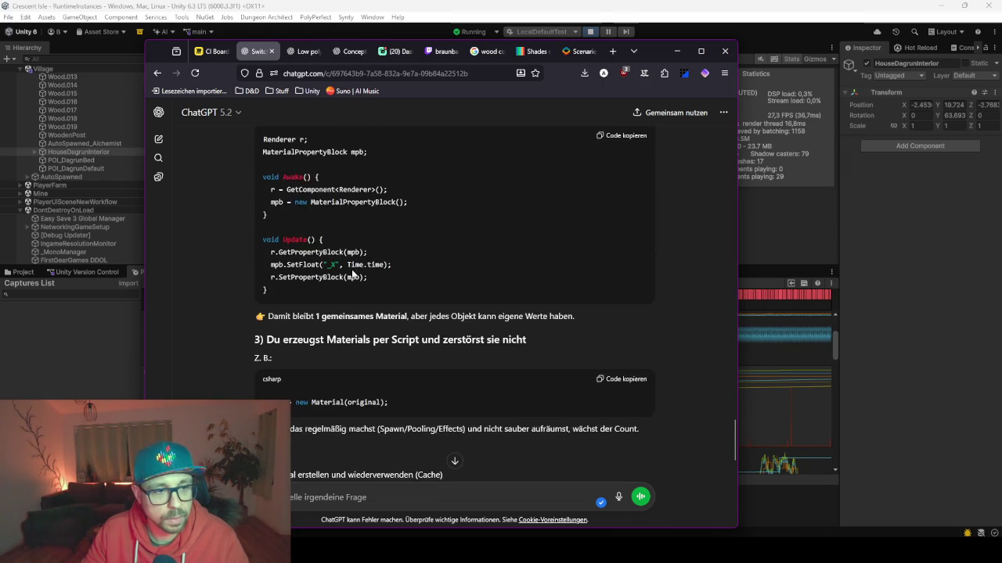
{"action": "scroll", "coordinate": [353, 270], "scroll_direction": "down", "scroll_amount": 2}
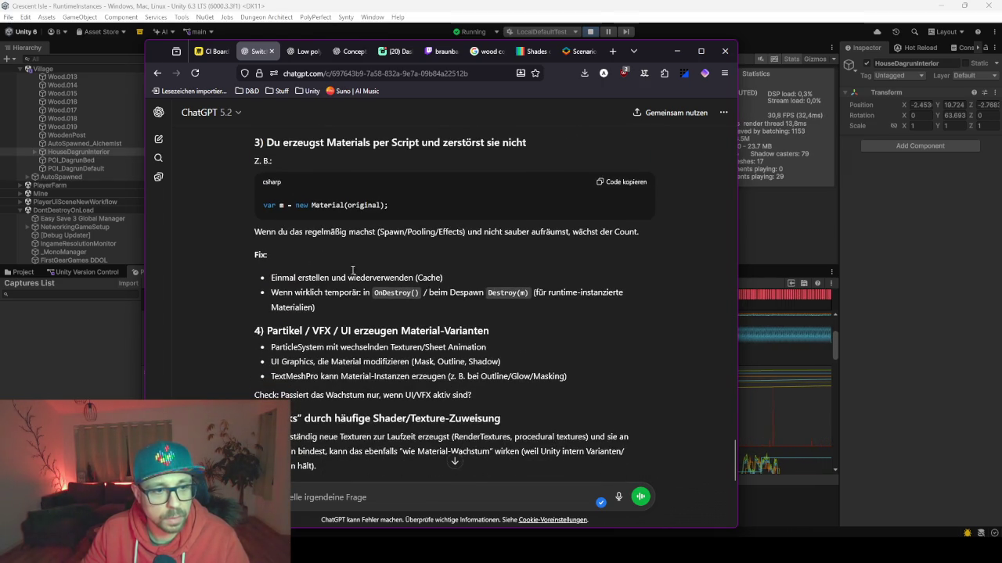
{"action": "scroll", "coordinate": [352, 270], "scroll_direction": "up", "scroll_amount": 2}
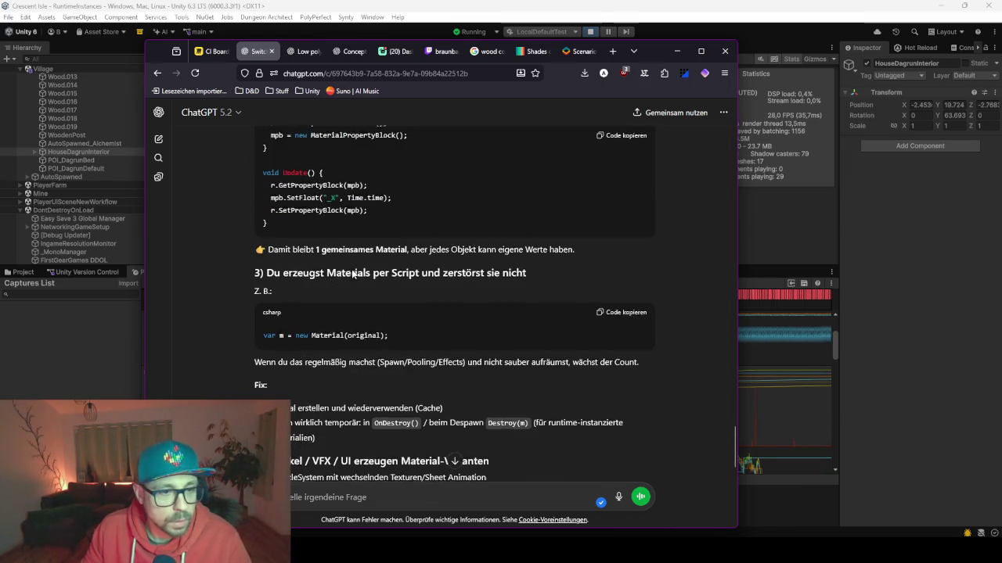
{"action": "scroll", "coordinate": [353, 270], "scroll_direction": "up", "scroll_amount": 2}
{"action": "scroll", "coordinate": [381, 382], "scroll_direction": "up", "scroll_amount": 2}
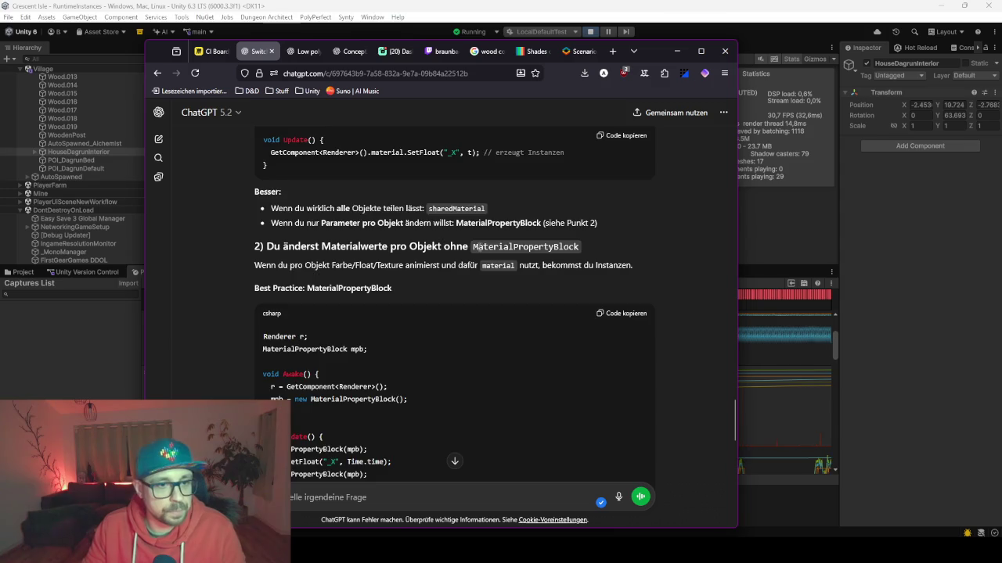
{"action": "scroll", "coordinate": [495, 245], "scroll_direction": "up", "scroll_amount": 3}
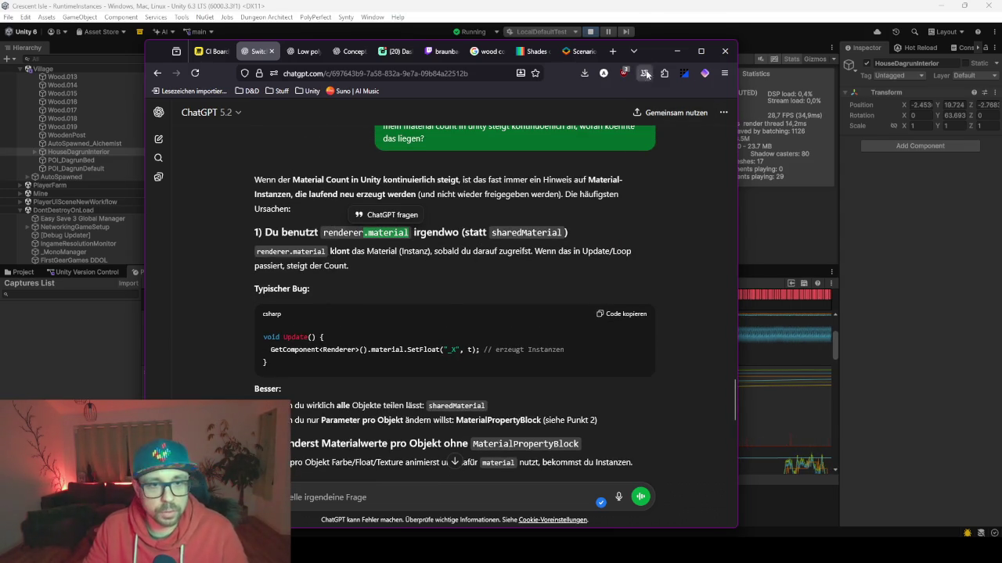
Step: Minimize the browser and pause the running game in Unity
{"action": "left_click", "coordinate": [671, 52]}
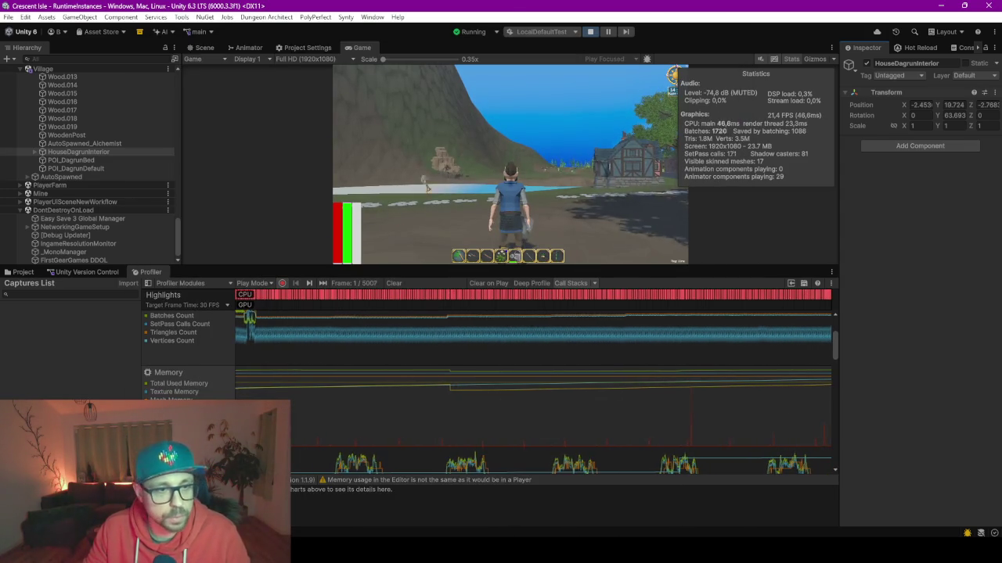
{"action": "left_click", "coordinate": [608, 32]}
{"action": "key", "text": "ctrl+1"}
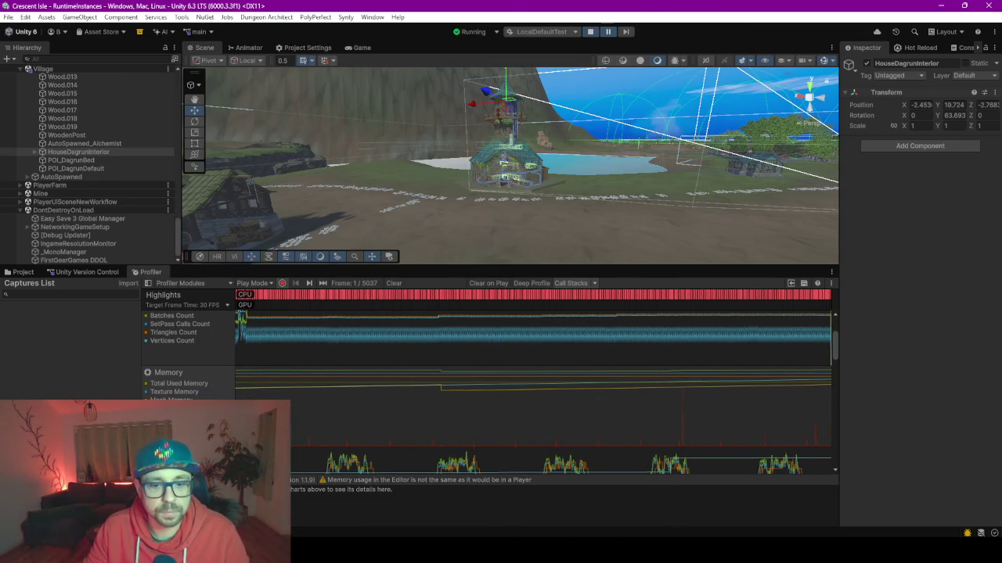
{"action": "key", "text": "alt+Tab"}
Step: Search Everywhere for '.material' and browse matches like Slippery.physicMaterial and MaterialCollection.cs
{"action": "key", "text": "shift"}
{"action": "key", "text": "shift"}
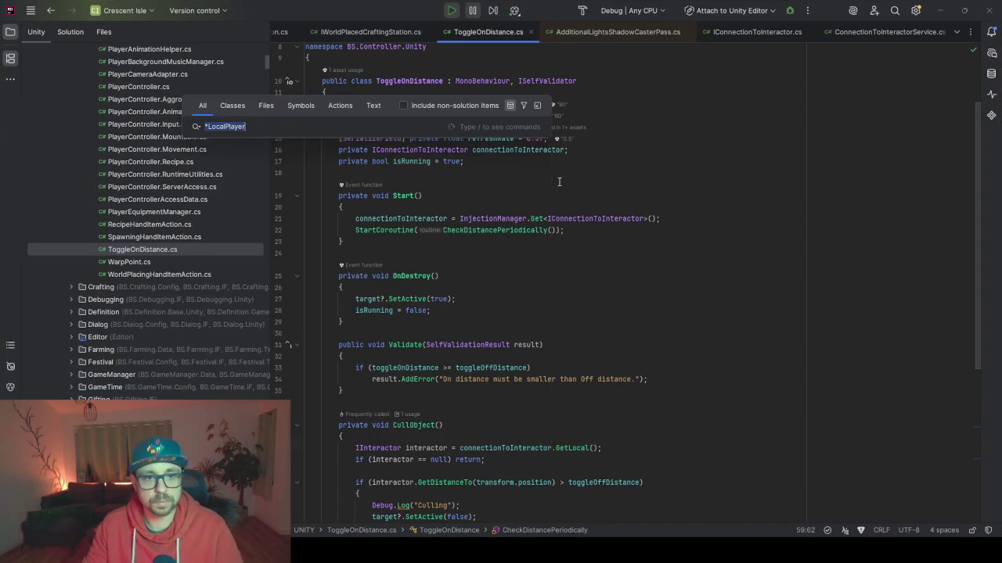
{"action": "type", "text": ".material"}
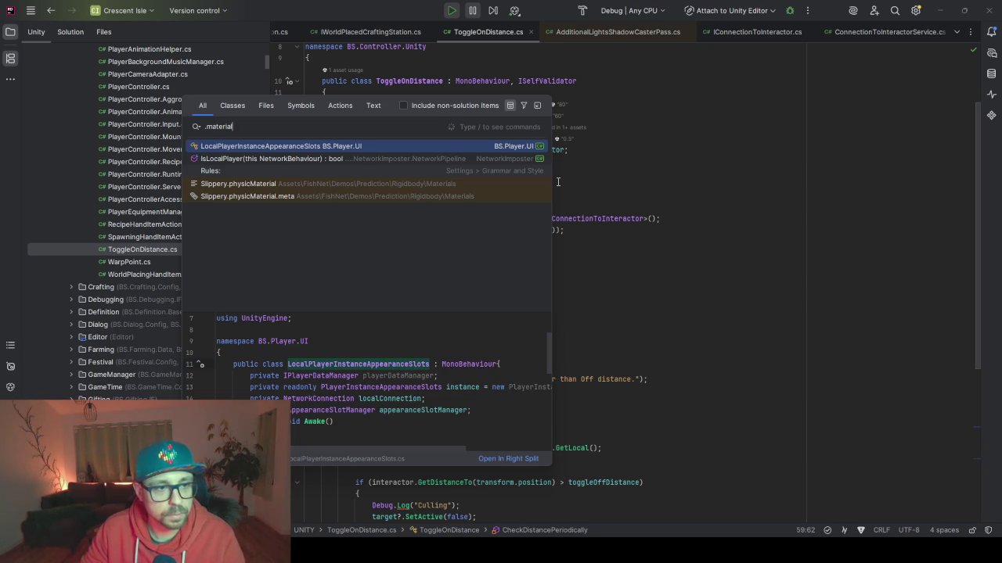
{"action": "key", "text": "Down"}
{"action": "key", "text": "Down"}
{"action": "key", "text": "Up"}
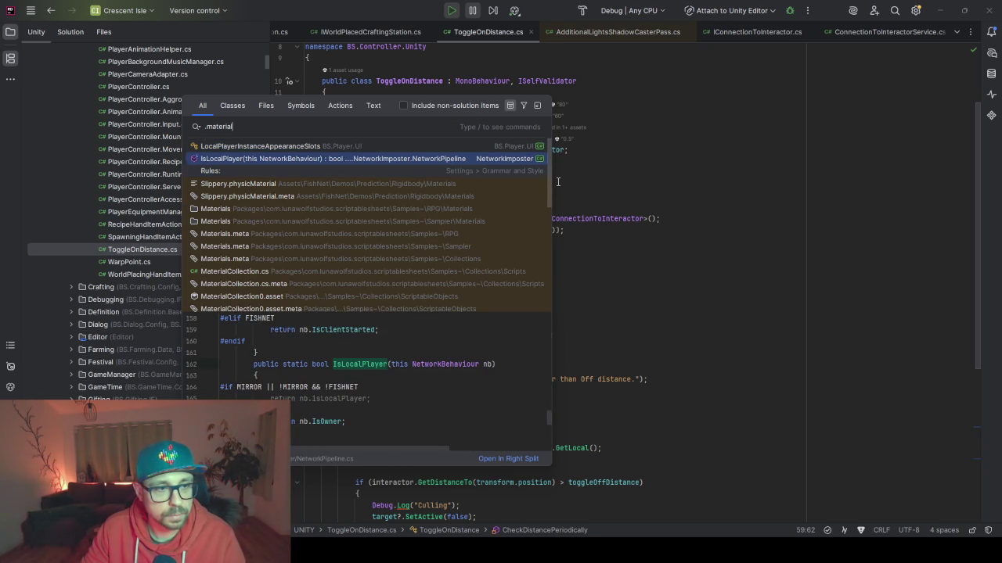
{"action": "key", "text": "Up"}
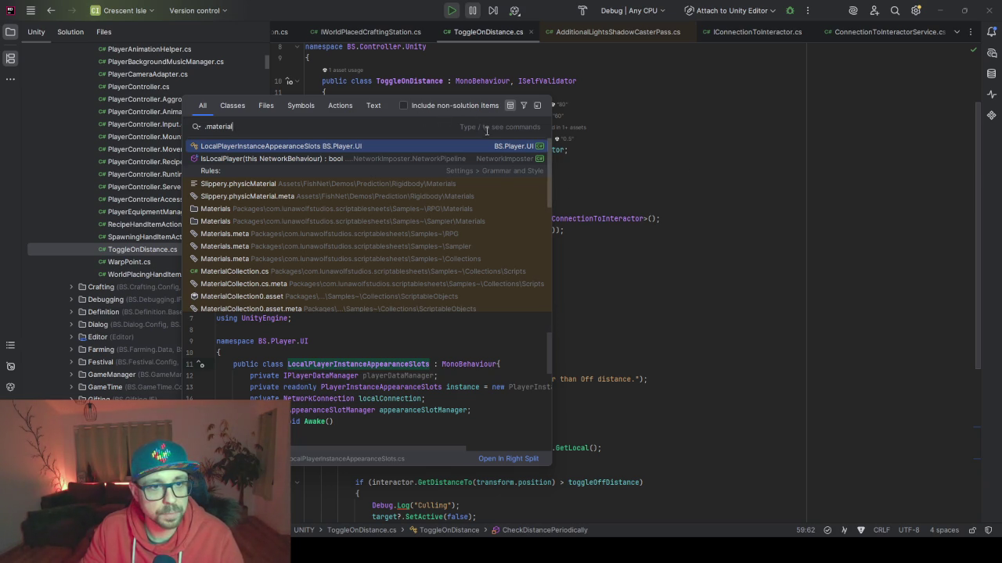
Step: List plain-text matches for .material in Rider and widen the popup to read full lines
{"action": "left_click", "coordinate": [373, 105]}
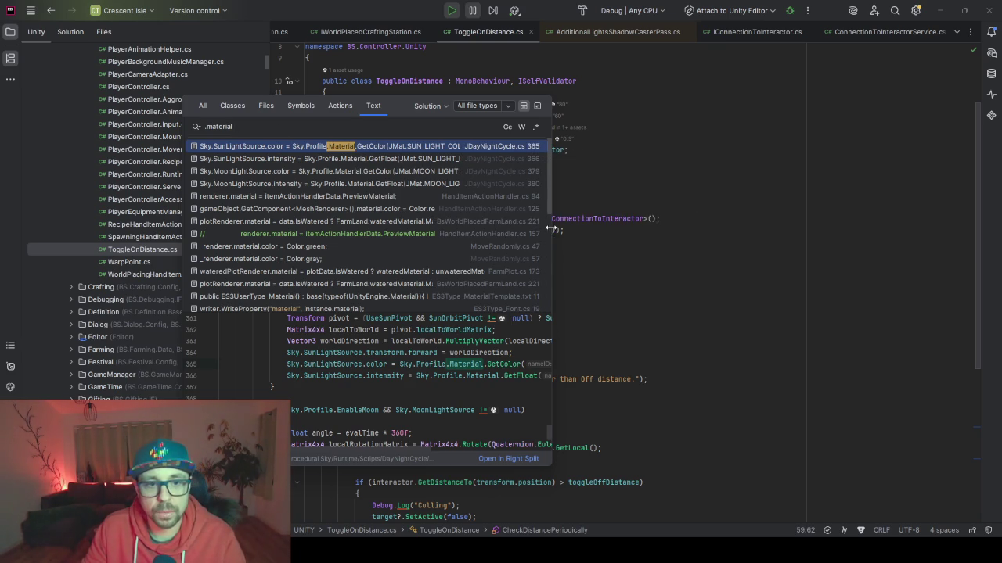
{"action": "left_click_drag", "start_coordinate": [551, 227], "coordinate": [773, 237]}
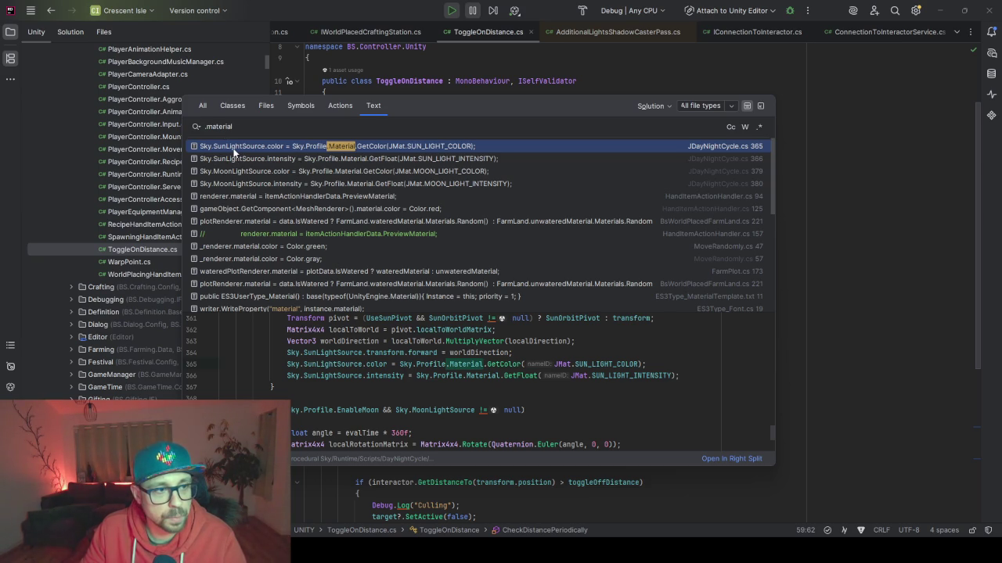
{"action": "scroll", "coordinate": [432, 389], "scroll_direction": "up", "scroll_amount": 3}
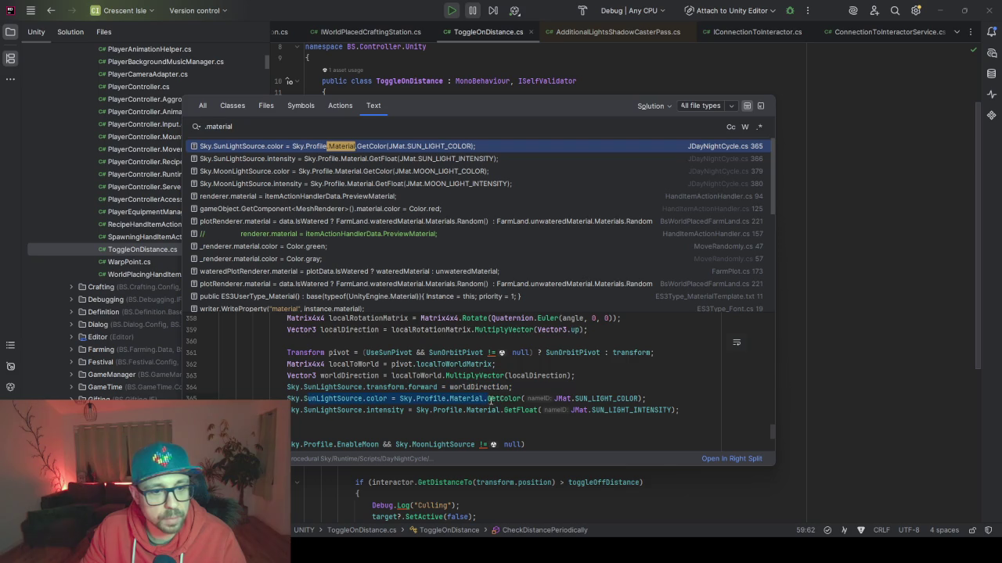
{"action": "scroll", "coordinate": [493, 407], "scroll_direction": "up", "scroll_amount": 2}
{"action": "scroll", "coordinate": [478, 415], "scroll_direction": "up", "scroll_amount": 4}
{"action": "scroll", "coordinate": [462, 423], "scroll_direction": "up", "scroll_amount": 3}
{"action": "scroll", "coordinate": [448, 431], "scroll_direction": "up", "scroll_amount": 1}
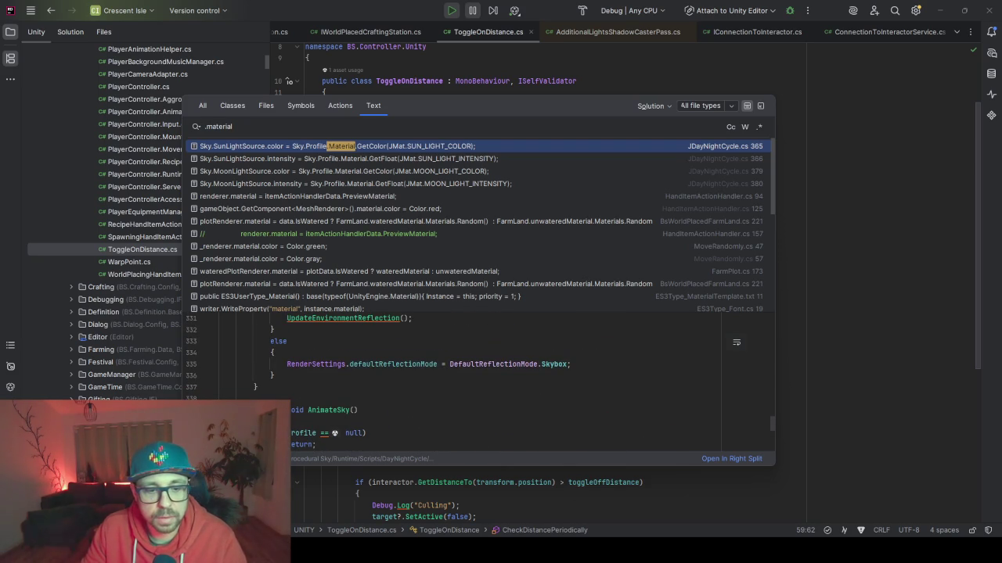
Step: Close the Rider search and bring up Unity's running Game view
{"action": "key", "text": "Escape"}
{"action": "key", "text": "alt+Tab"}
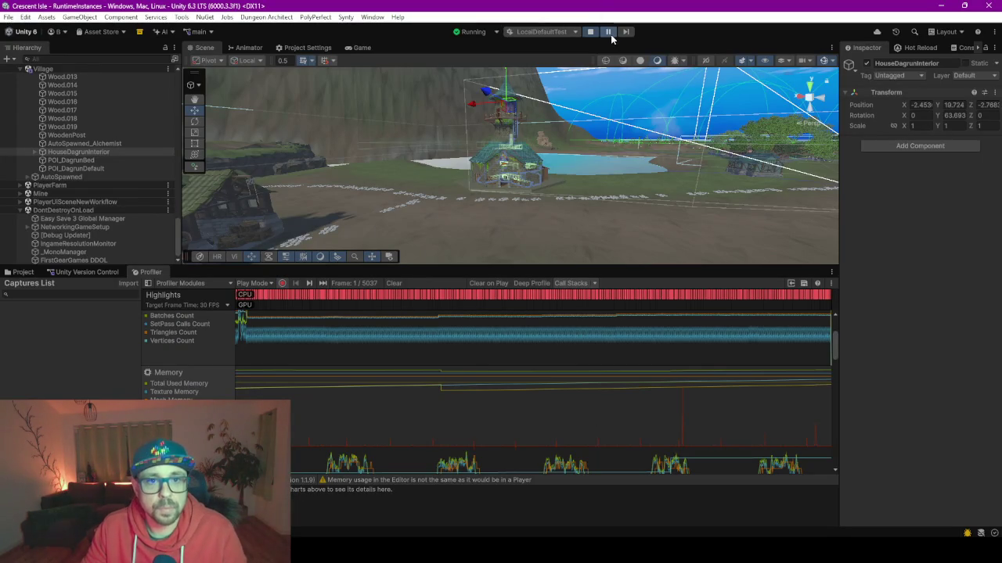
{"action": "key", "text": "ctrl+2"}
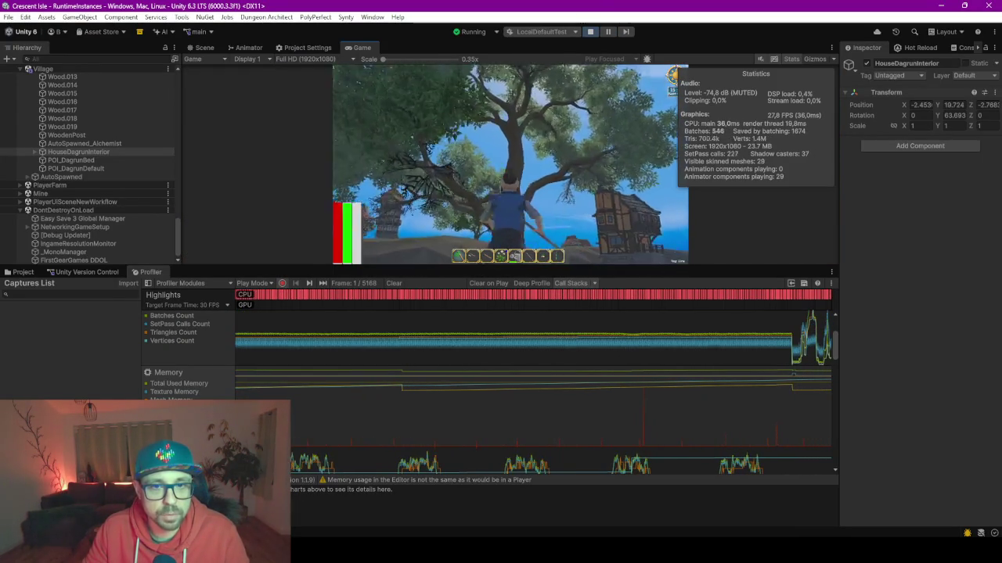
Step: Hide the Game view statistics overlay and enlarge the game view over the Profiler
{"action": "left_click", "coordinate": [791, 59]}
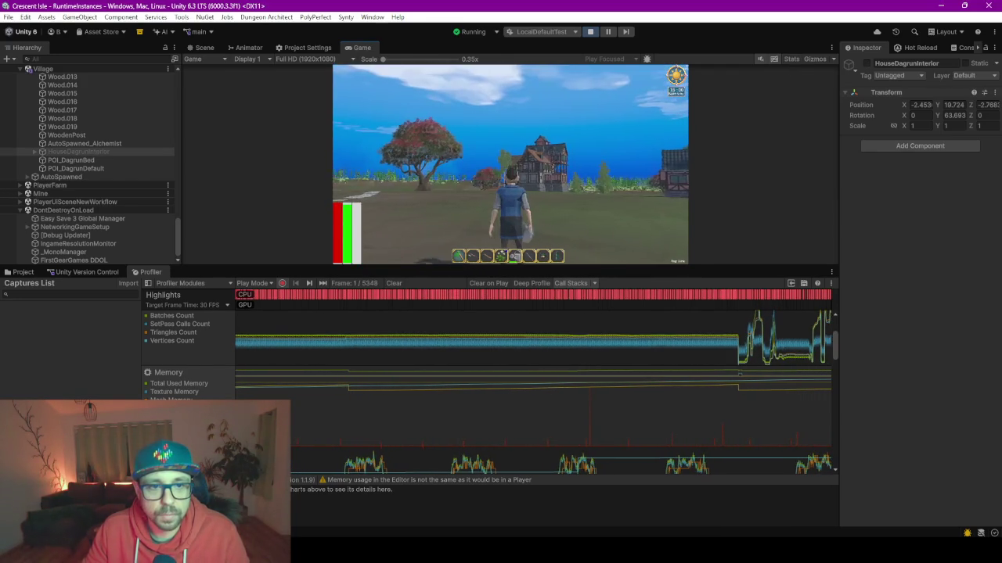
{"action": "key", "text": "alt+Tab"}
{"action": "left_click_drag", "start_coordinate": [597, 267], "coordinate": [597, 385]}
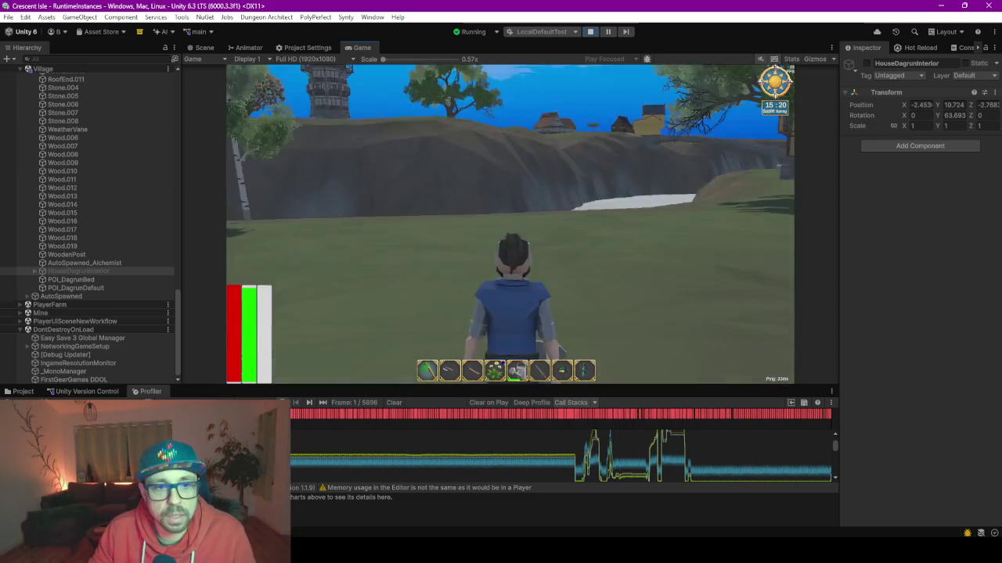
Step: Walk the character toward the timber house and through the trees, then enlarge the Profiler panel
{"action": "key", "text": "w"}
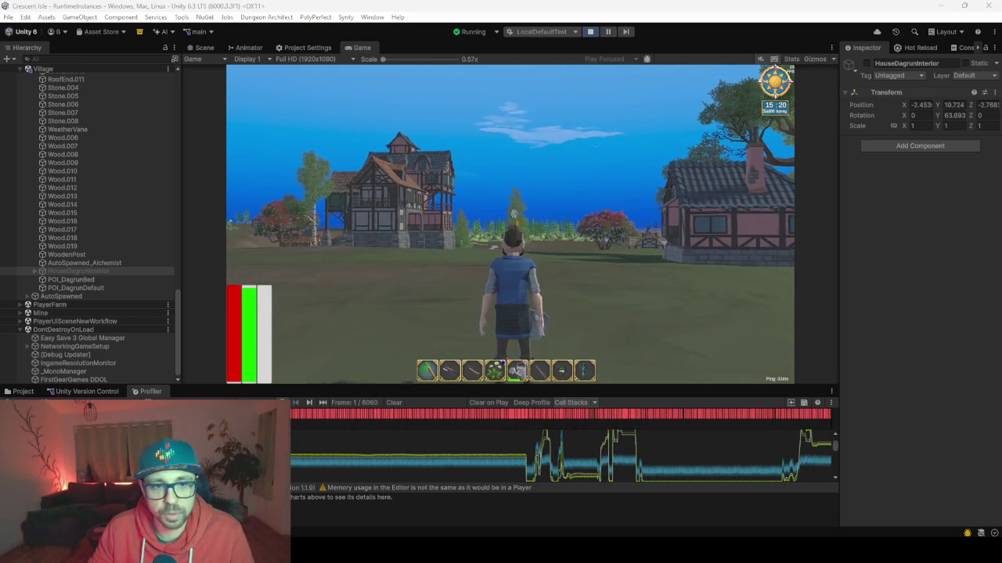
{"action": "key", "text": "alt+Tab"}
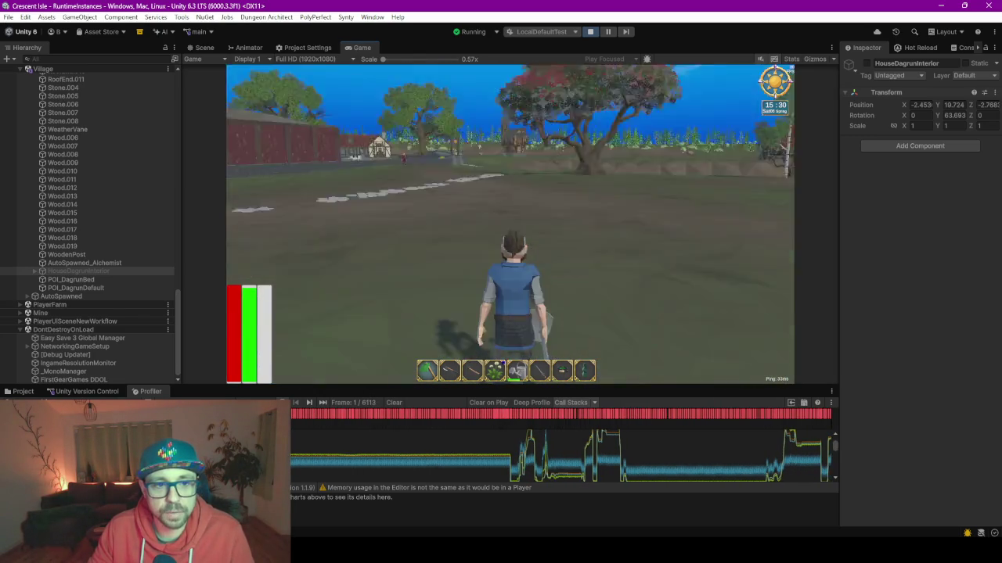
{"action": "key", "text": "w"}
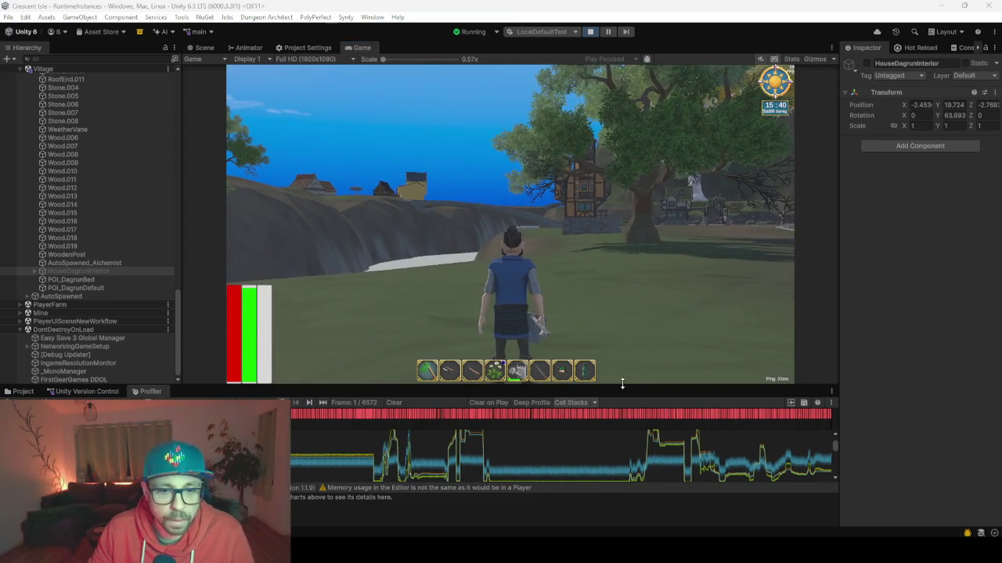
{"action": "left_click_drag", "start_coordinate": [623, 384], "coordinate": [622, 142]}
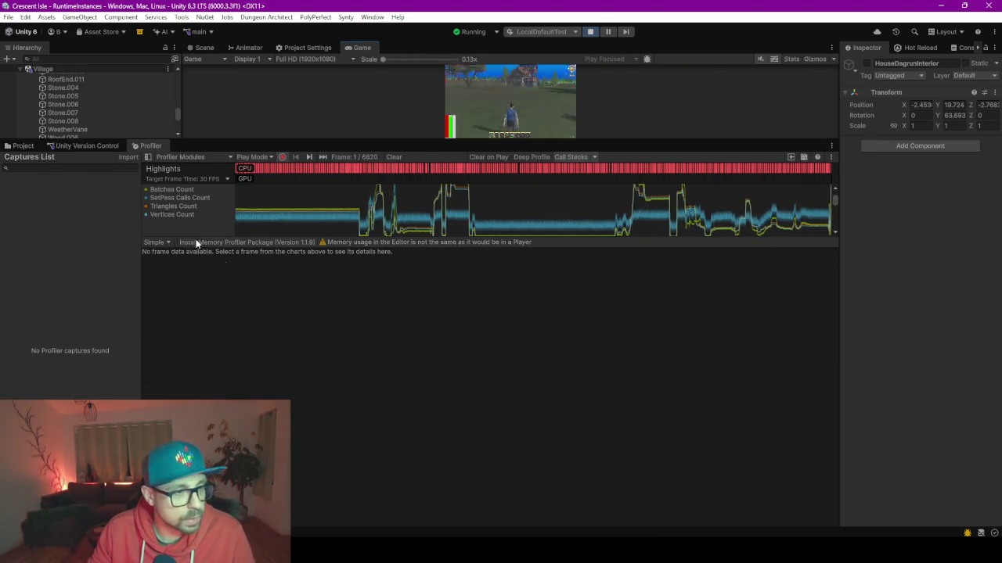
Step: Reveal the Profiler's Memory, Audio and Video charts while running toward the tower, then switch to Rider
{"action": "left_click_drag", "start_coordinate": [561, 243], "coordinate": [586, 470]}
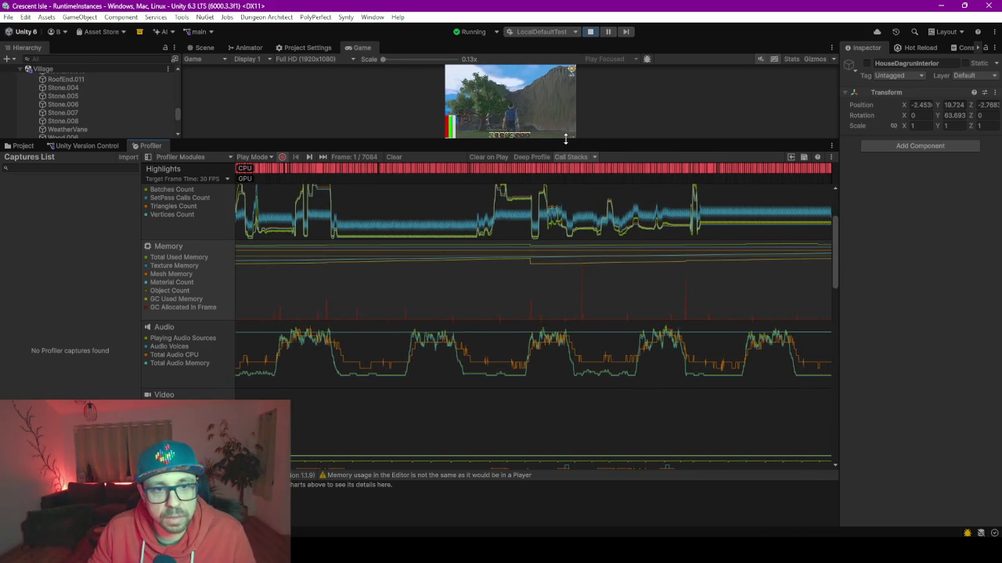
{"action": "left_click_drag", "start_coordinate": [575, 143], "coordinate": [561, 401]}
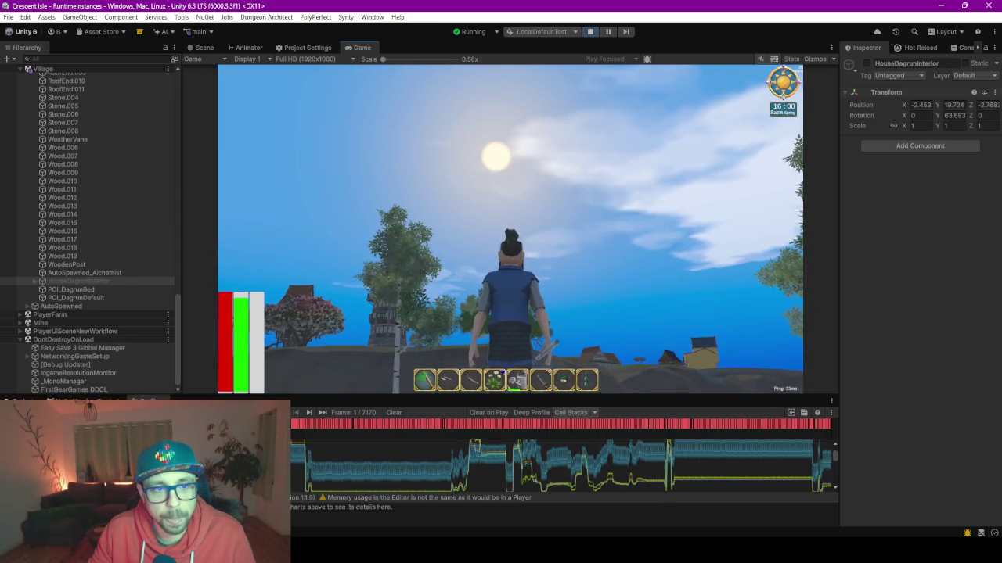
{"action": "key", "text": "w"}
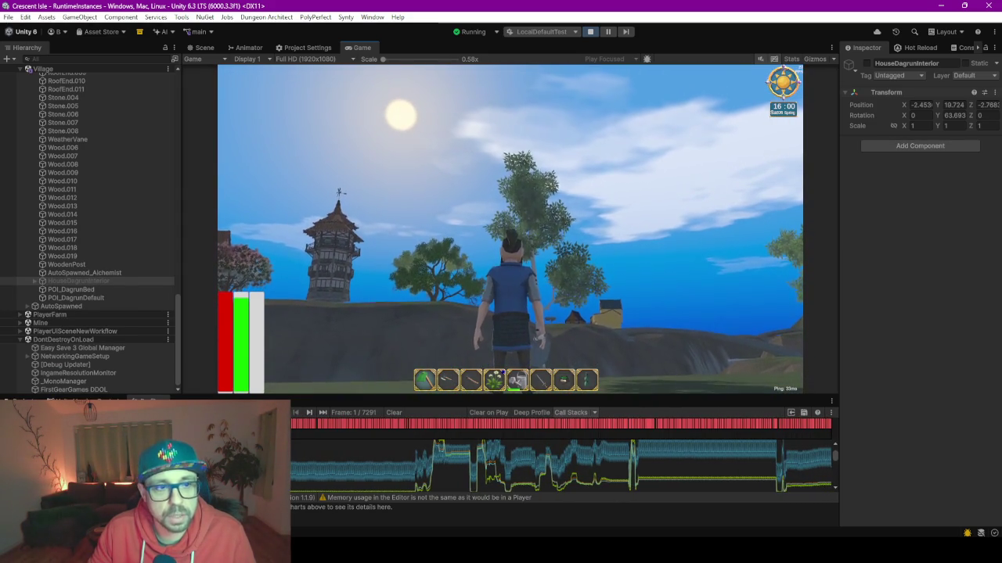
{"action": "key", "text": "w"}
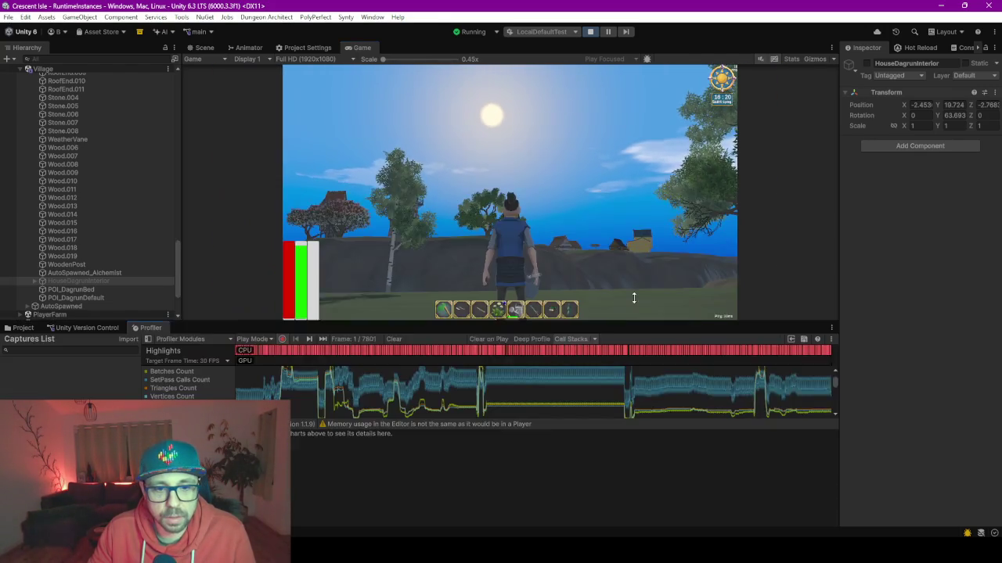
{"action": "left_click_drag", "start_coordinate": [645, 395], "coordinate": [645, 298]}
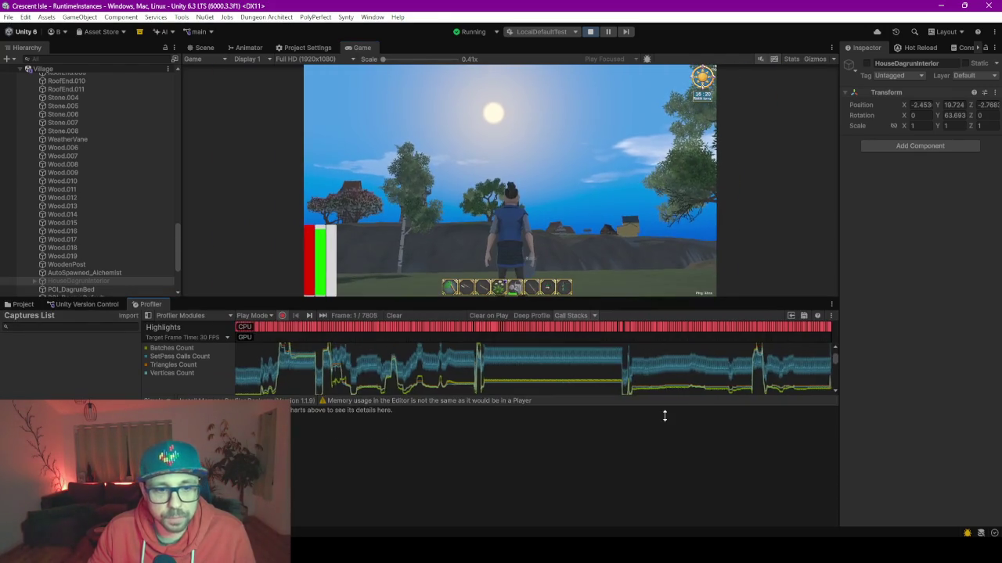
{"action": "key", "text": "alt+Tab"}
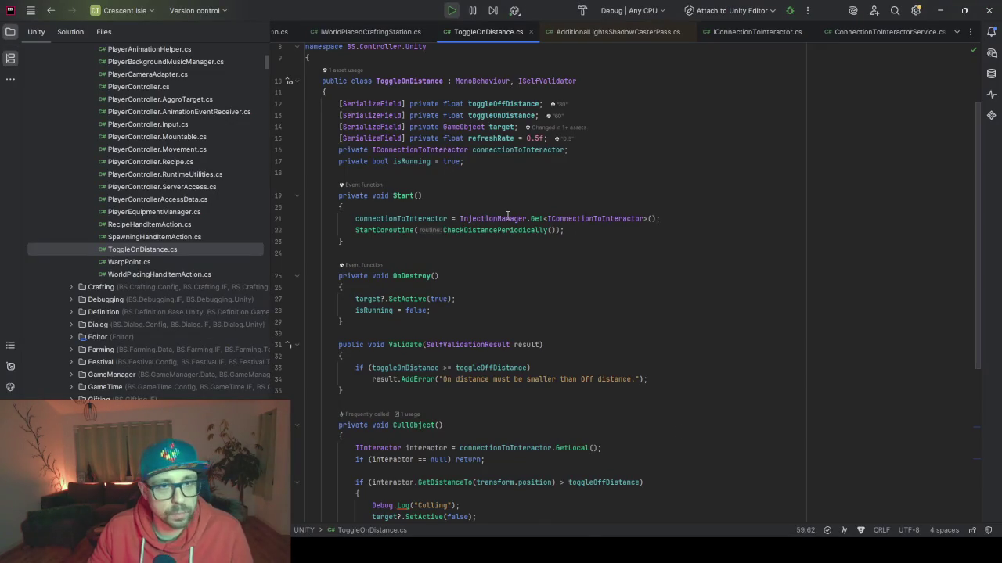
Step: Search text for .material and preview matches in MoveRandomly.cs, HandItemActionHandler.cs and FarmPlot.cs's SetWaterState
{"action": "key", "text": "shift"}
{"action": "key", "text": "shift"}
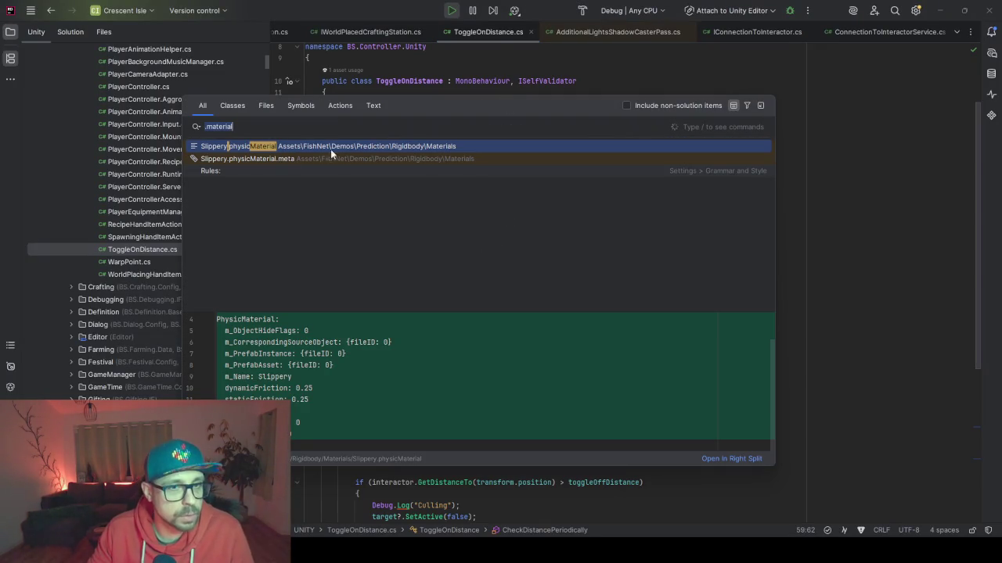
{"action": "left_click", "coordinate": [373, 105]}
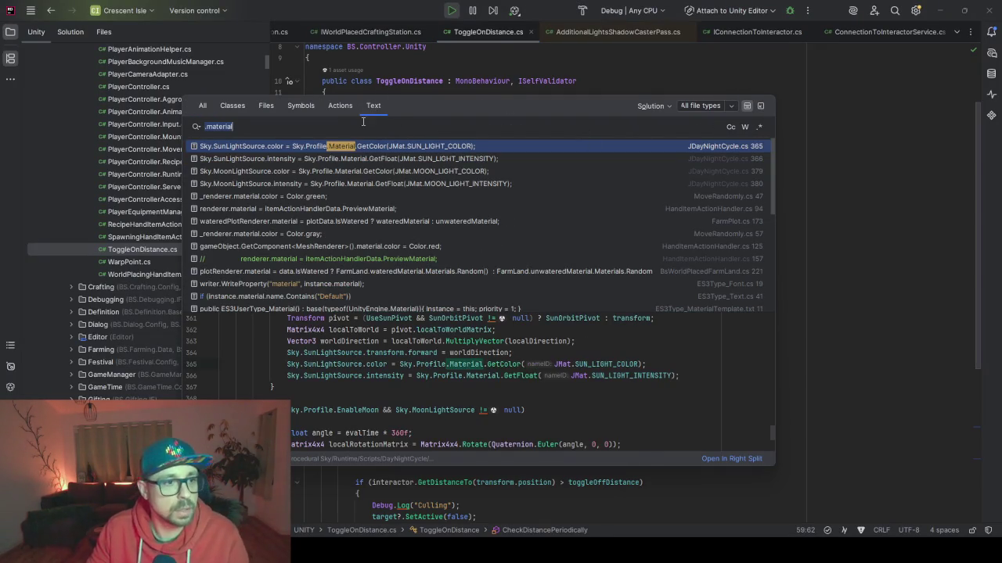
{"action": "left_click", "coordinate": [268, 197]}
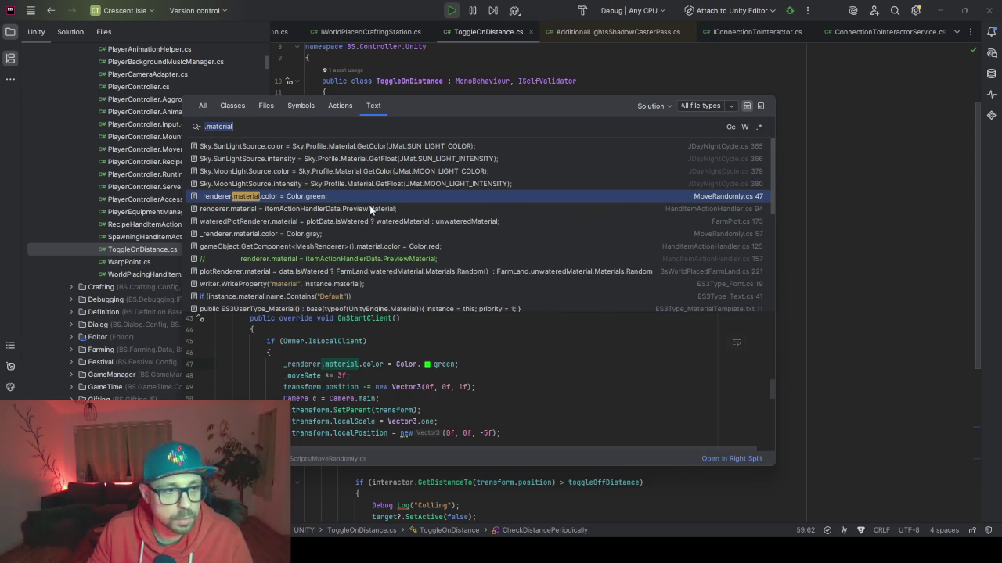
{"action": "left_click", "coordinate": [730, 208]}
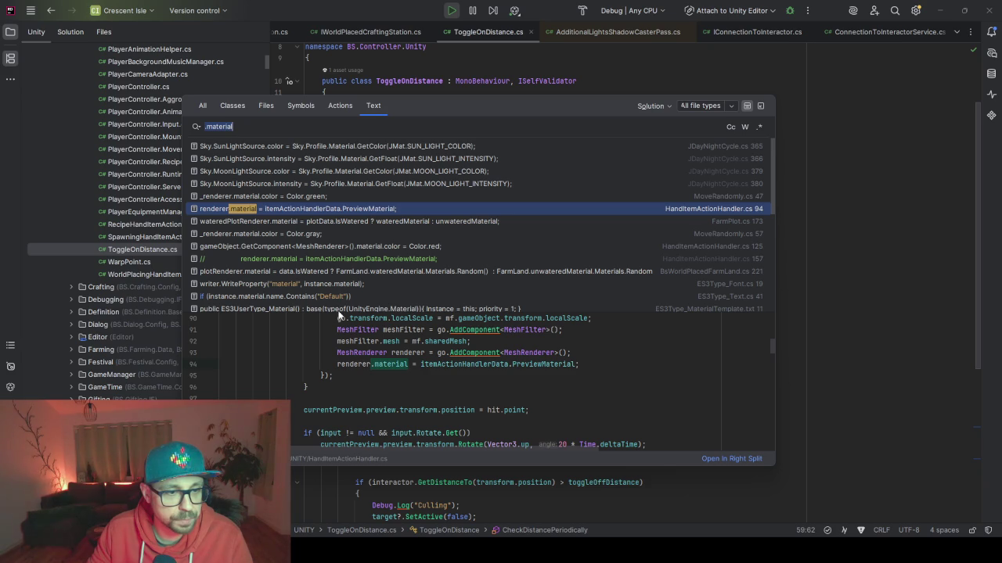
{"action": "left_click_drag", "start_coordinate": [338, 313], "coordinate": [338, 252]}
{"action": "scroll", "coordinate": [454, 392], "scroll_direction": "up", "scroll_amount": 4}
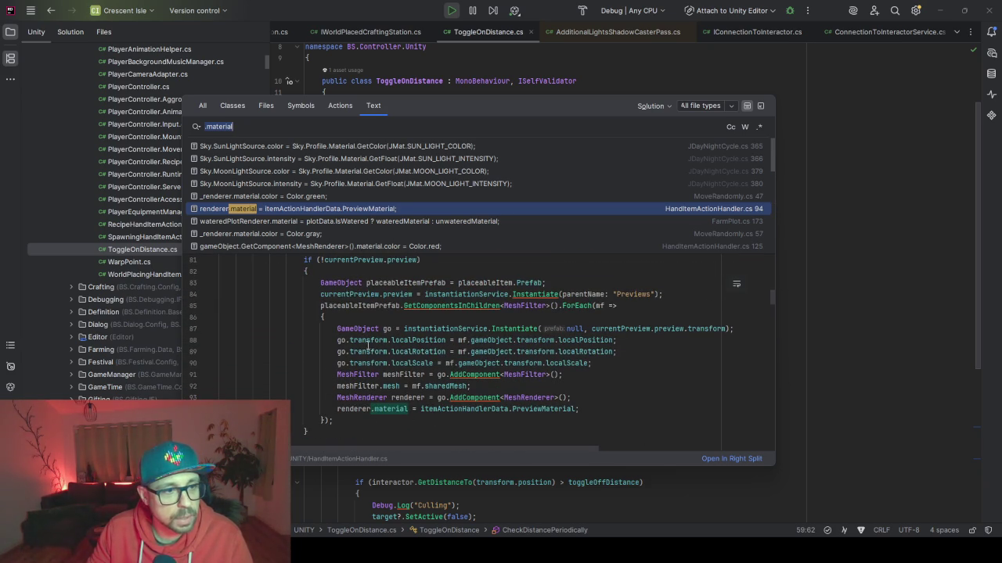
{"action": "left_click", "coordinate": [256, 221]}
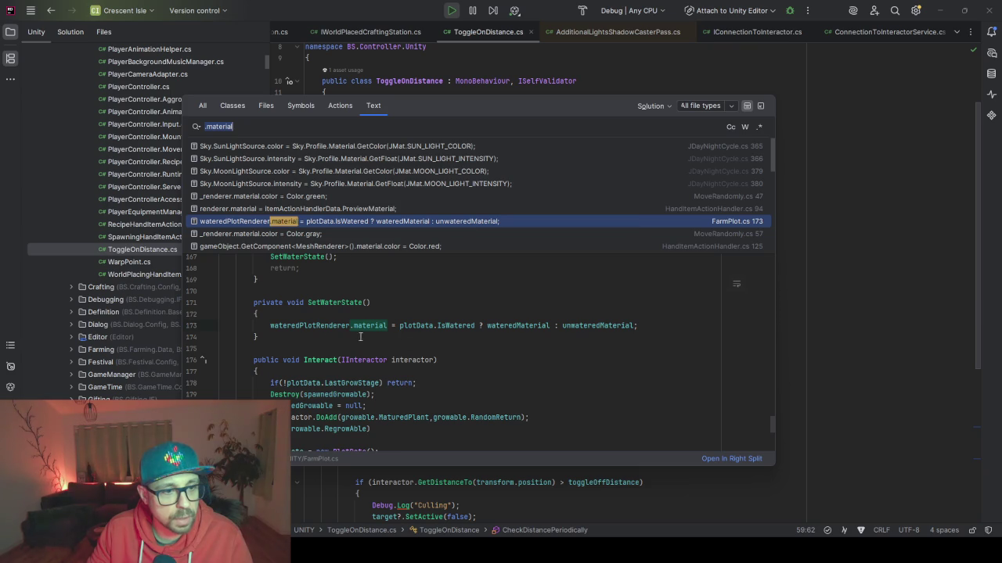
{"action": "double_click", "coordinate": [358, 302]}
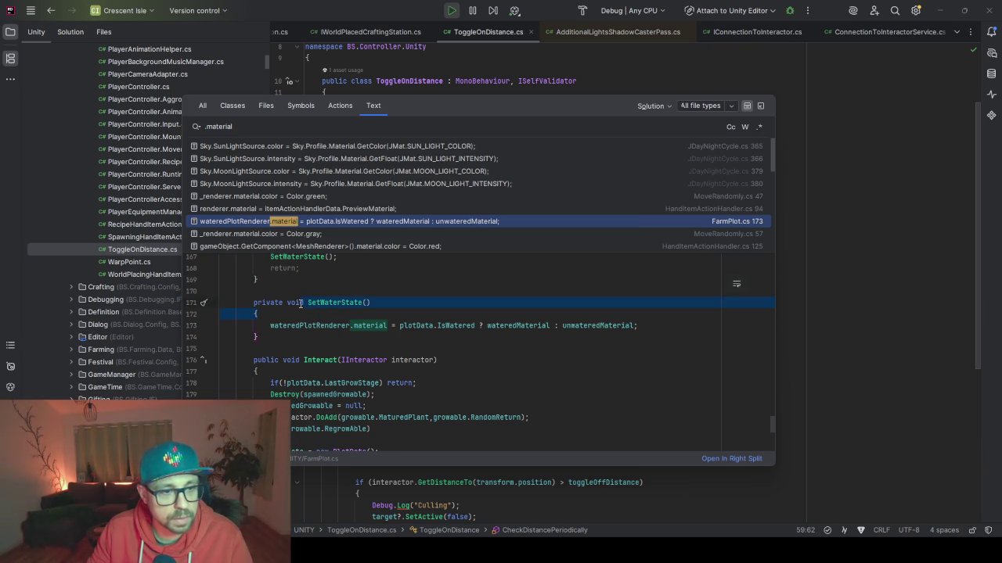
{"action": "scroll", "coordinate": [301, 303], "scroll_direction": "up", "scroll_amount": 2}
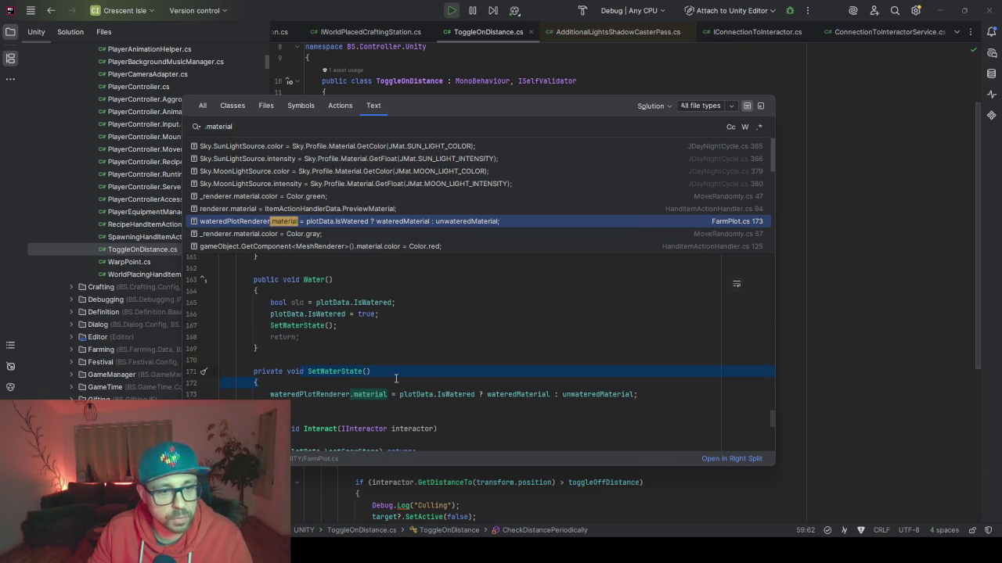
{"action": "left_click", "coordinate": [381, 391]}
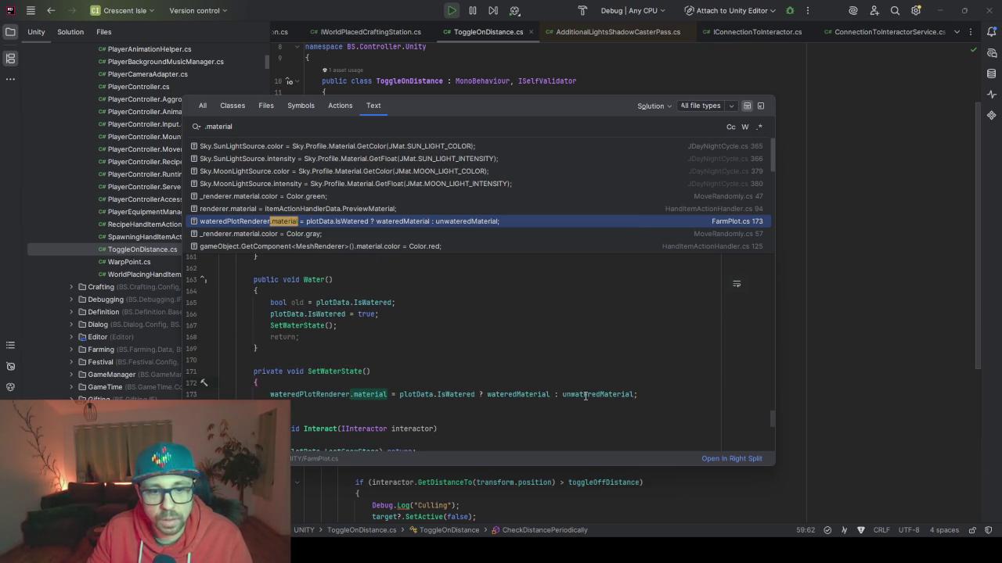
{"action": "scroll", "coordinate": [362, 204], "scroll_direction": "down", "scroll_amount": 2}
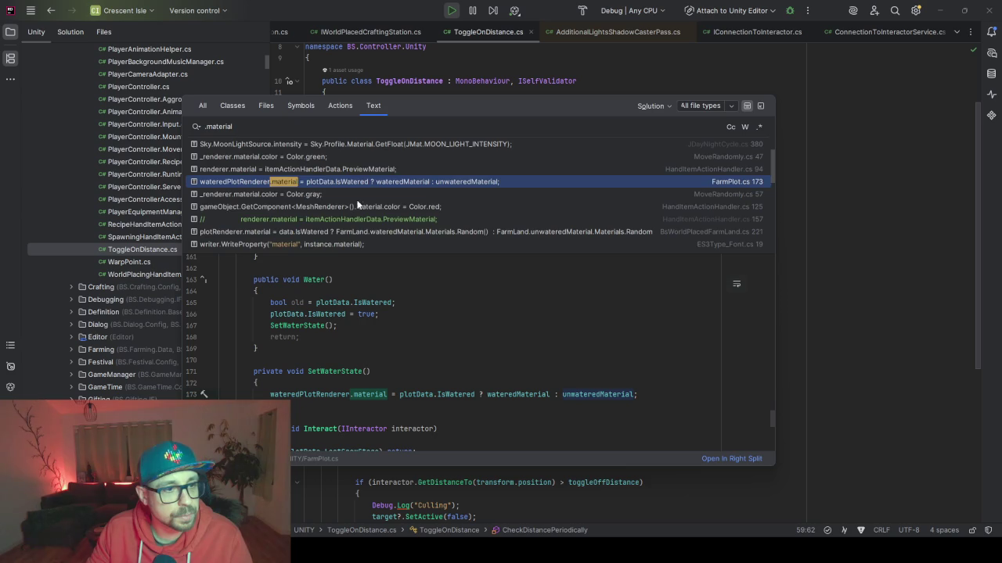
Step: Preview the red material line and the plotRenderer material assignment, making the results list taller
{"action": "left_click", "coordinate": [721, 208]}
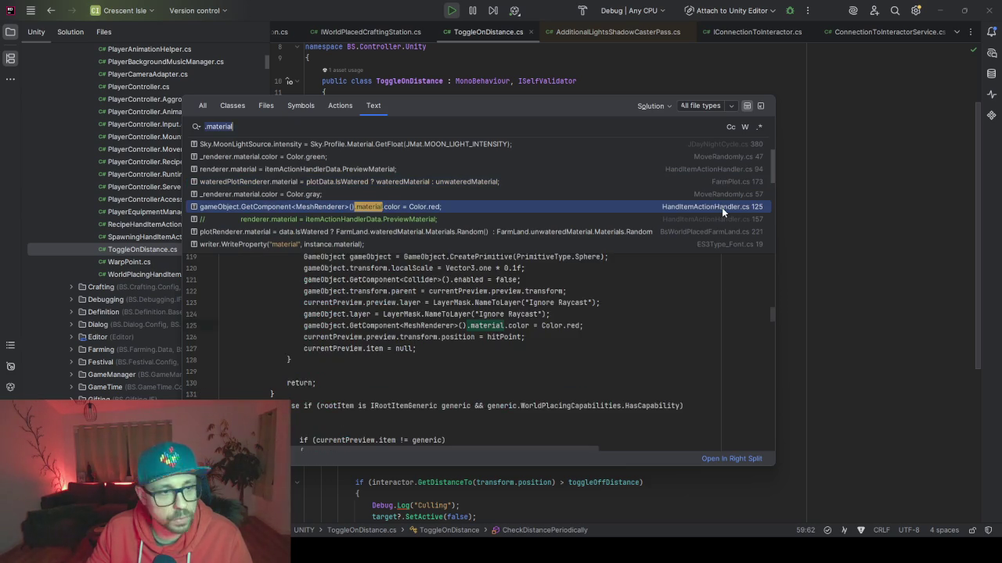
{"action": "scroll", "coordinate": [366, 236], "scroll_direction": "down", "scroll_amount": 2}
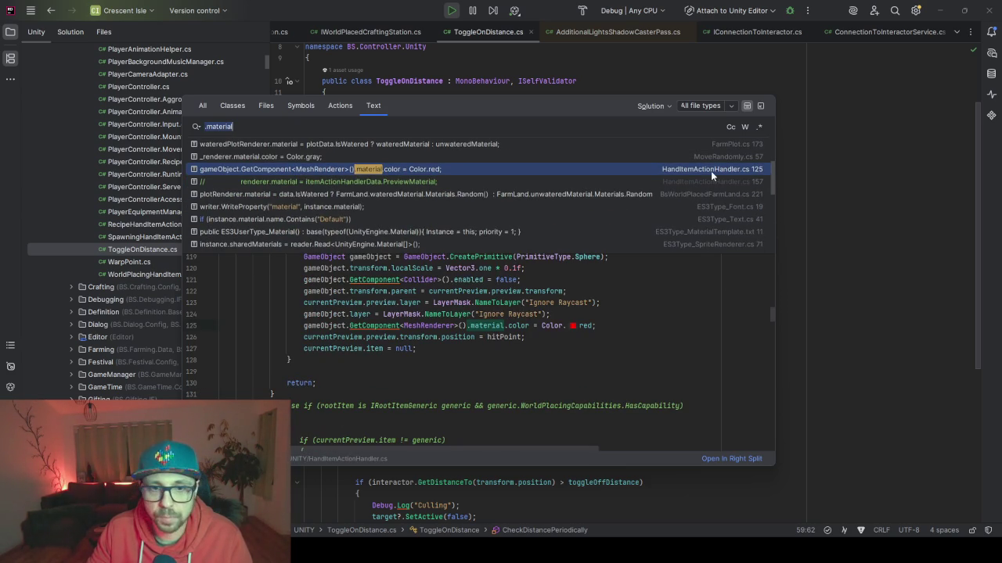
{"action": "scroll", "coordinate": [408, 345], "scroll_direction": "up", "scroll_amount": 1}
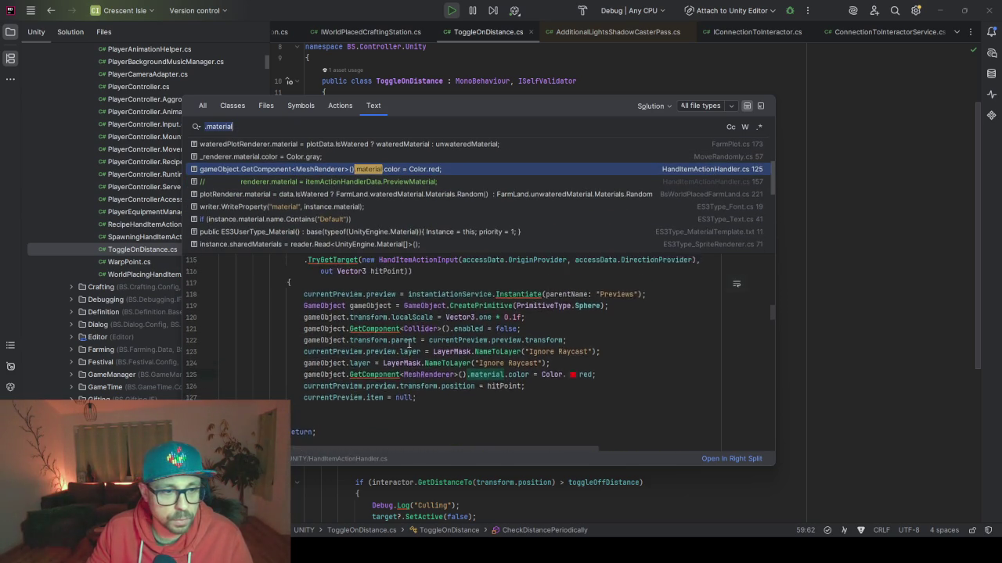
{"action": "scroll", "coordinate": [409, 344], "scroll_direction": "up", "scroll_amount": 2}
{"action": "scroll", "coordinate": [409, 344], "scroll_direction": "up", "scroll_amount": 1}
{"action": "scroll", "coordinate": [406, 338], "scroll_direction": "down", "scroll_amount": 1}
{"action": "scroll", "coordinate": [438, 352], "scroll_direction": "down", "scroll_amount": 1}
{"action": "scroll", "coordinate": [496, 379], "scroll_direction": "down", "scroll_amount": 1}
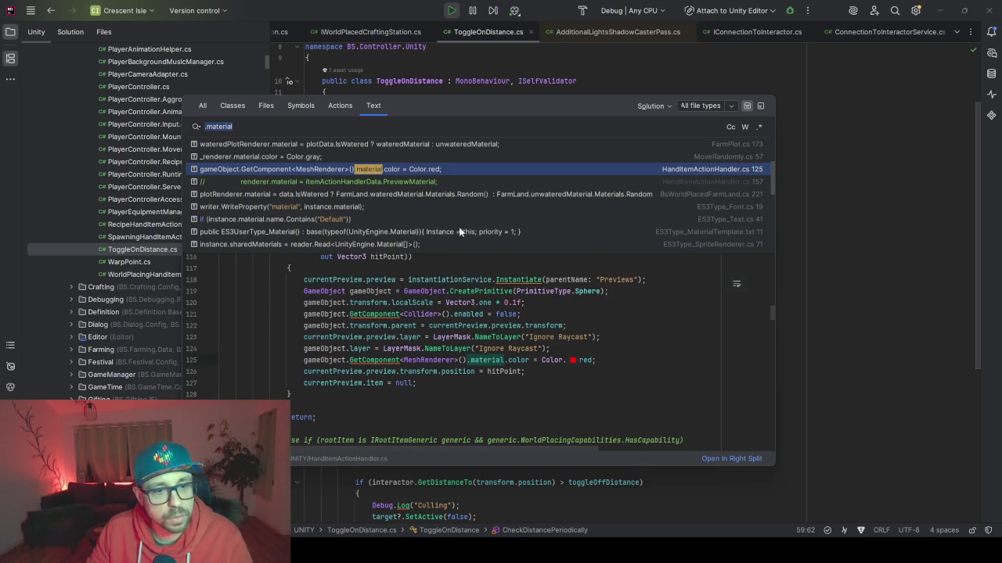
{"action": "scroll", "coordinate": [429, 174], "scroll_direction": "down", "scroll_amount": 1}
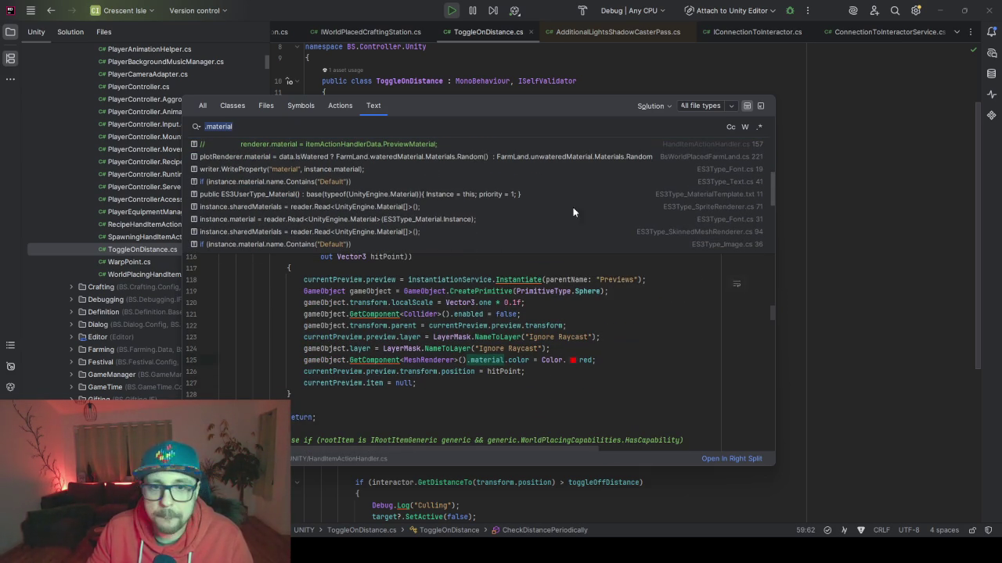
{"action": "left_click", "coordinate": [666, 156]}
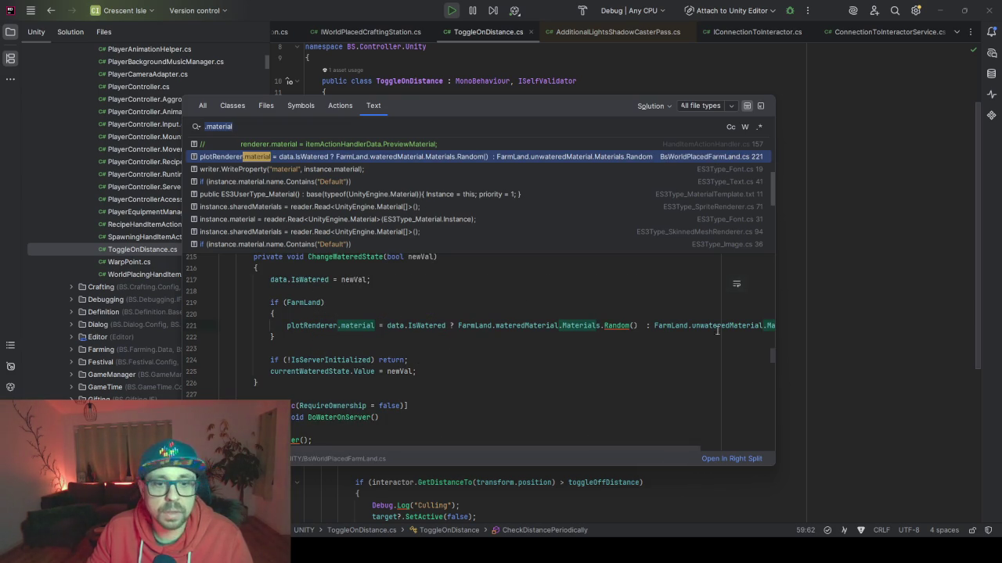
{"action": "scroll", "coordinate": [702, 169], "scroll_direction": "down", "scroll_amount": 2}
{"action": "scroll", "coordinate": [702, 169], "scroll_direction": "down", "scroll_amount": 2}
{"action": "scroll", "coordinate": [703, 167], "scroll_direction": "down", "scroll_amount": 1}
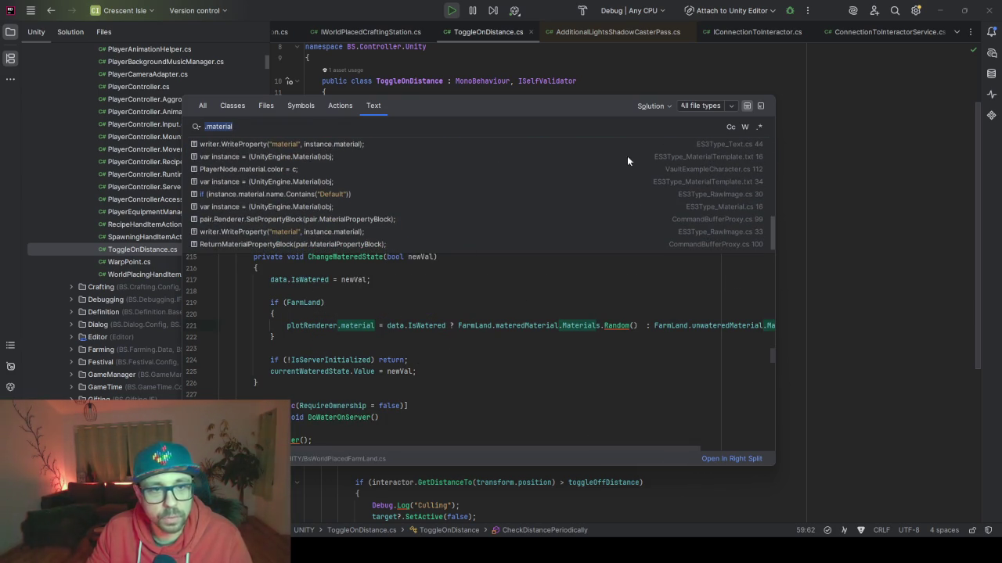
{"action": "scroll", "coordinate": [579, 173], "scroll_direction": "down", "scroll_amount": 1}
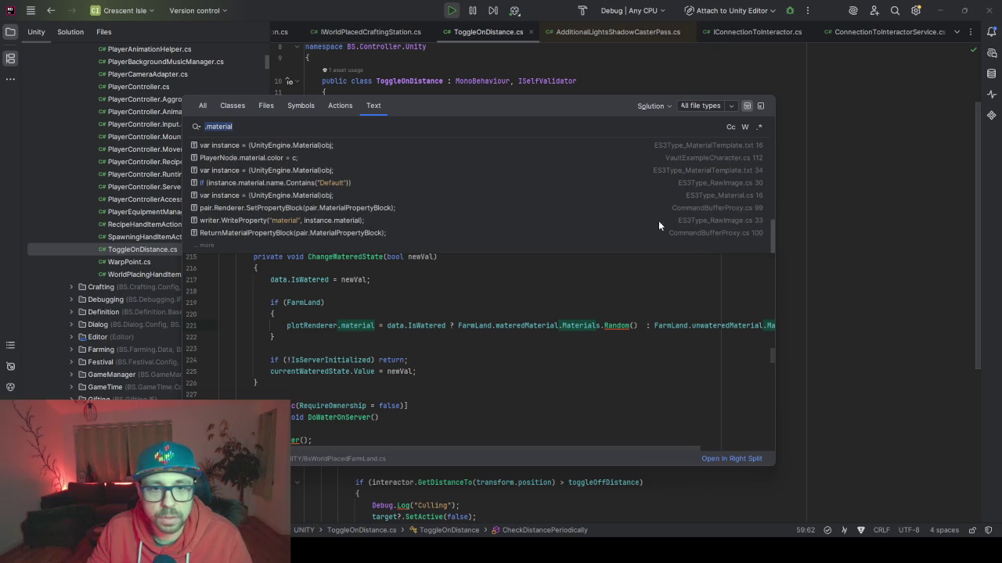
{"action": "left_click_drag", "start_coordinate": [575, 255], "coordinate": [589, 358]}
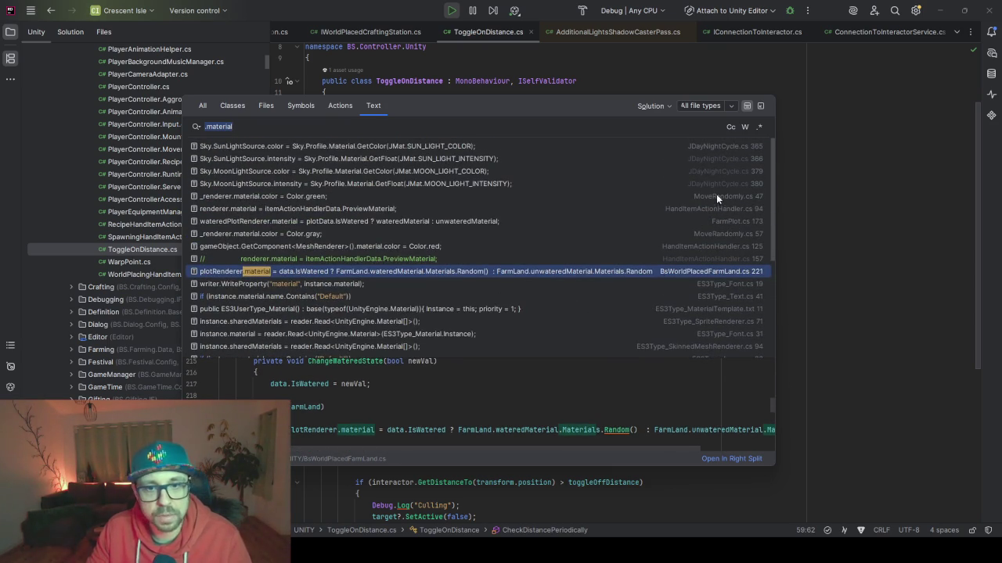
Step: Step through the remaining material matches and JDayNightCycle's sun colour code, then return to ToggleOnDistance.cs
{"action": "left_click", "coordinate": [673, 209]}
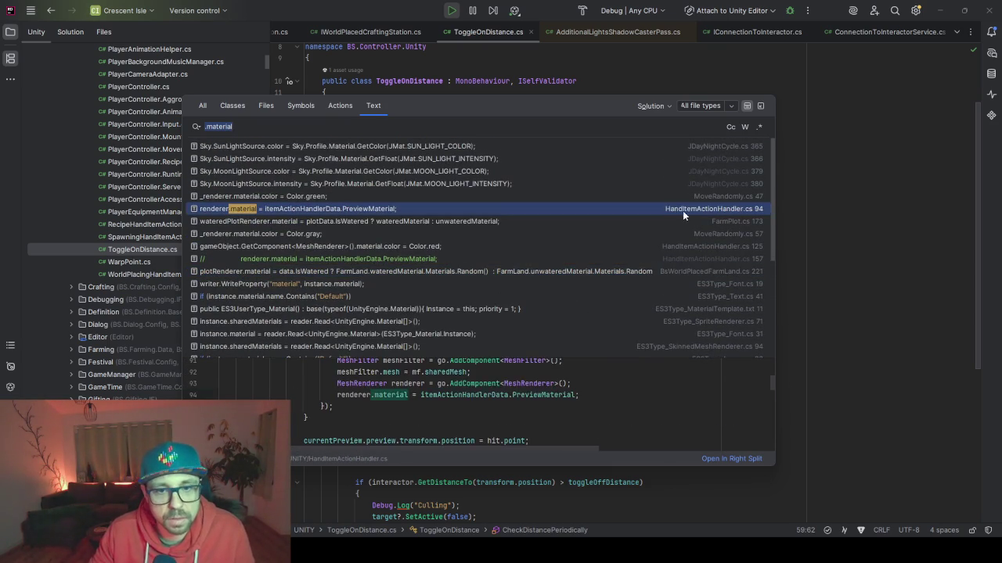
{"action": "left_click", "coordinate": [706, 220]}
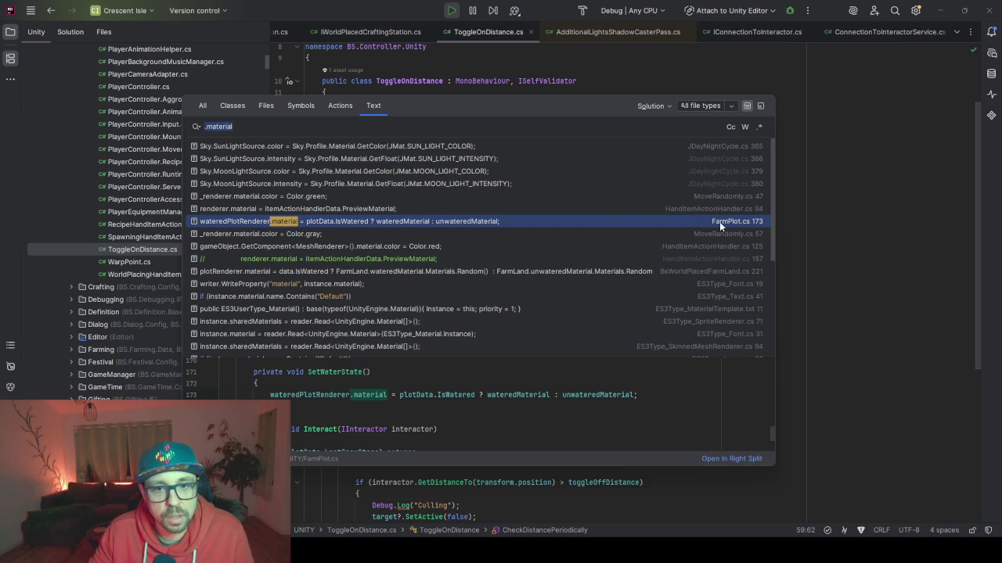
{"action": "left_click", "coordinate": [662, 248]}
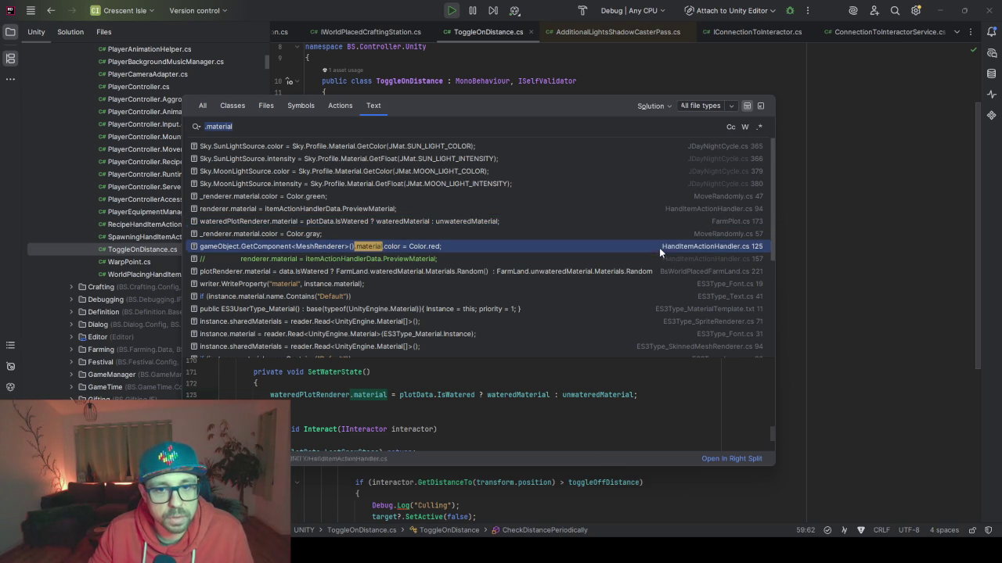
{"action": "left_click", "coordinate": [696, 271]}
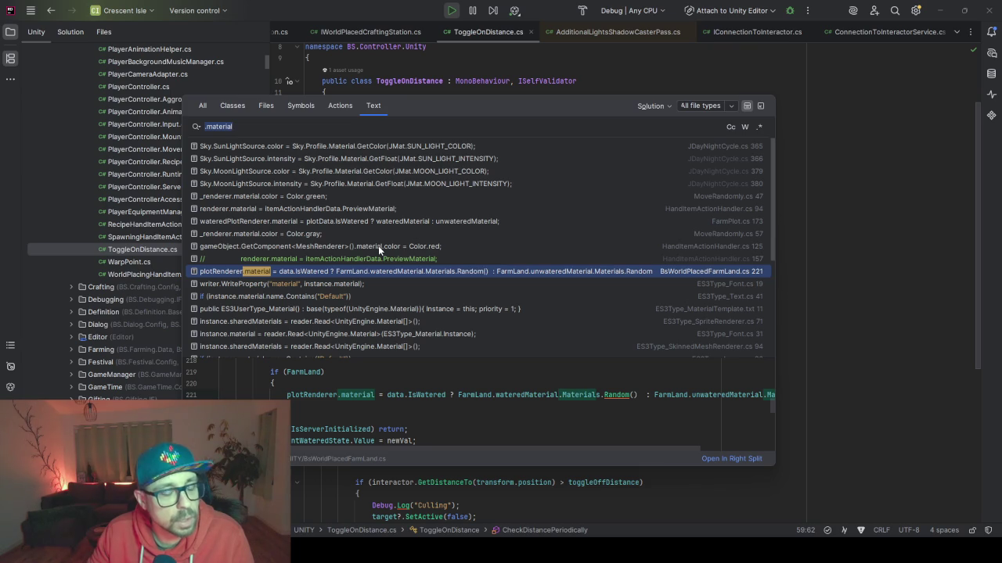
{"action": "left_click", "coordinate": [348, 149]}
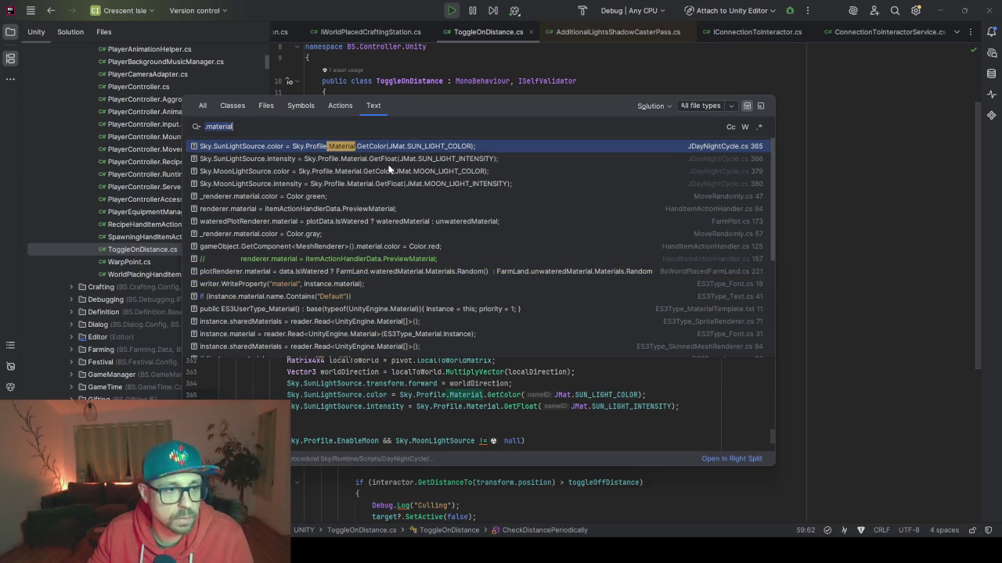
{"action": "left_click", "coordinate": [543, 310]}
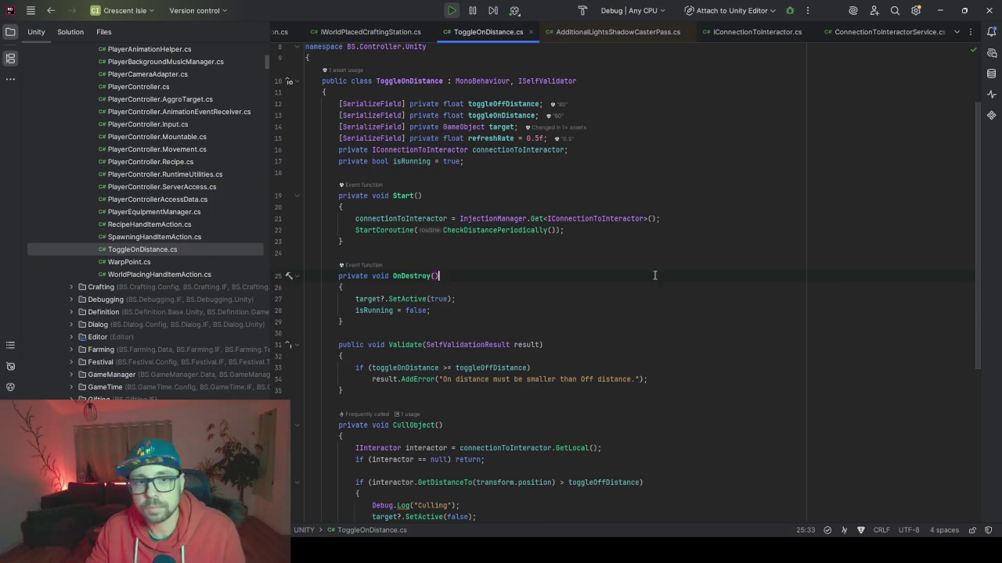
Step: Quit the running game from the in-game menu and show the Project assets instead of the Profiler
{"action": "left_click", "coordinate": [931, 16]}
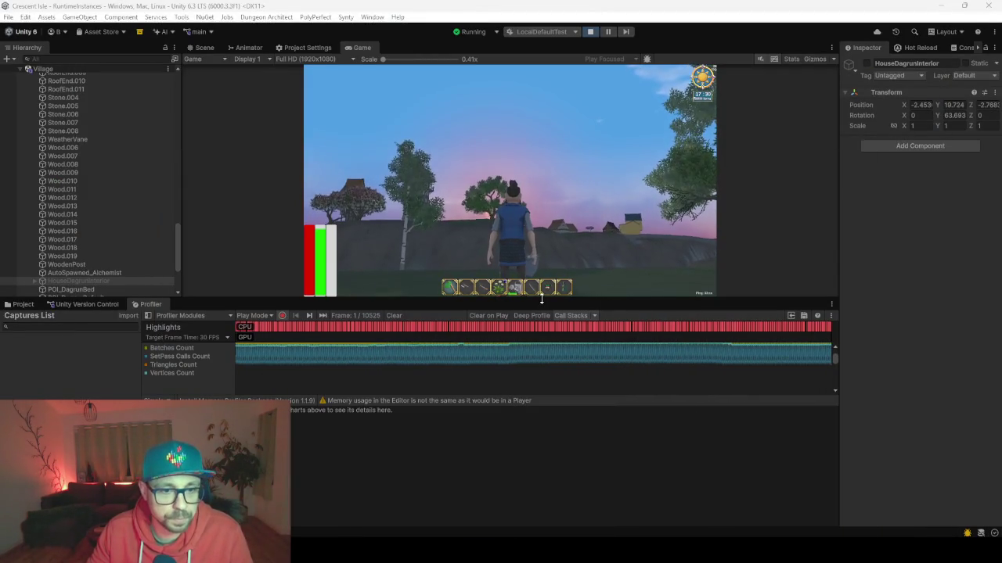
{"action": "left_click_drag", "start_coordinate": [543, 302], "coordinate": [555, 377]}
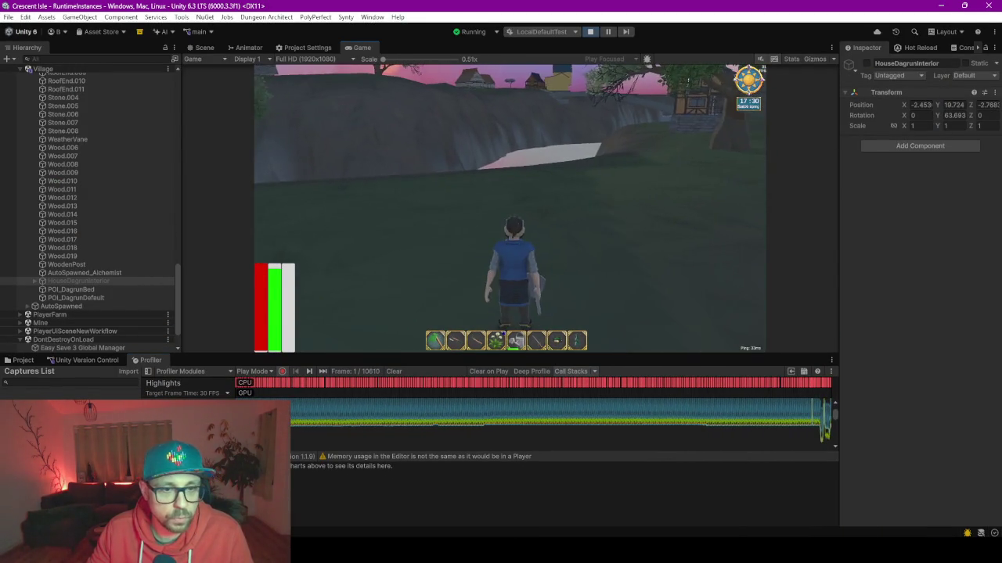
{"action": "key", "text": "Escape"}
{"action": "left_click", "coordinate": [529, 145]}
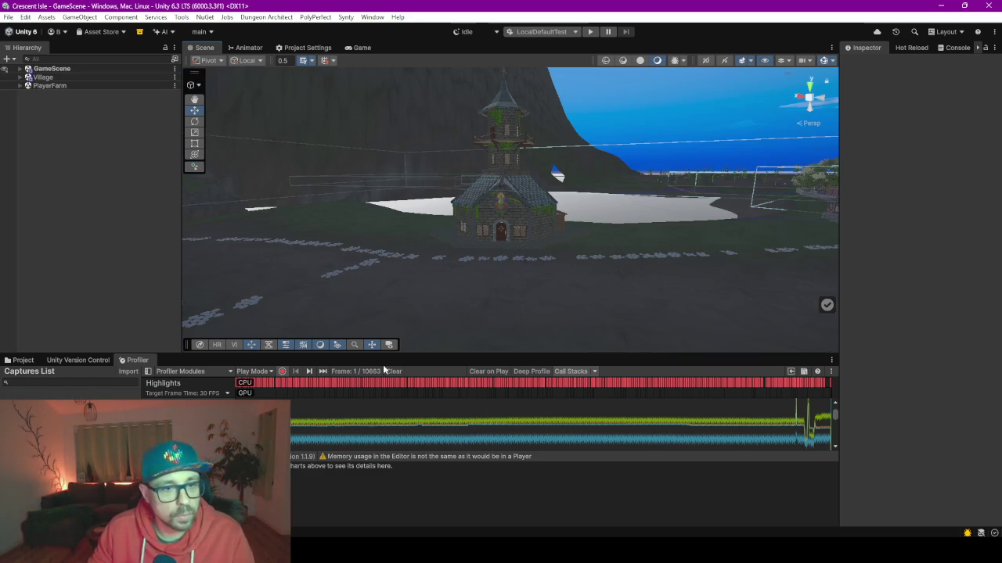
{"action": "left_click_drag", "start_coordinate": [453, 356], "coordinate": [454, 272]}
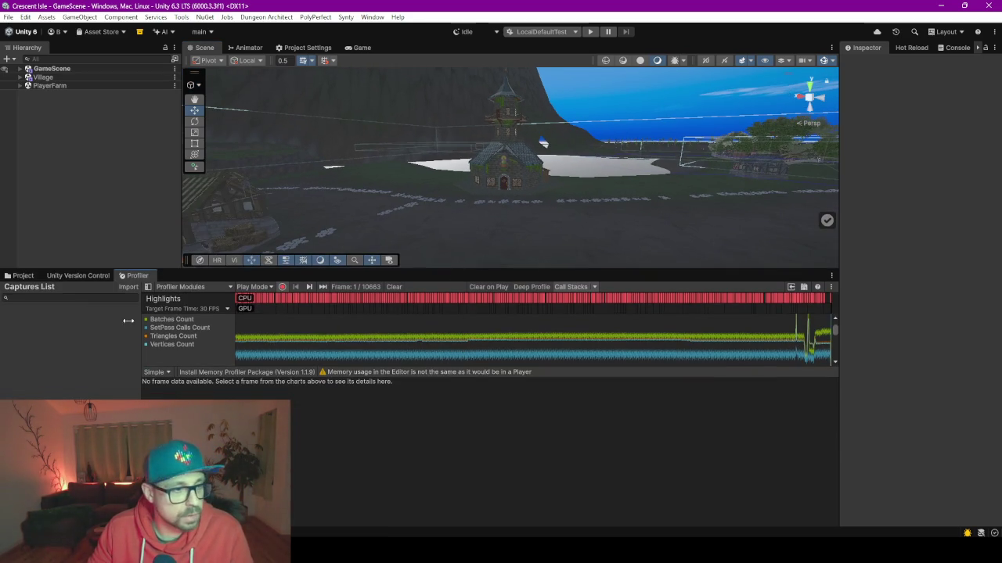
{"action": "left_click", "coordinate": [22, 276]}
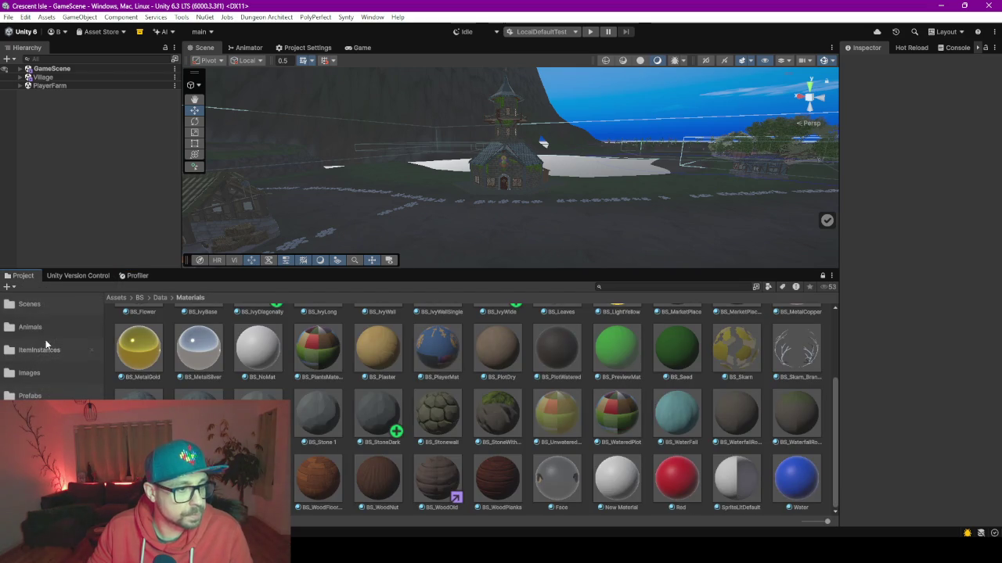
Step: Create and open the _PerformanceTests scene in Assets/BS/Scenes, then inspect its Main Camera and Directional Light
{"action": "left_click", "coordinate": [42, 313]}
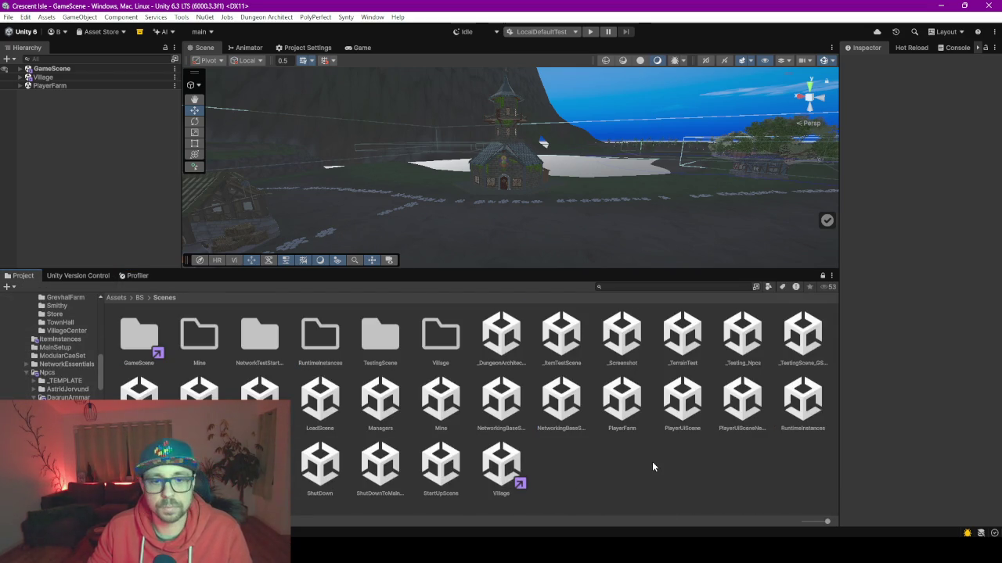
{"action": "right_click", "coordinate": [652, 461]}
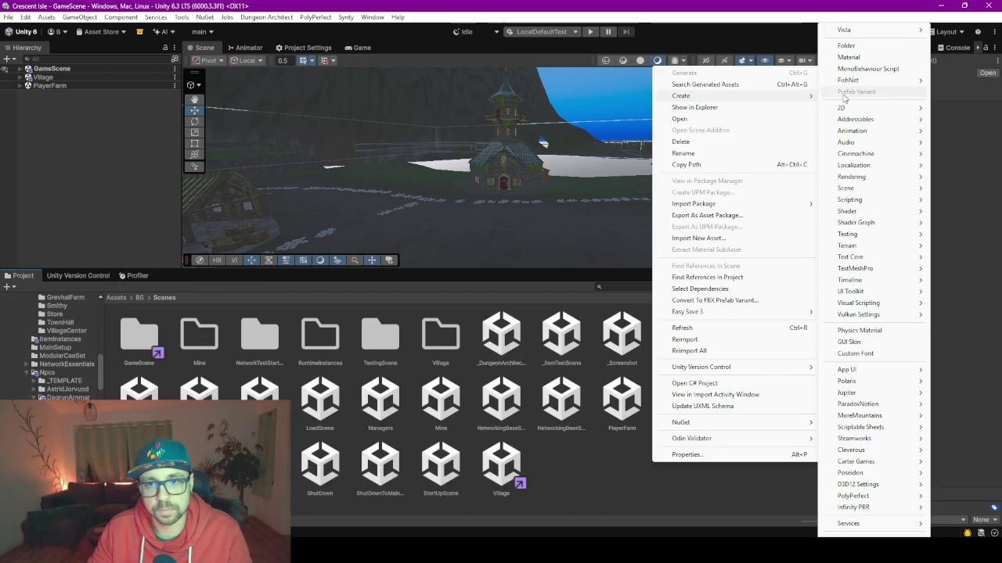
{"action": "mouse_move", "coordinate": [681, 95]}
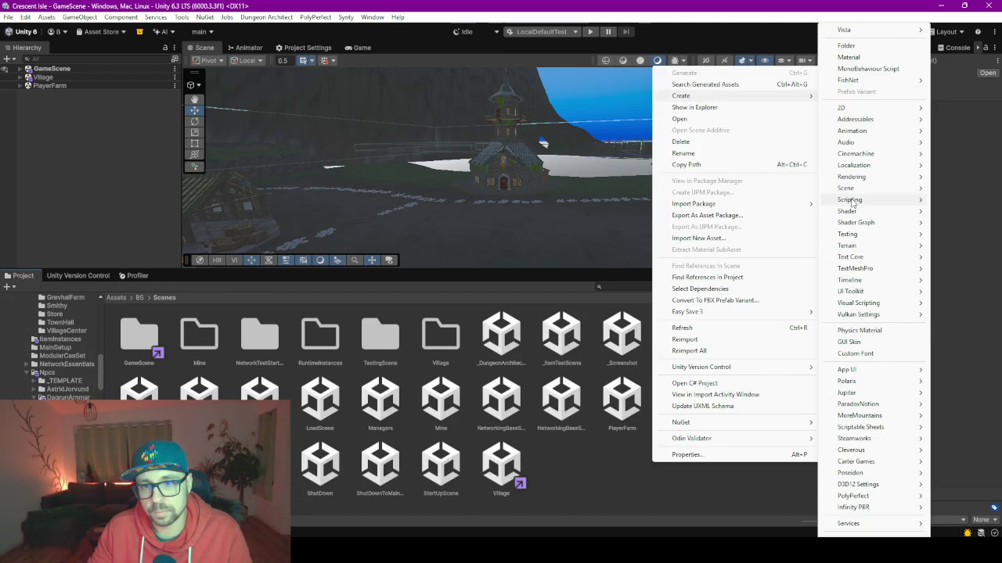
{"action": "mouse_move", "coordinate": [846, 188]}
{"action": "left_click", "coordinate": [755, 189]}
{"action": "type", "text": "_Performance"}
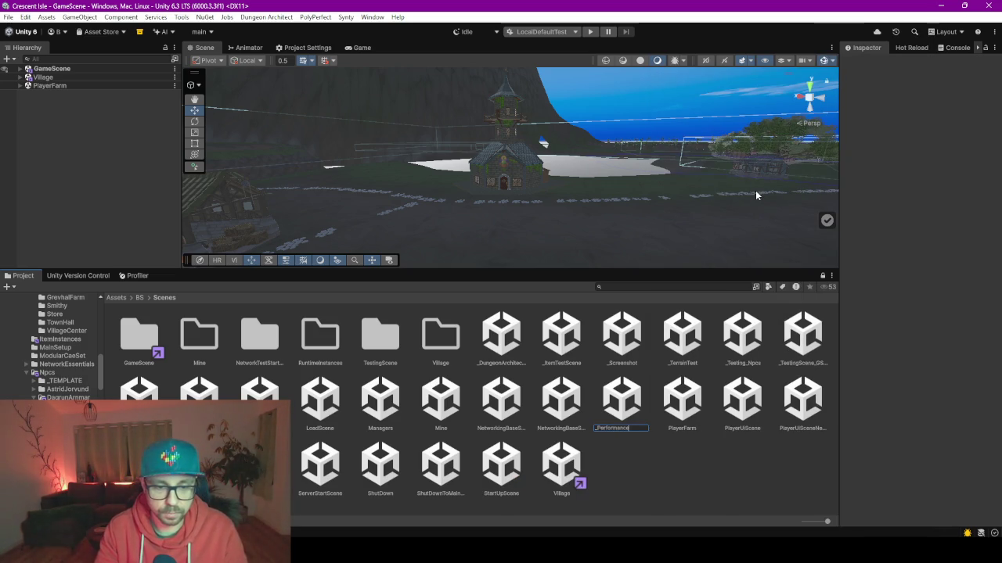
{"action": "type", "text": "Tests"}
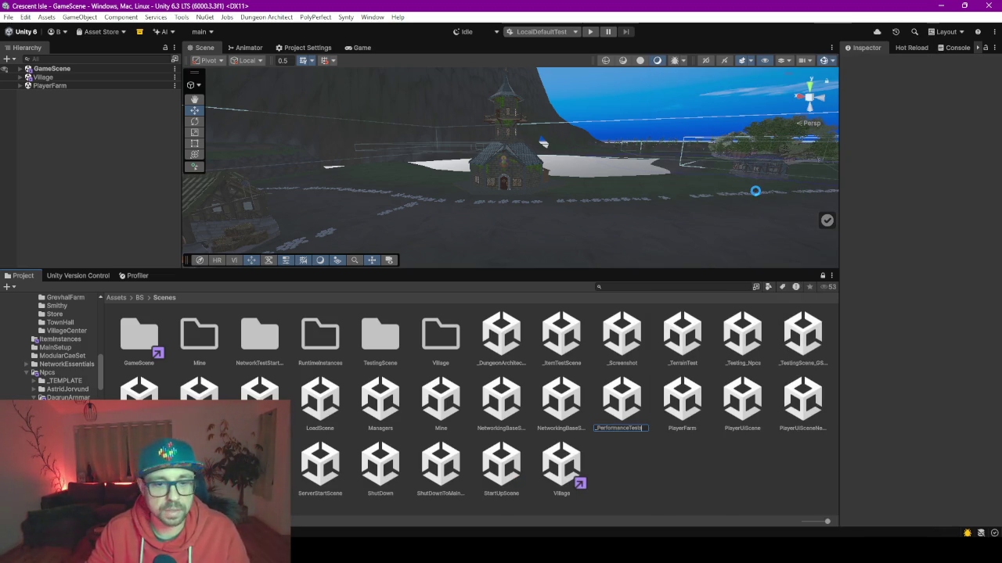
{"action": "key", "text": "Return"}
{"action": "key", "text": "Return"}
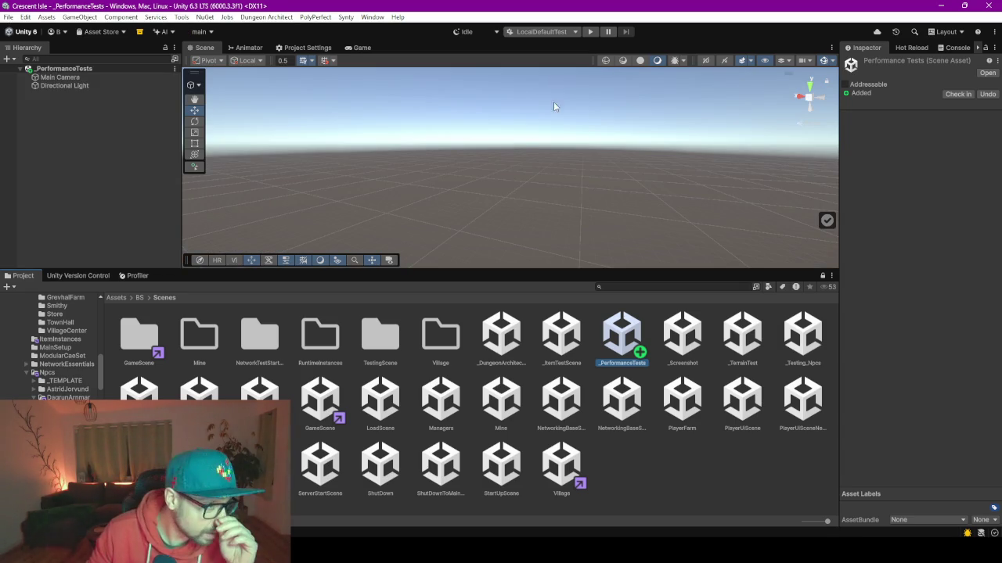
{"action": "left_click", "coordinate": [74, 77]}
{"action": "left_click", "coordinate": [80, 85]}
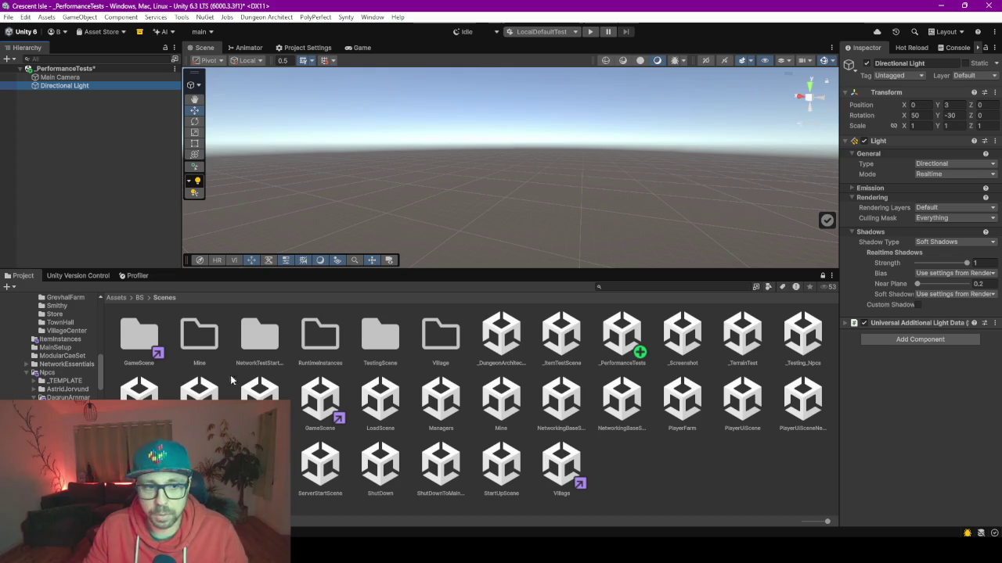
Step: Open the ServerStartUpSpawner prefab from NetworkEssentials for a look, then return to the scene
{"action": "left_click", "coordinate": [125, 389]}
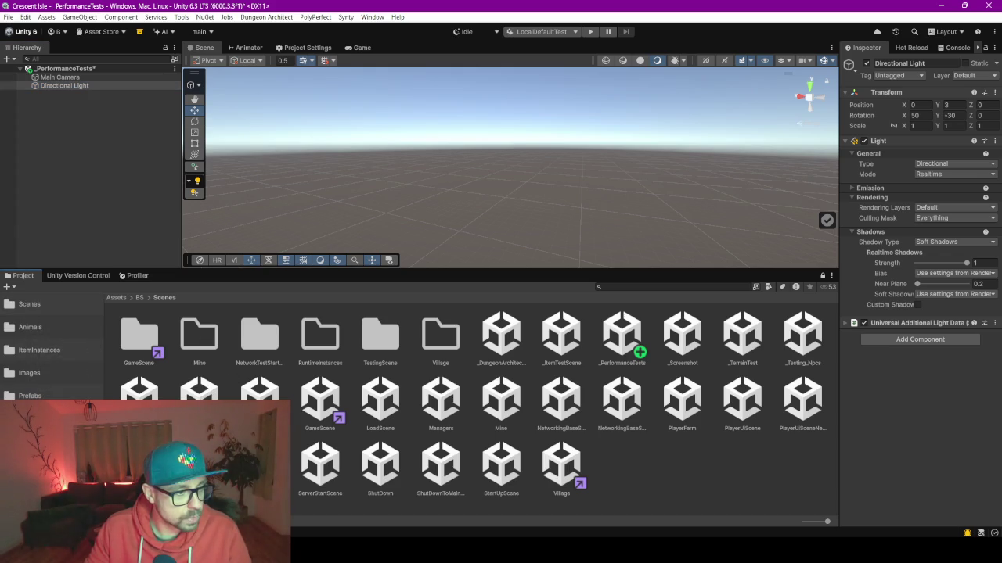
{"action": "left_click", "coordinate": [63, 419]}
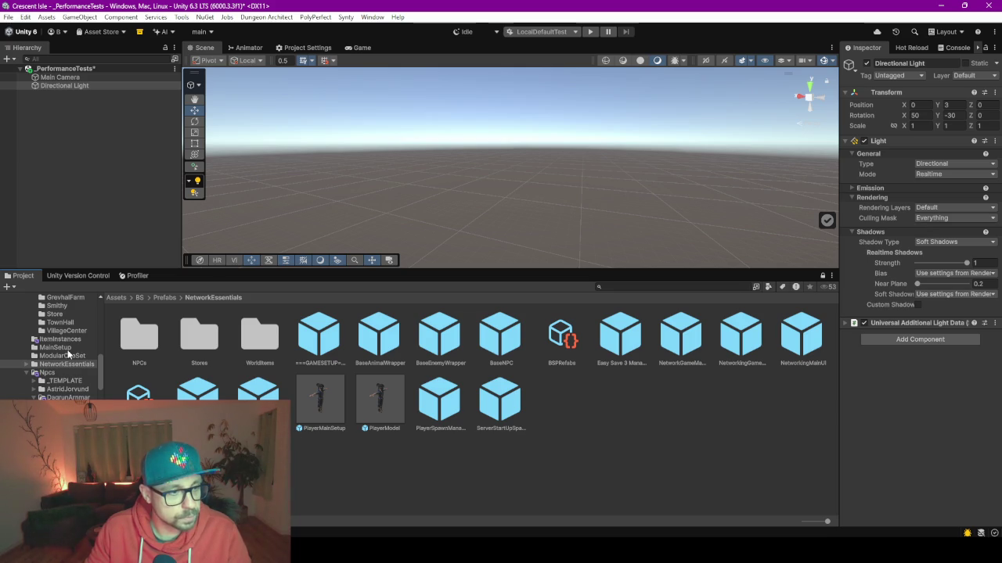
{"action": "left_click", "coordinate": [504, 422]}
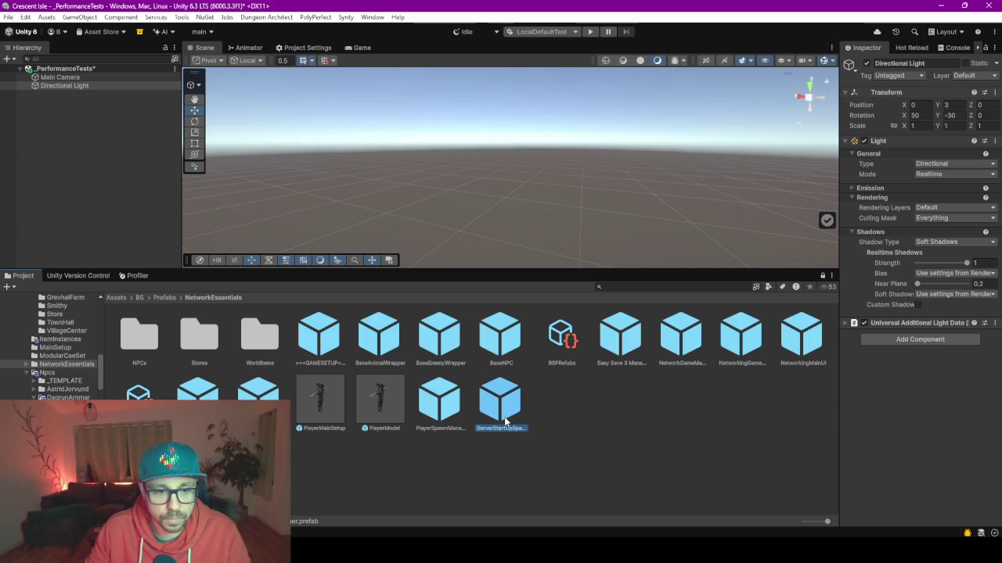
{"action": "double_click", "coordinate": [504, 422]}
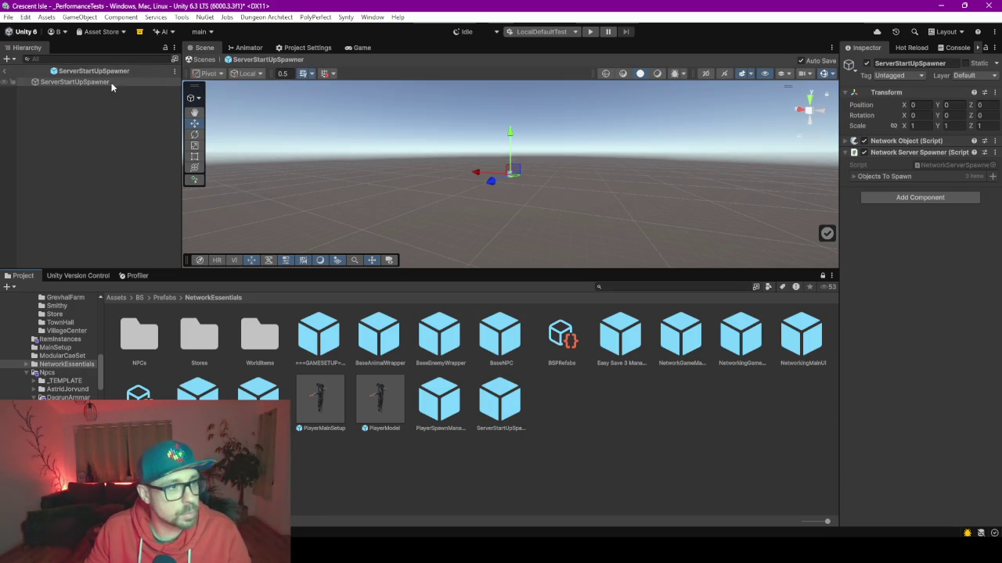
{"action": "left_click", "coordinate": [5, 72]}
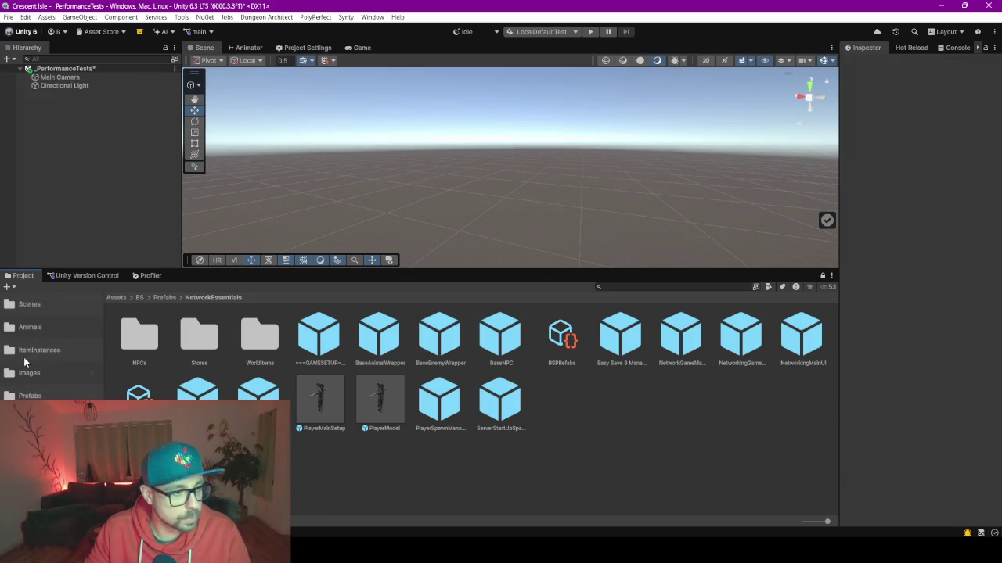
Step: Go back to the Scenes folder and open StartUpScene
{"action": "left_click", "coordinate": [31, 303]}
{"action": "left_click_drag", "start_coordinate": [310, 282], "coordinate": [331, 149]}
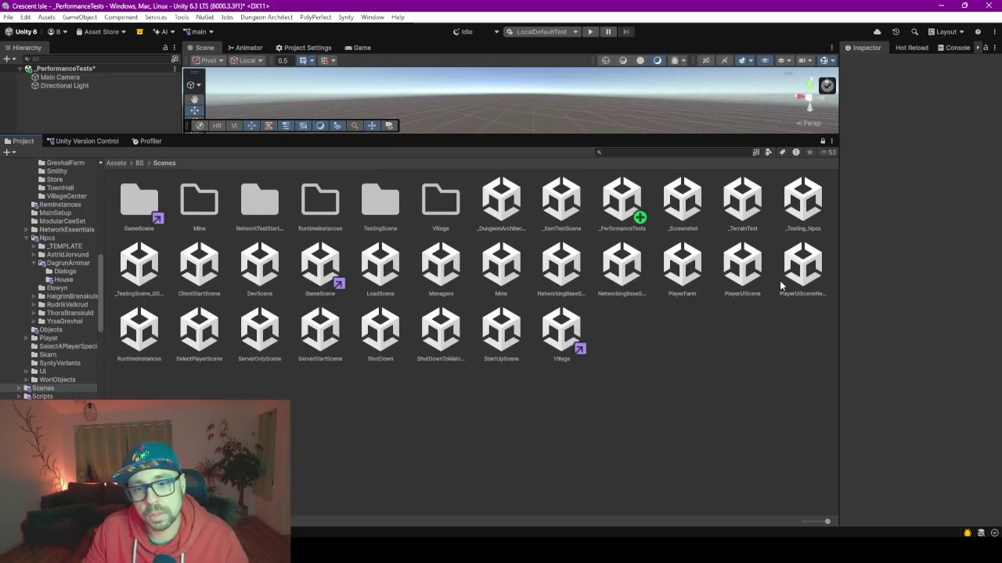
{"action": "double_click", "coordinate": [501, 337]}
Step: Save the _PerformanceTests changes, then open LoadScene and NetworkingBaseSceneLocalTest
{"action": "left_click", "coordinate": [474, 296]}
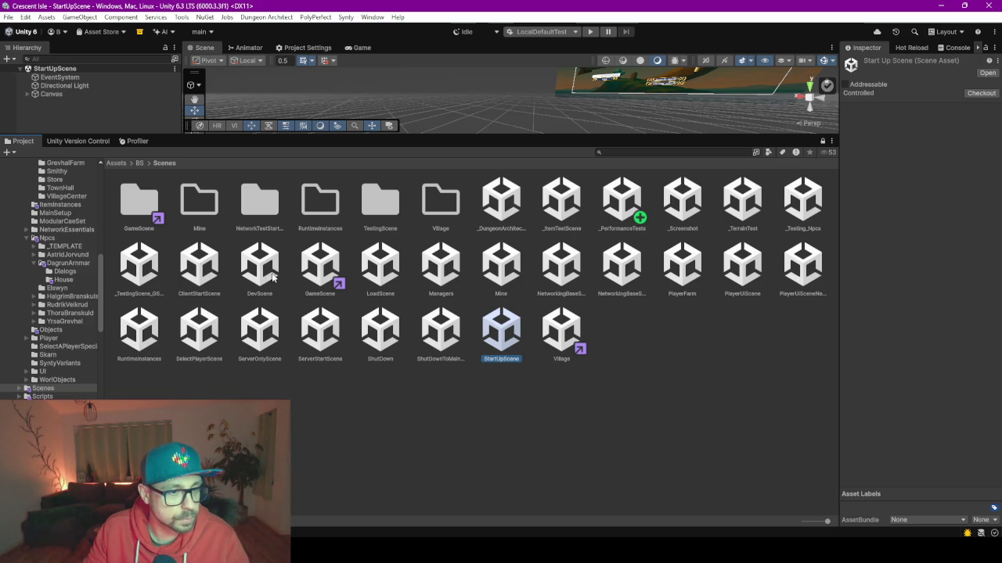
{"action": "double_click", "coordinate": [382, 270]}
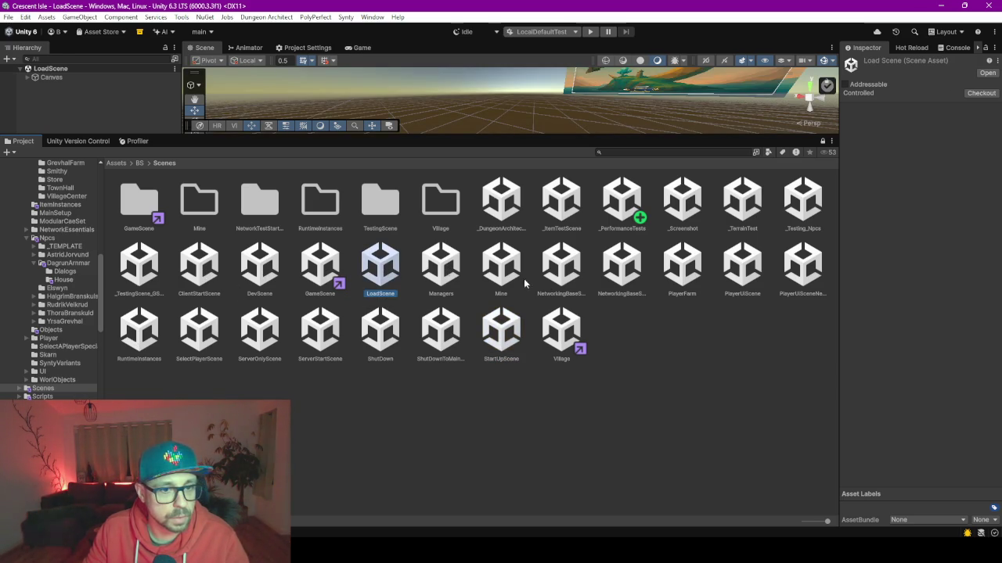
{"action": "double_click", "coordinate": [557, 269]}
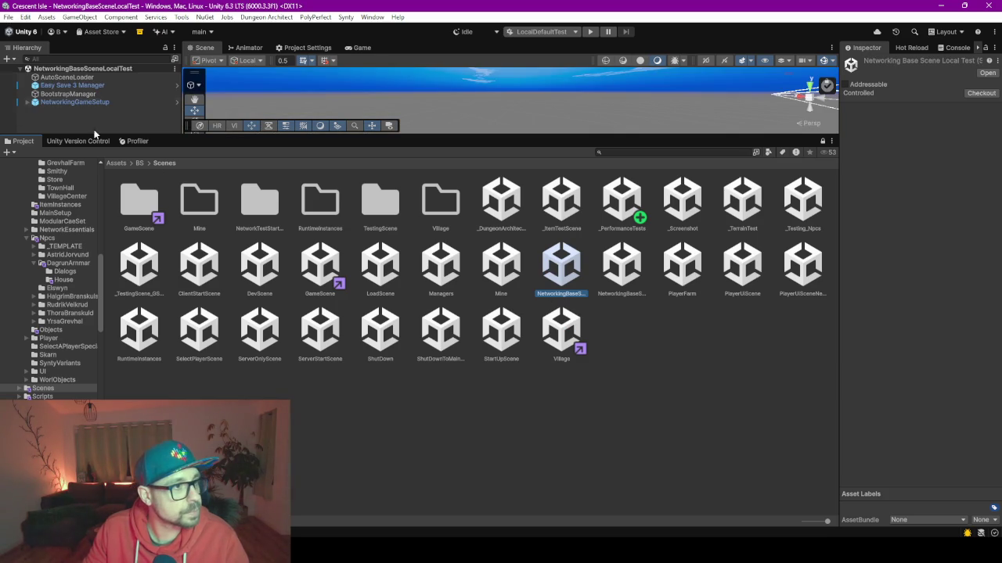
Step: Expand NetworkingGameSetup to inspect MainLights' Sun, Moon and Sunny Day Sky, then reopen _PerformanceTests
{"action": "left_click_drag", "start_coordinate": [161, 133], "coordinate": [162, 245]}
{"action": "left_click", "coordinate": [28, 103]}
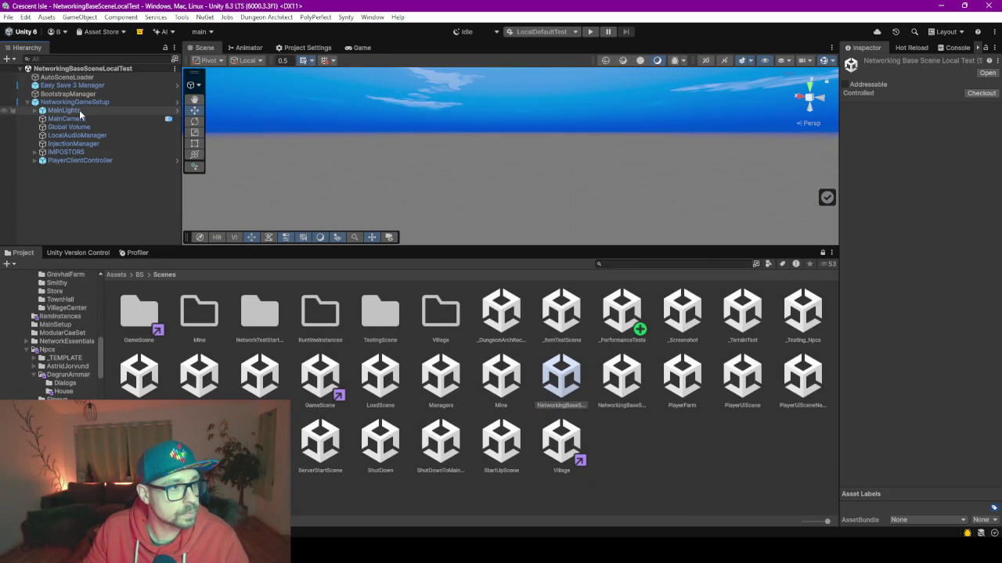
{"action": "left_click", "coordinate": [37, 110]}
{"action": "left_click", "coordinate": [34, 111]}
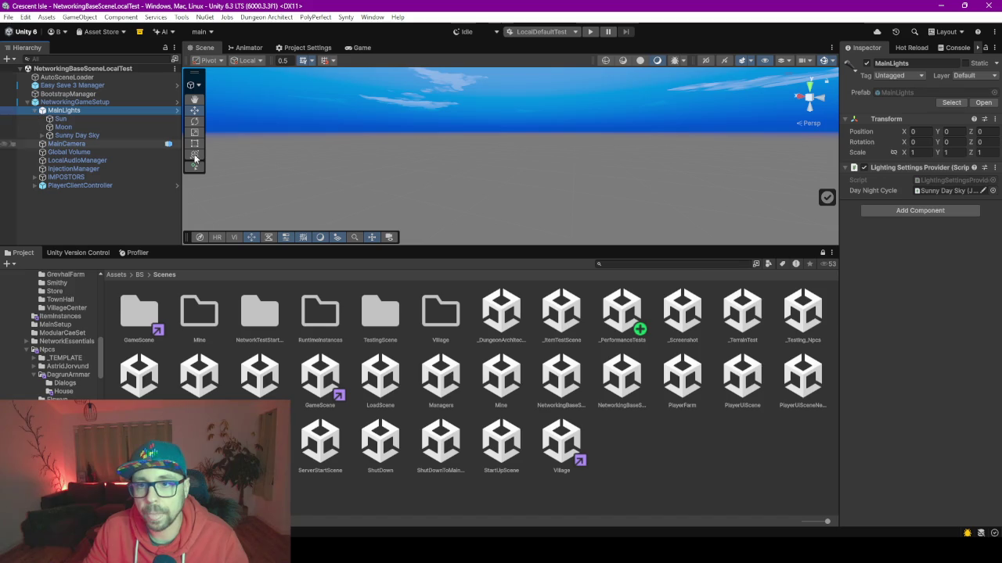
{"action": "left_click", "coordinate": [74, 102]}
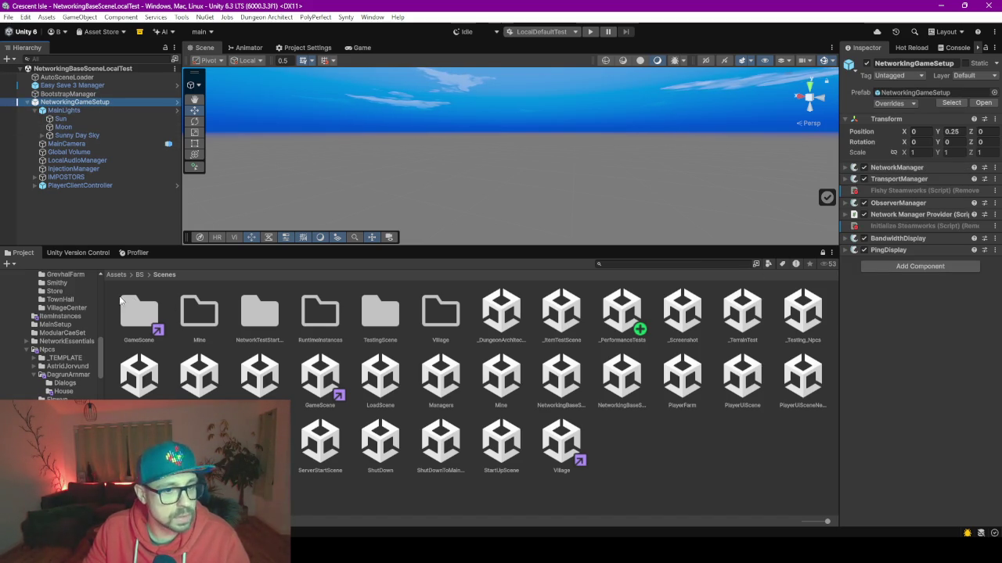
{"action": "double_click", "coordinate": [622, 313]}
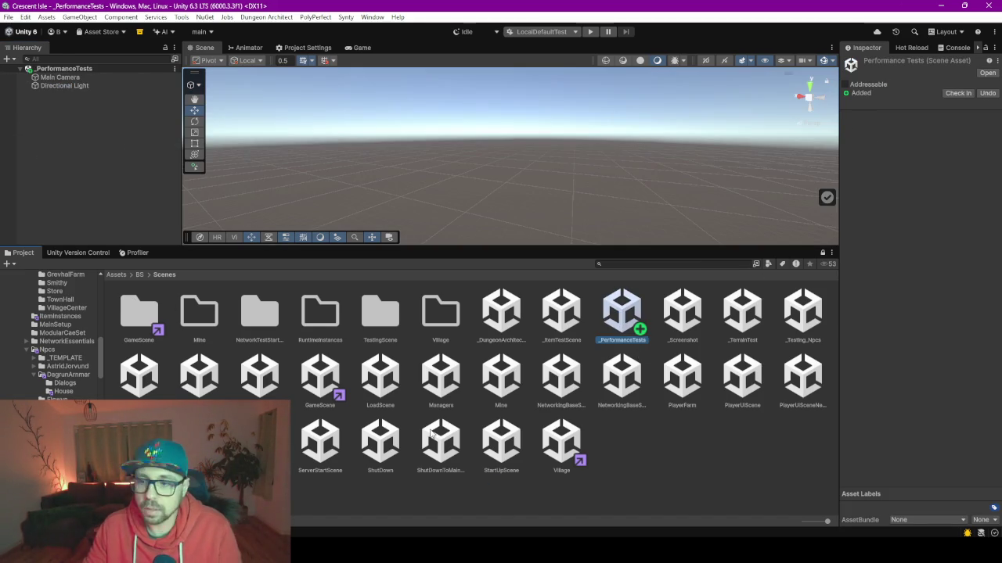
Step: Place the NetworkingGameSetup prefab from NetworkEssentials into _PerformanceTests and orbit to check the sky
{"action": "scroll", "coordinate": [50, 350], "scroll_direction": "up", "scroll_amount": 5}
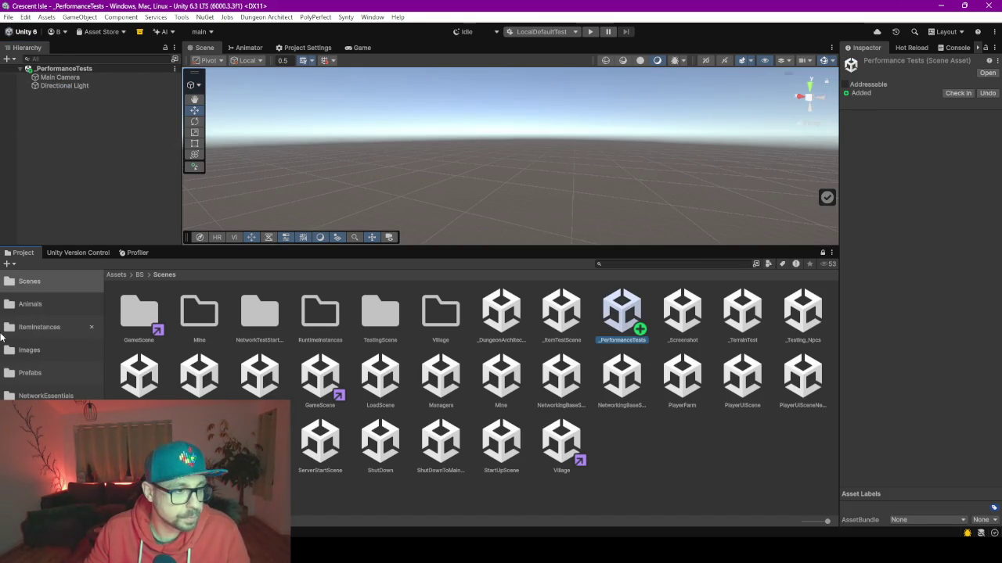
{"action": "left_click", "coordinate": [45, 396]}
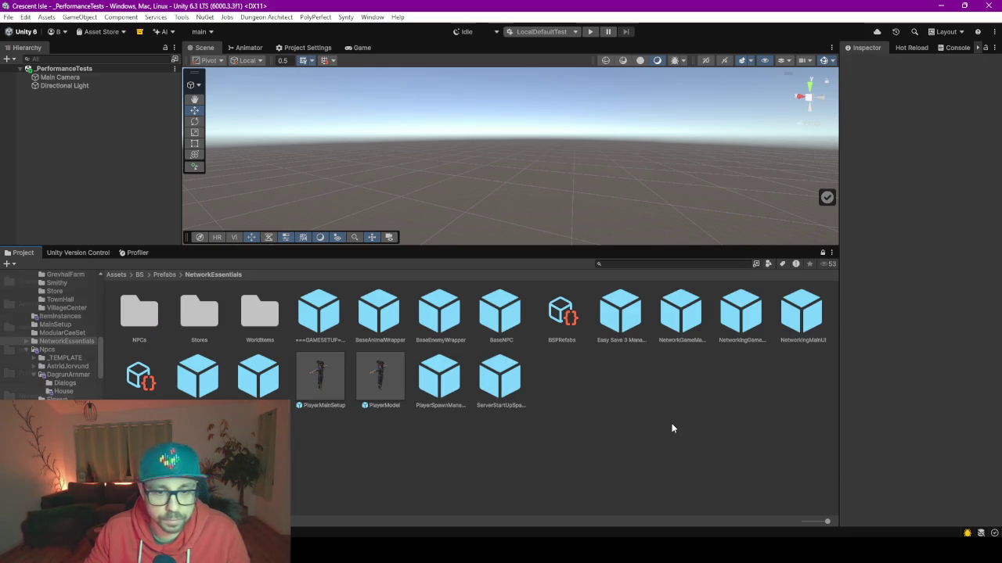
{"action": "left_click_drag", "start_coordinate": [827, 521], "coordinate": [771, 528]}
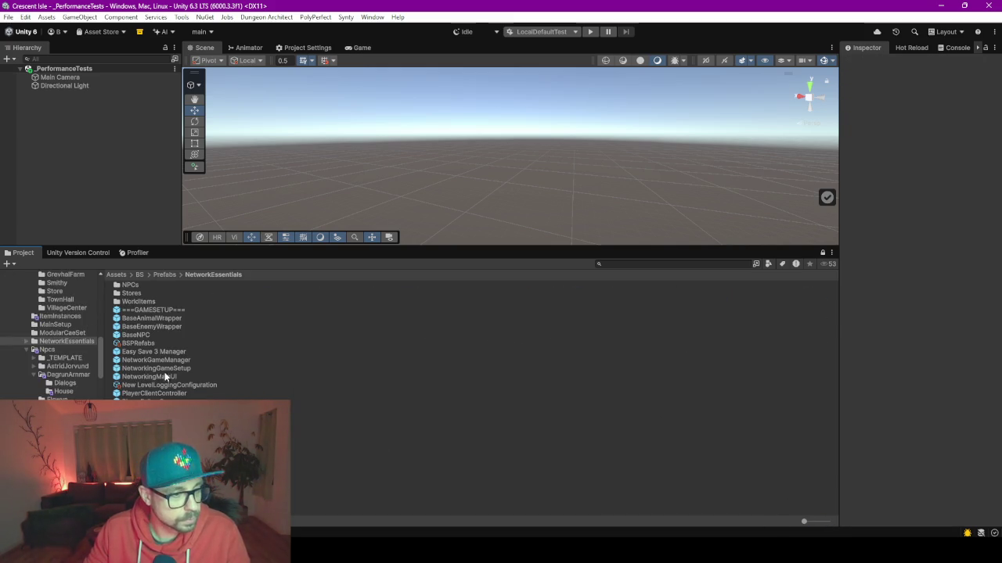
{"action": "left_click_drag", "start_coordinate": [155, 368], "coordinate": [79, 182]}
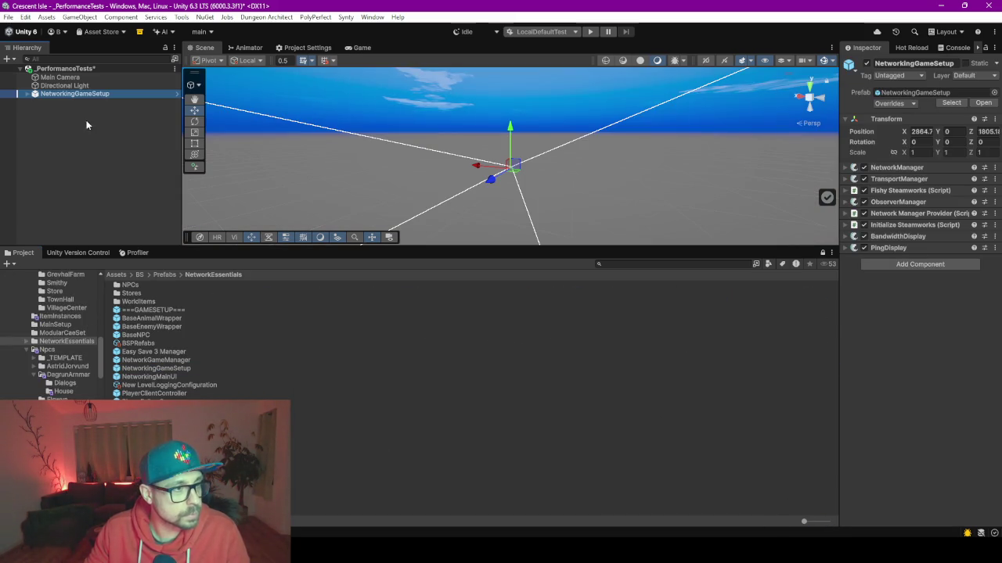
{"action": "left_click", "coordinate": [27, 94]}
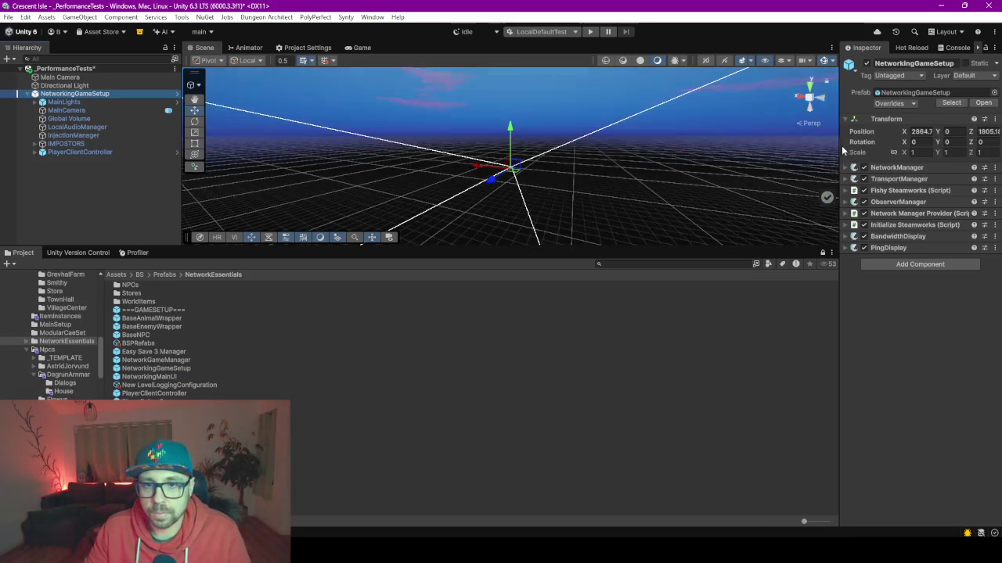
{"action": "left_click_drag", "start_coordinate": [839, 151], "coordinate": [796, 156]}
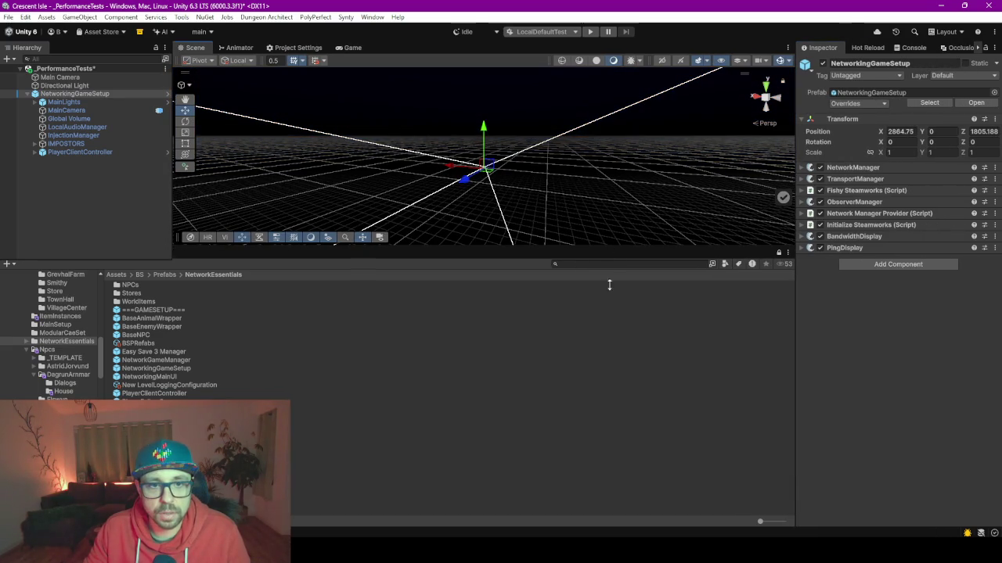
{"action": "left_click_drag", "start_coordinate": [612, 248], "coordinate": [607, 416]}
{"action": "mouse_move", "coordinate": [640, 248]}
{"action": "left_mouse_down"}
{"action": "mouse_move", "coordinate": [742, 211]}
{"action": "mouse_move", "coordinate": [287, 177]}
{"action": "left_mouse_up"}
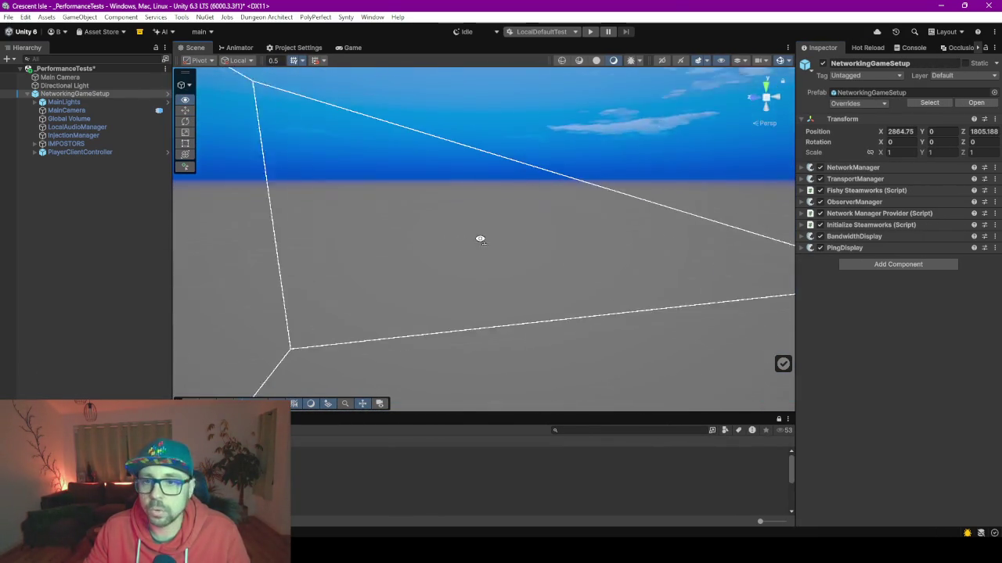
{"action": "left_click_drag", "start_coordinate": [287, 176], "coordinate": [252, 122]}
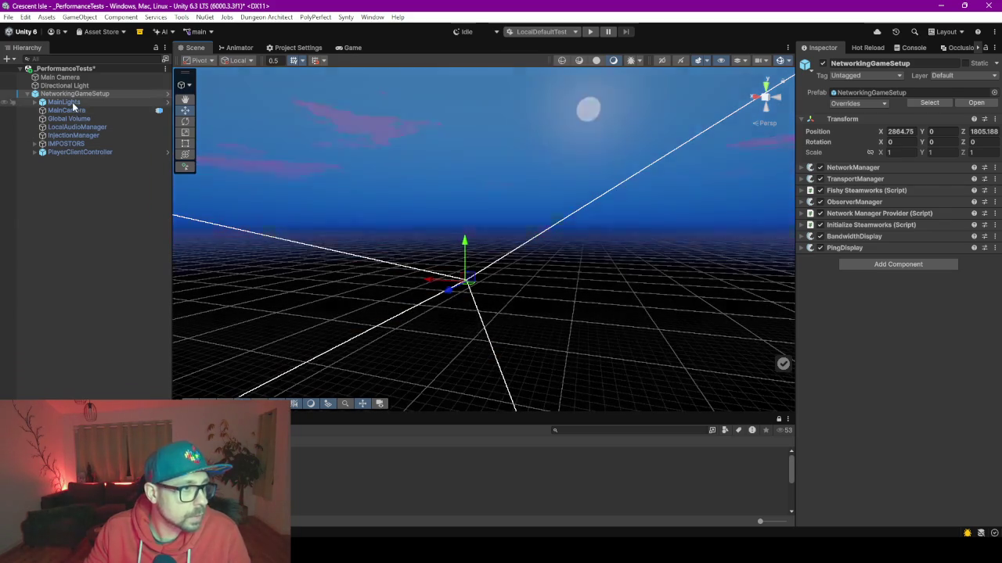
Step: Inspect MainLights and its Sunny Day Sky, move MainLights to the scene root, and delete NetworkingGameSetup
{"action": "left_click", "coordinate": [64, 103]}
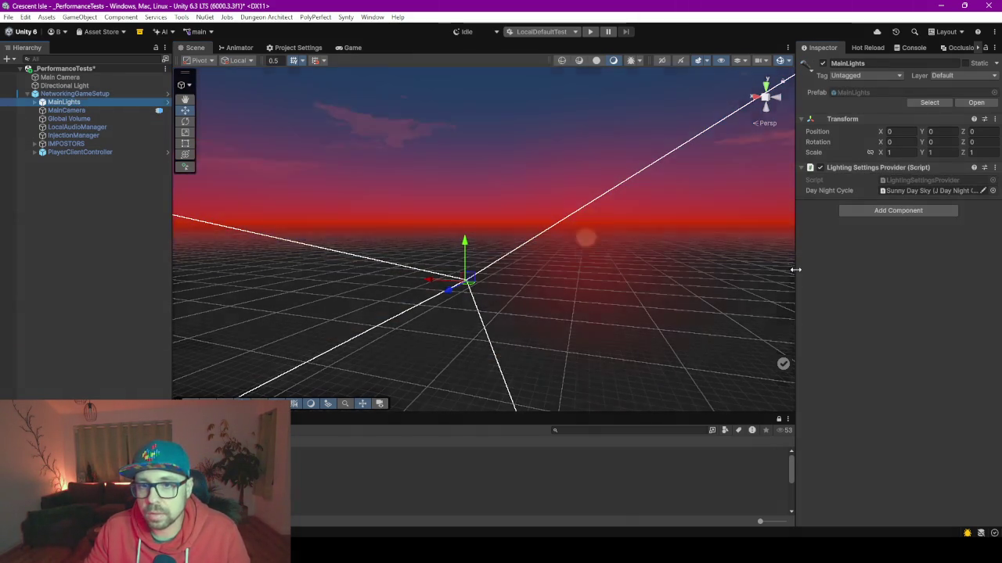
{"action": "left_click_drag", "start_coordinate": [794, 277], "coordinate": [654, 261]}
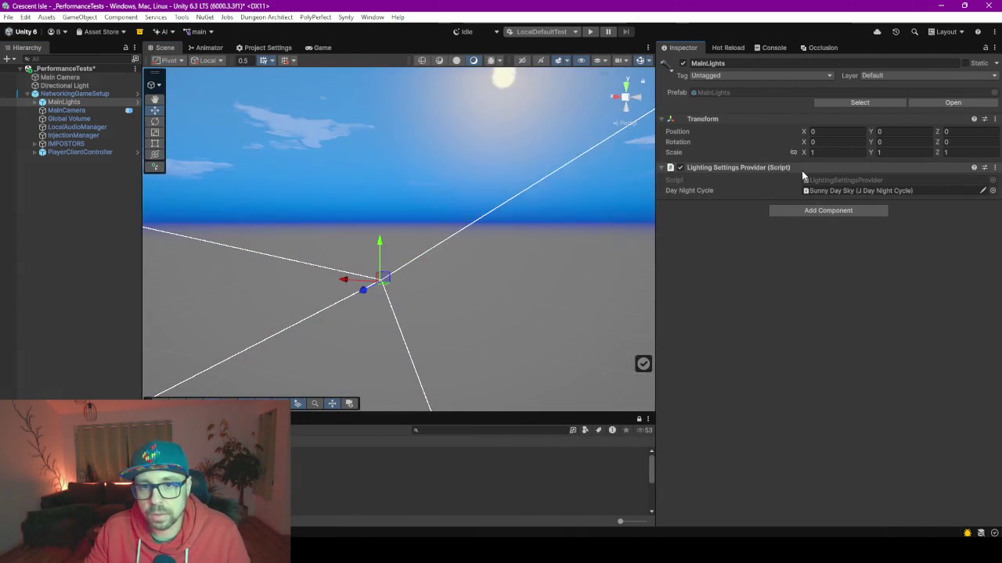
{"action": "left_click", "coordinate": [35, 102]}
{"action": "left_click", "coordinate": [84, 128]}
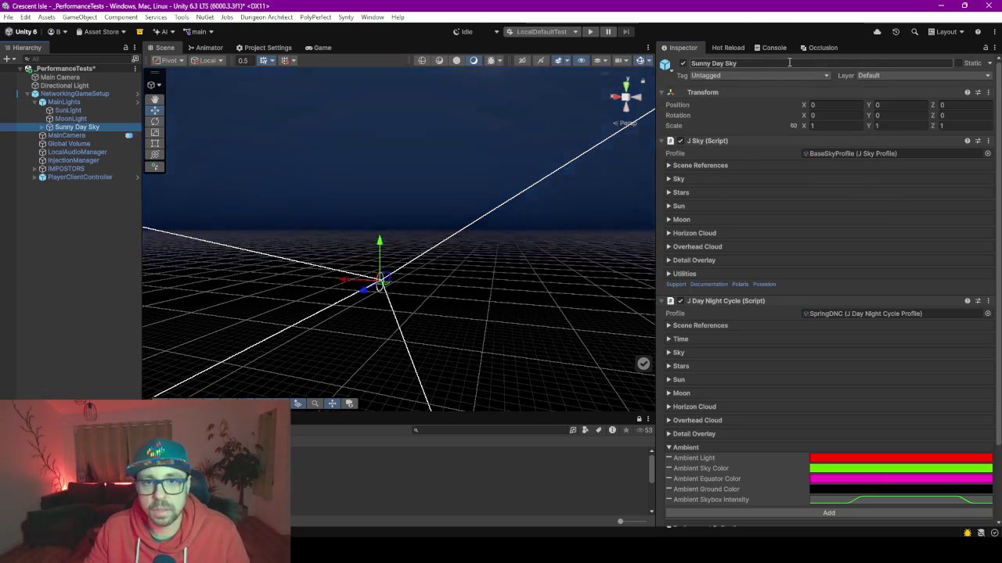
{"action": "left_click", "coordinate": [53, 103]}
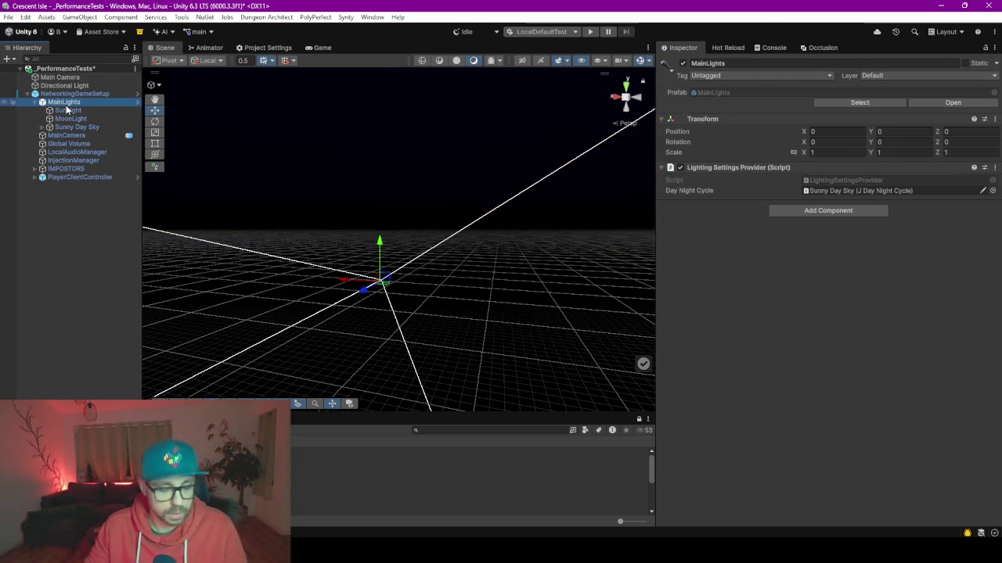
{"action": "left_click_drag", "start_coordinate": [35, 103], "coordinate": [76, 126]}
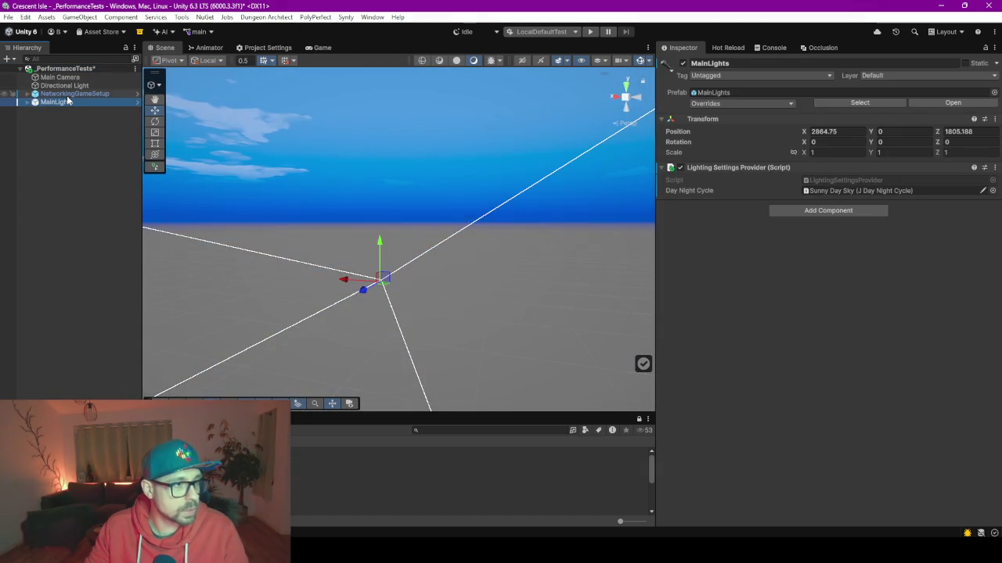
{"action": "left_click", "coordinate": [67, 94]}
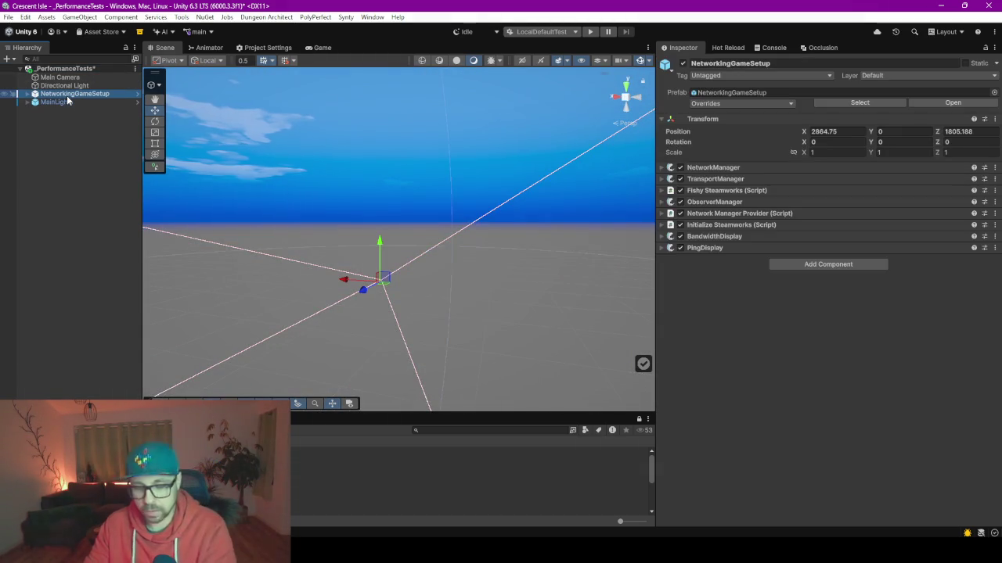
{"action": "key", "text": "Delete"}
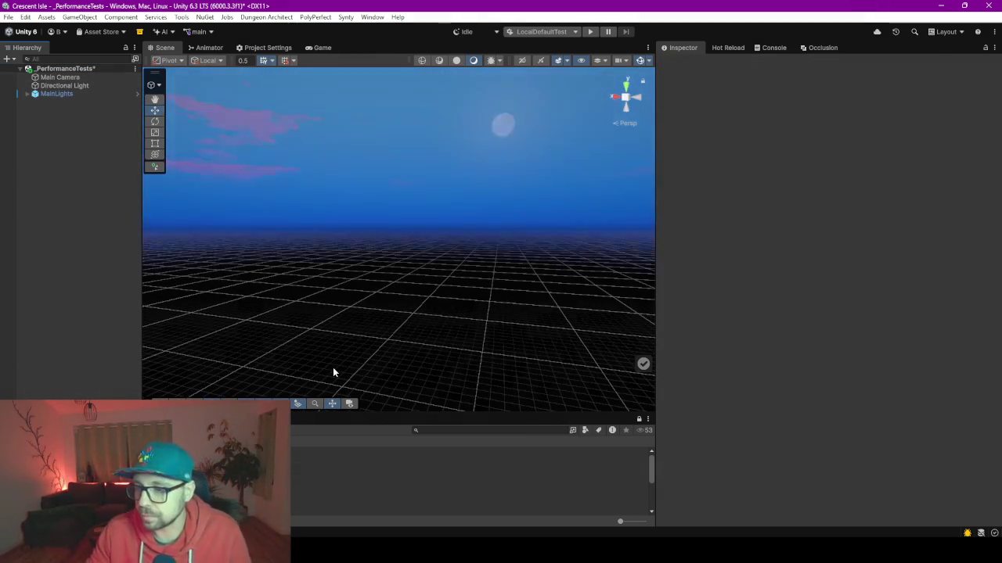
Step: Check MainLights' components and set the play-mode scenario to Default
{"action": "left_click", "coordinate": [77, 94]}
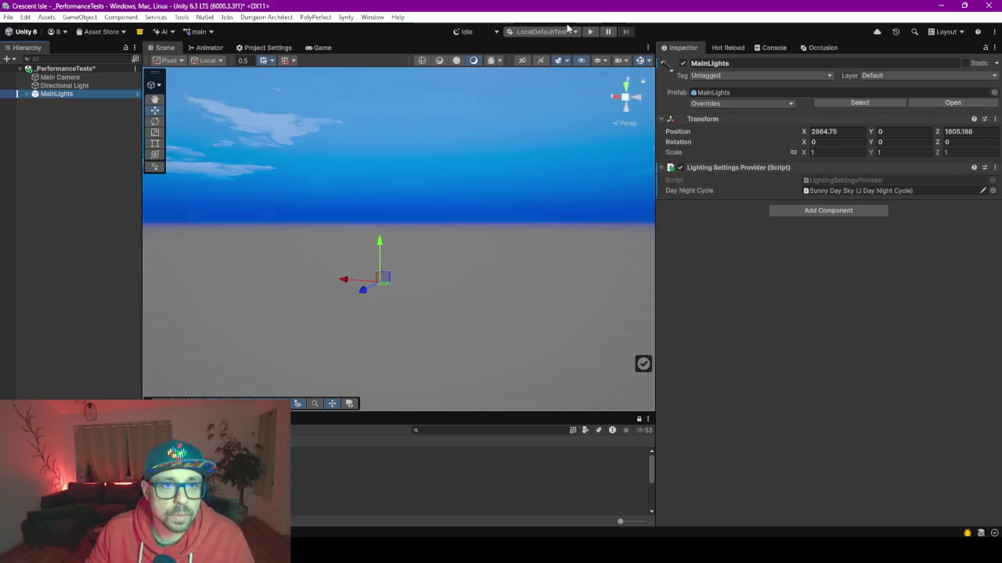
{"action": "left_click", "coordinate": [579, 32]}
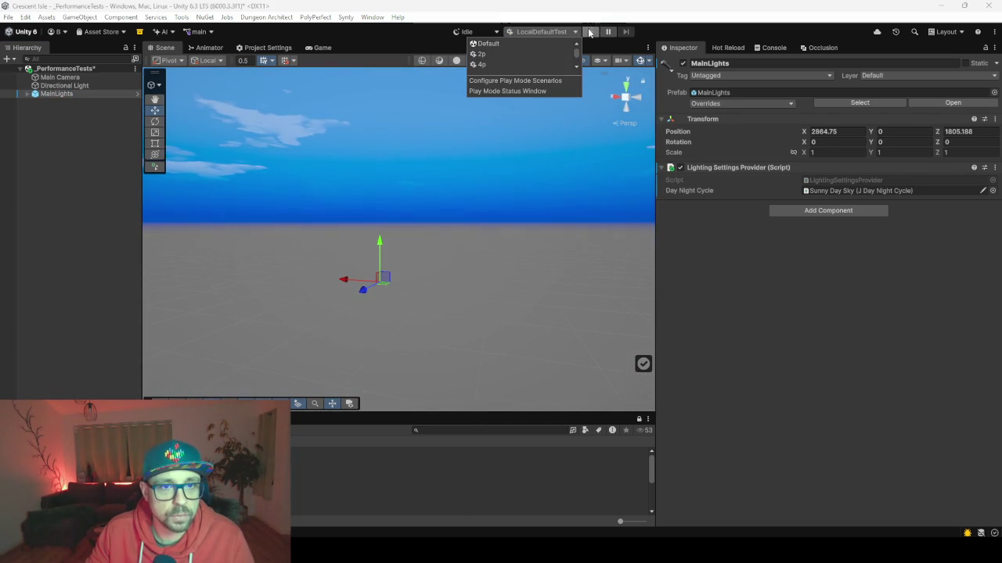
{"action": "left_click", "coordinate": [503, 44]}
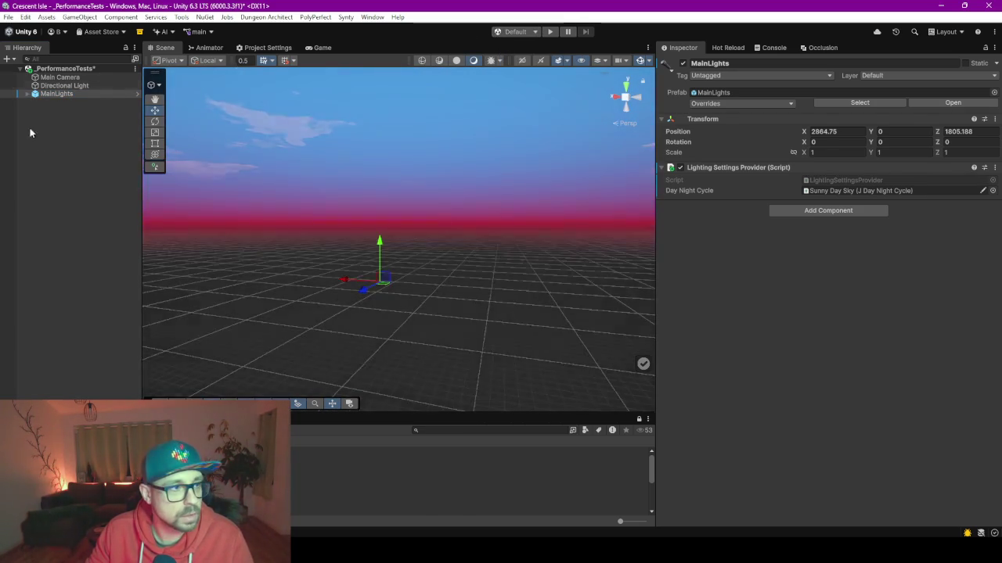